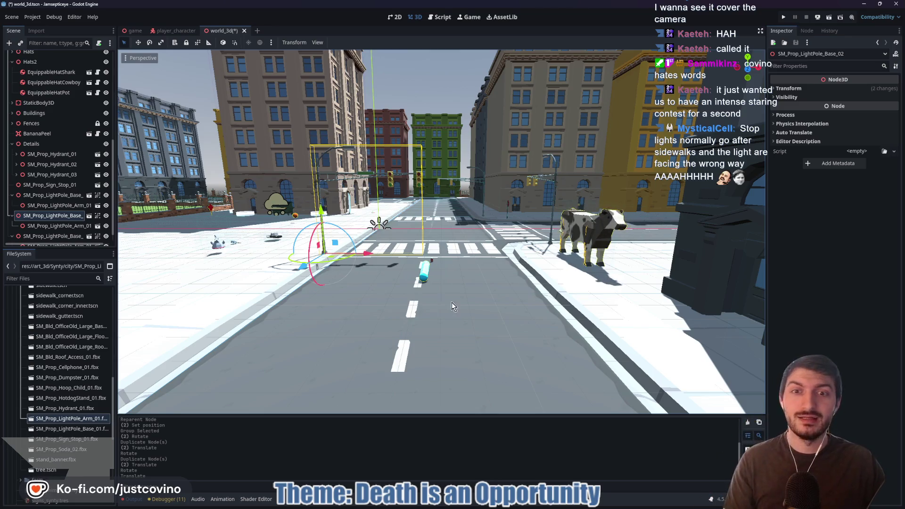
Fly toward the intersection's traffic lights and focus the view on the light pole
{"action": "key", "text": "w"}
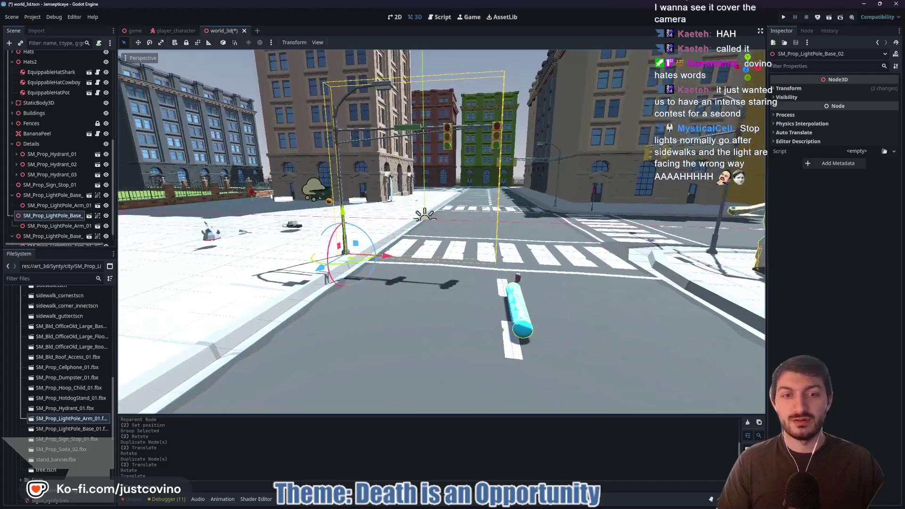
{"action": "key", "text": "d"}
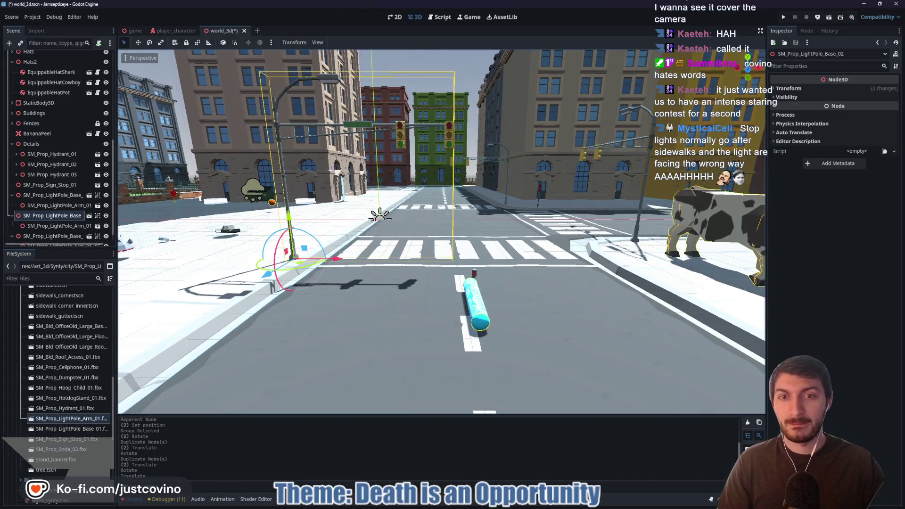
{"action": "key", "text": "w"}
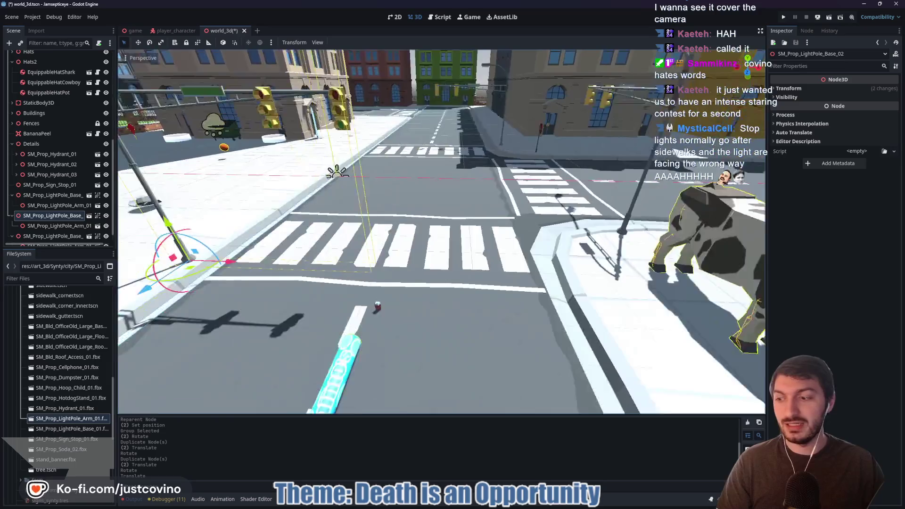
{"action": "key", "text": "e"}
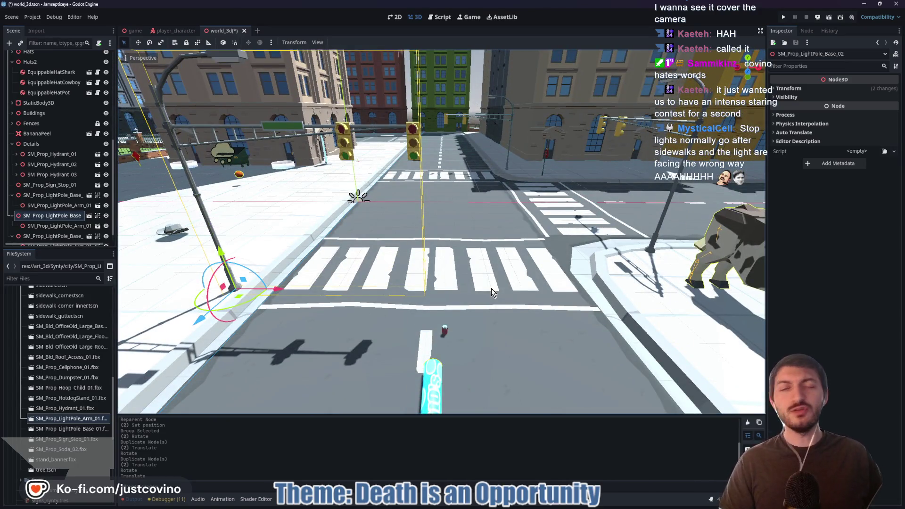
{"action": "key", "text": "f"}
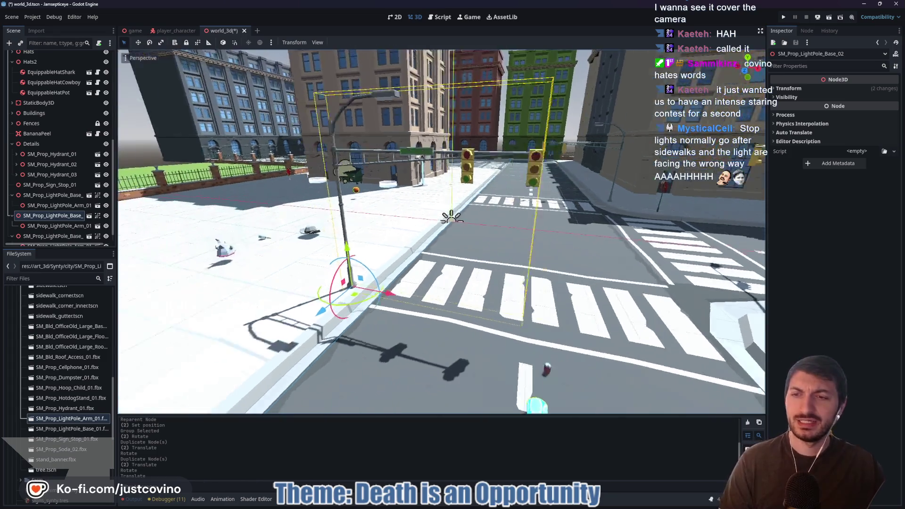
Fly through the intersection along the sidewalk and crosswalk
{"action": "key", "text": "w"}
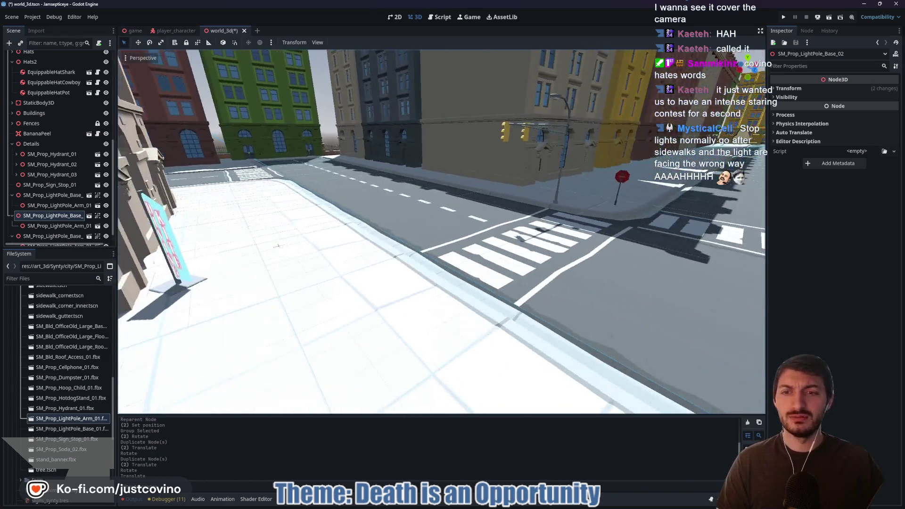
{"action": "key", "text": "w"}
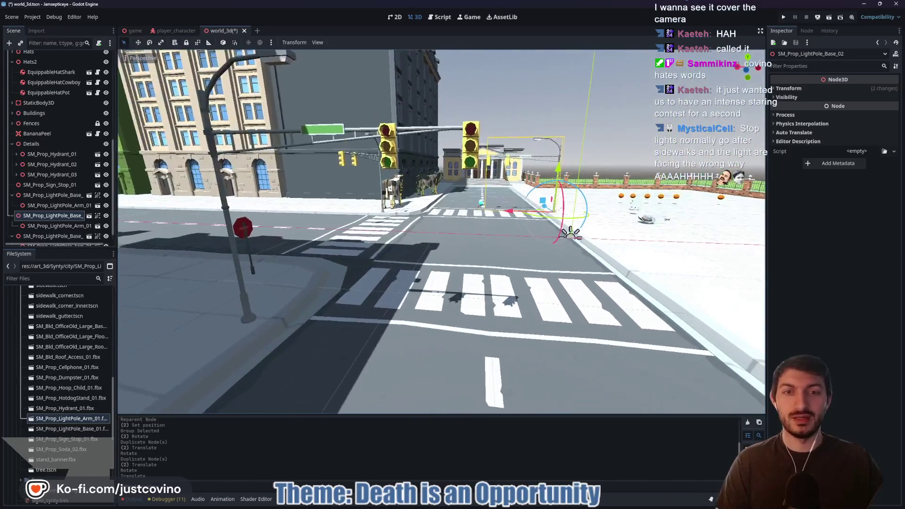
{"action": "key", "text": "w"}
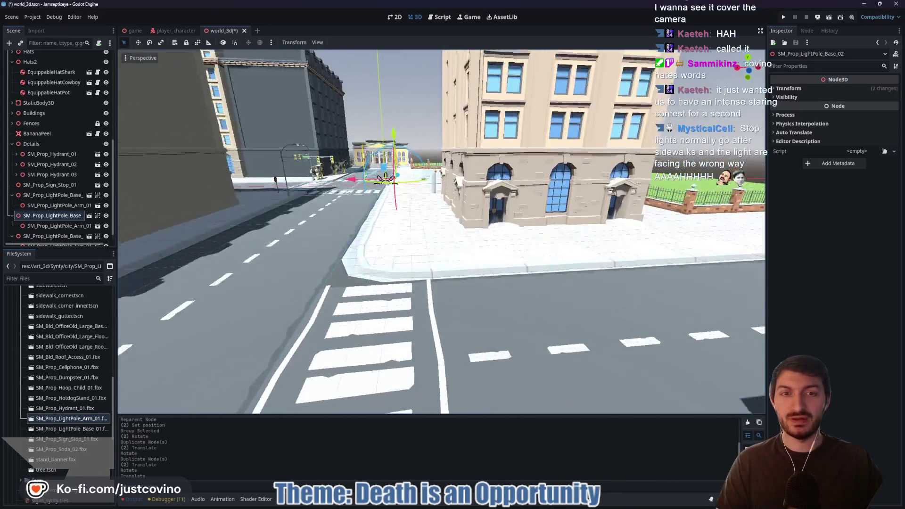
{"action": "key", "text": "w"}
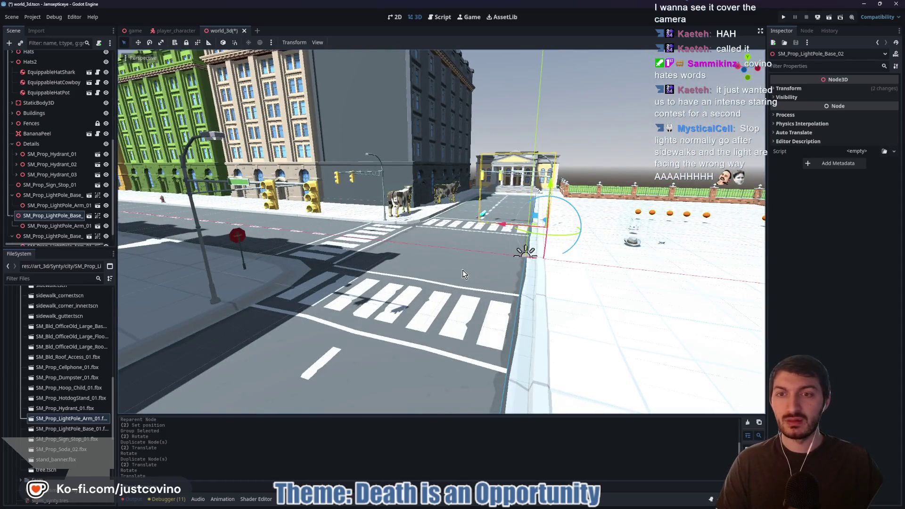
{"action": "key", "text": "w"}
{"action": "key", "text": "w"}
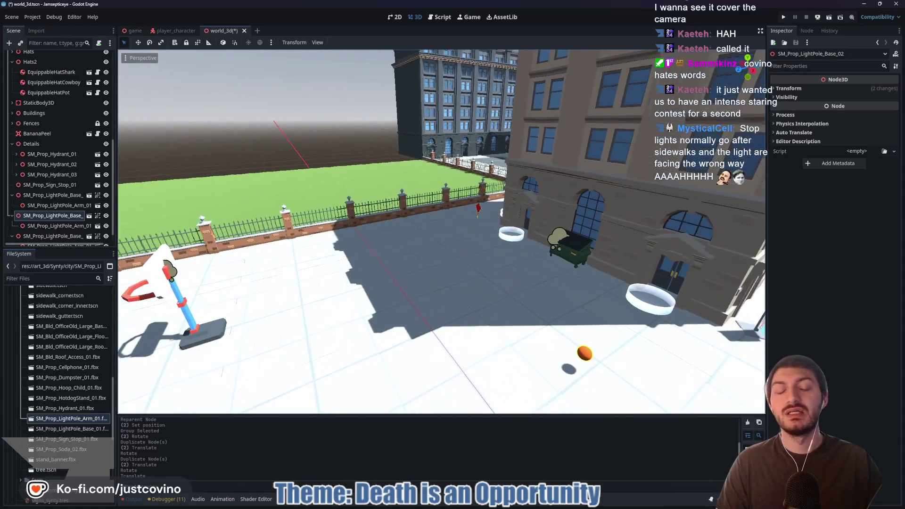
Fly over the fenced lawn toward the street and cows, then save world_3d
{"action": "key", "text": "w"}
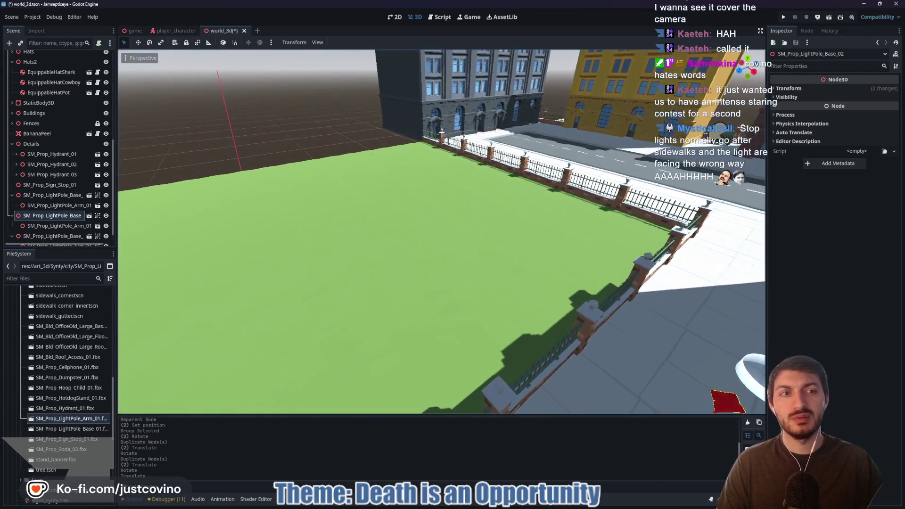
{"action": "key", "text": "w"}
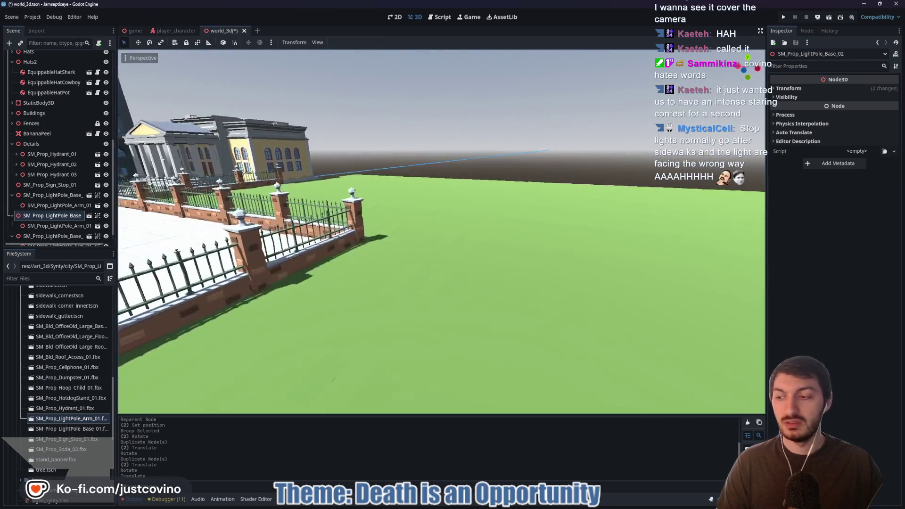
{"action": "key", "text": "w"}
{"action": "key", "text": "w"}
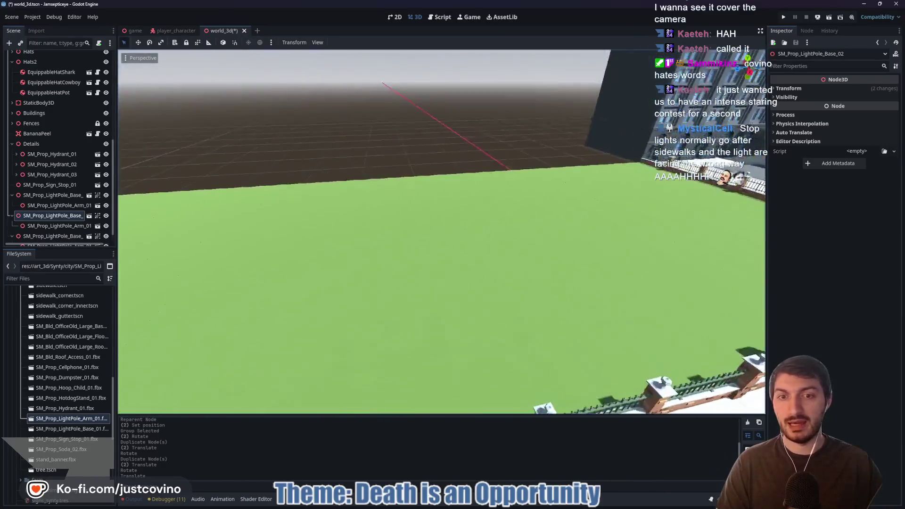
{"action": "key", "text": "w"}
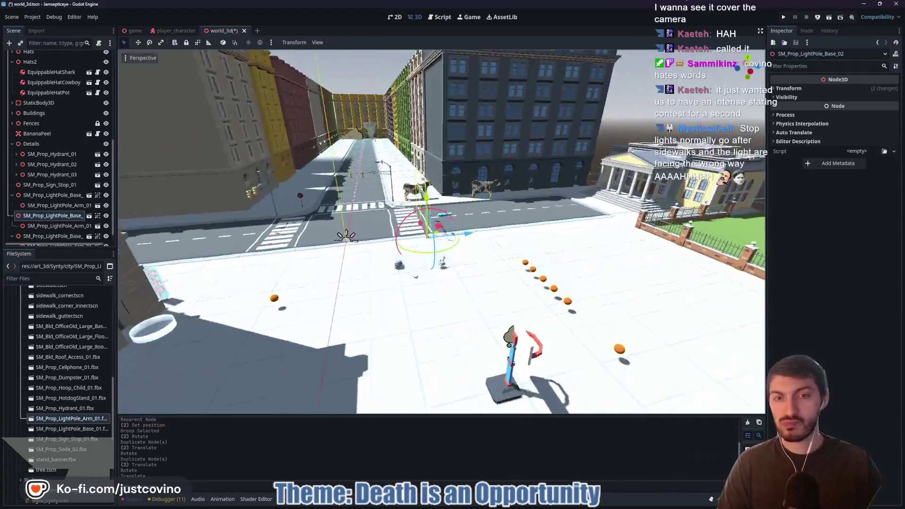
{"action": "key", "text": "w"}
{"action": "key", "text": "ctrl+s"}
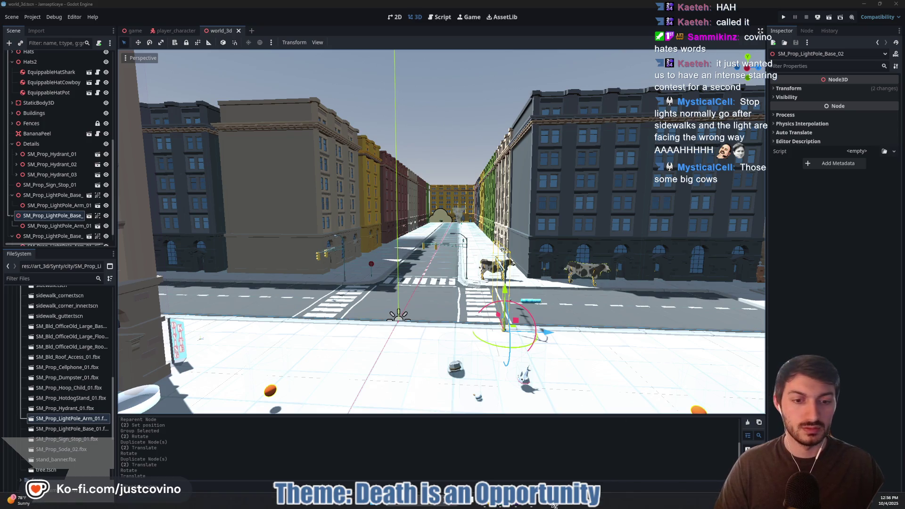
In GitHub Desktop, review the diff of the first png.import file
{"action": "left_click", "coordinate": [514, 506]}
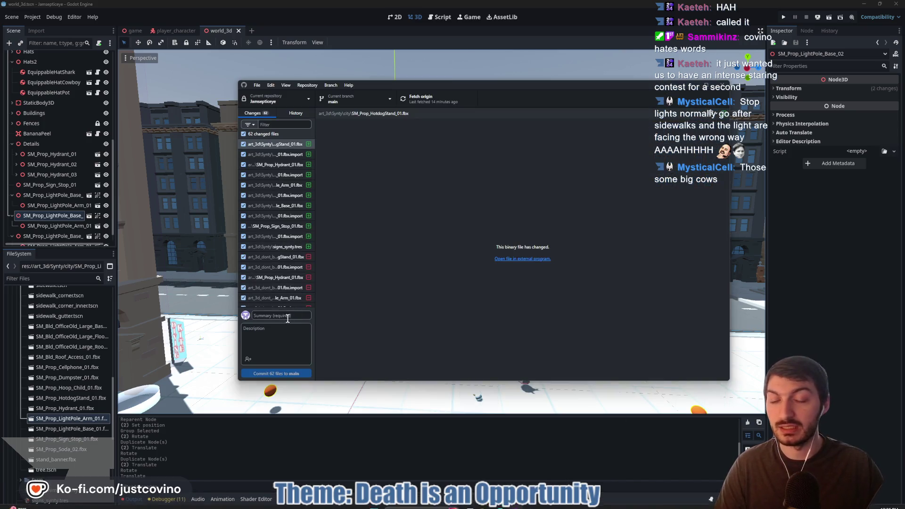
{"action": "scroll", "coordinate": [291, 227], "scroll_direction": "down", "scroll_amount": 10}
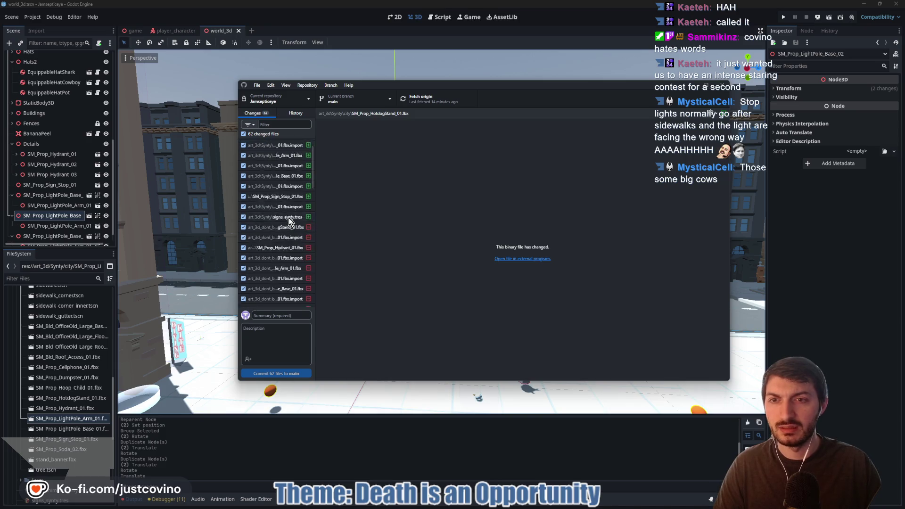
{"action": "left_click", "coordinate": [287, 242]}
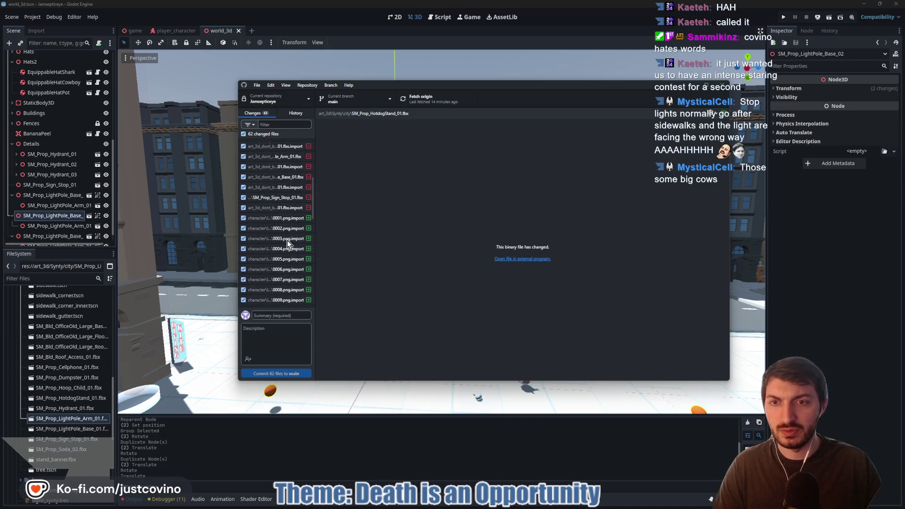
{"action": "scroll", "coordinate": [288, 238], "scroll_direction": "down", "scroll_amount": 5}
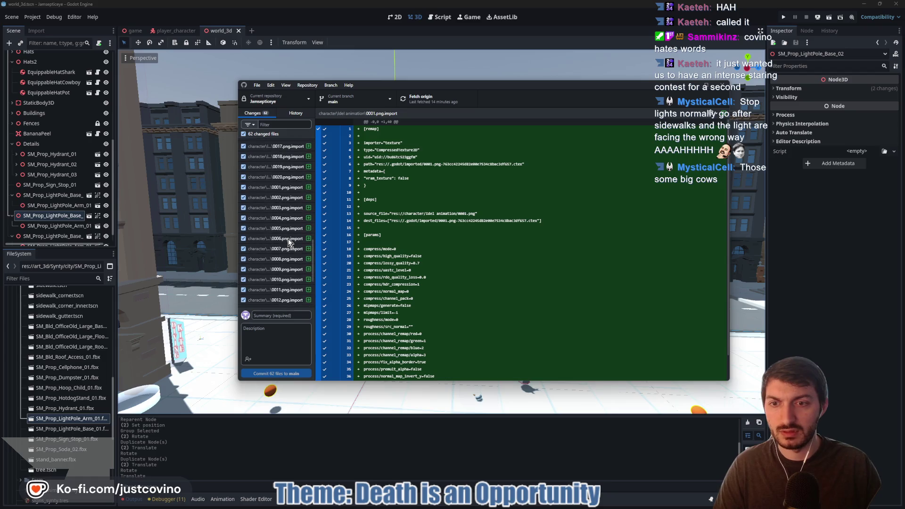
Discard the changes to all 40 character png.import files
{"action": "left_click", "coordinate": [281, 288], "text": "shift"}
{"action": "right_click", "coordinate": [274, 254]}
{"action": "left_click", "coordinate": [287, 260]}
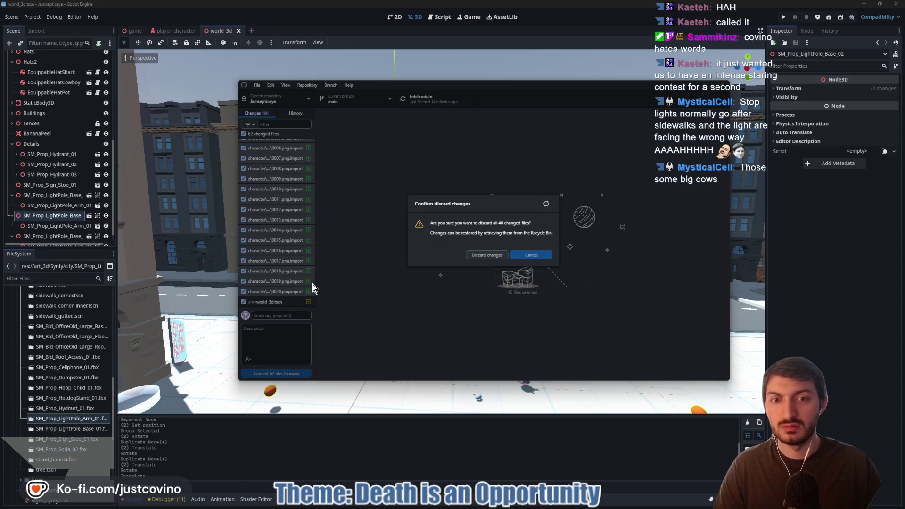
{"action": "key", "text": "Return"}
Commit the remaining 22 files to main as 'added world details p1' and push to origin
{"action": "left_click", "coordinate": [275, 316]}
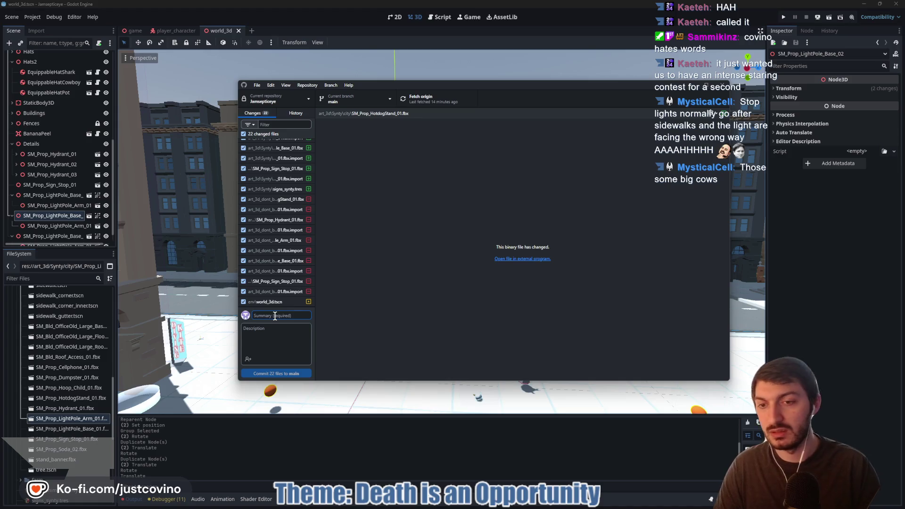
{"action": "type", "text": "adde"}
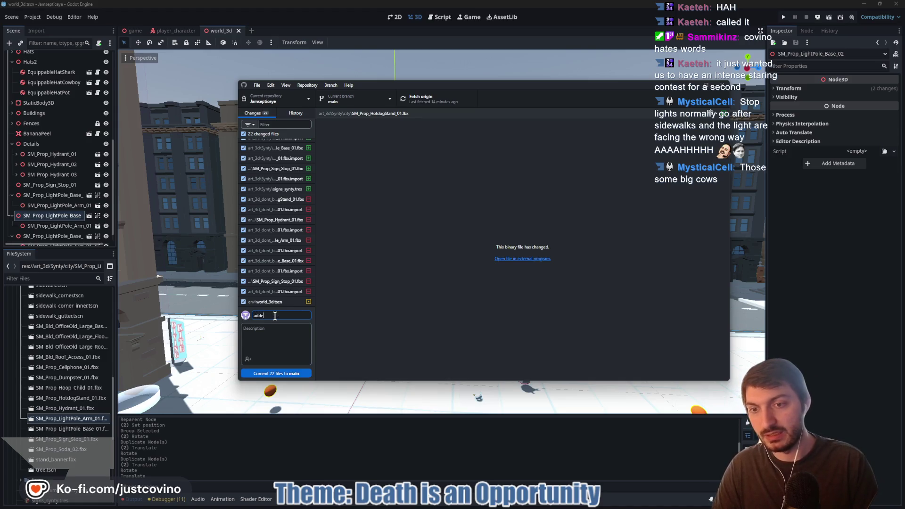
{"action": "type", "text": "d world details p1"}
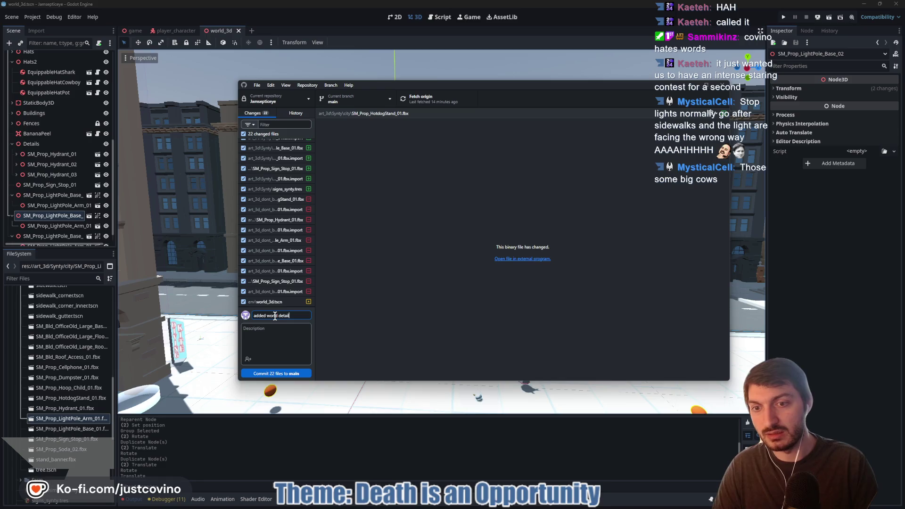
{"action": "left_click", "coordinate": [296, 374]}
{"action": "left_click", "coordinate": [612, 182]}
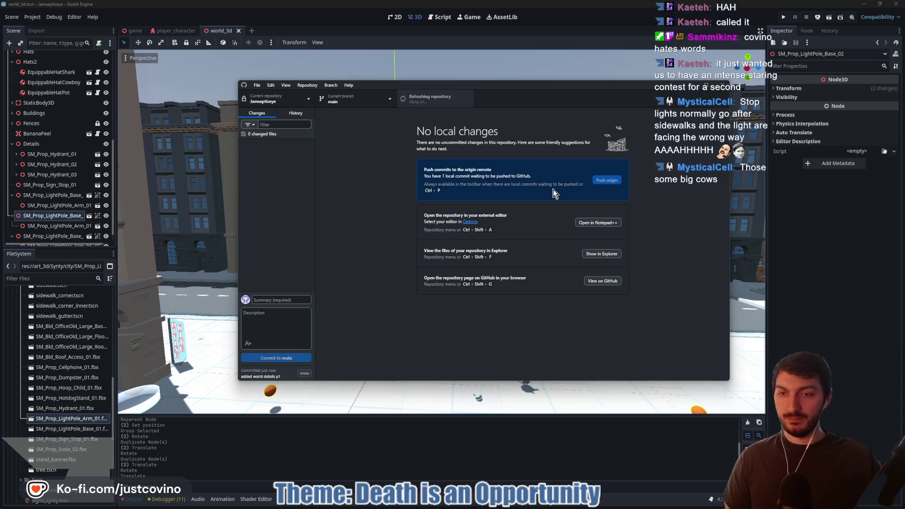
{"action": "key", "text": "alt+Tab"}
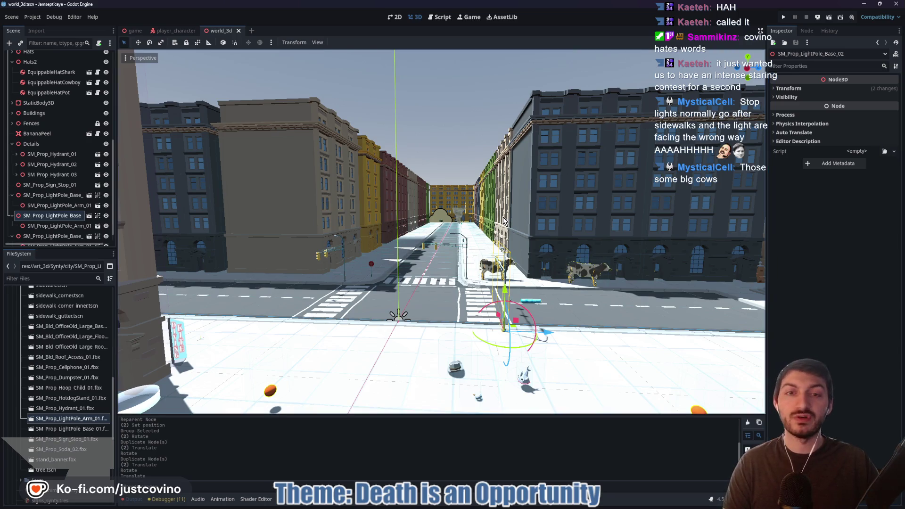
Turn the view toward the pillared civic building and the fenced green lawn
{"action": "mouse_move", "coordinate": [503, 220]}
{"action": "left_mouse_down"}
{"action": "mouse_move", "coordinate": [358, 233]}
{"action": "mouse_move", "coordinate": [472, 229]}
{"action": "mouse_move", "coordinate": [443, 223]}
{"action": "left_mouse_up"}
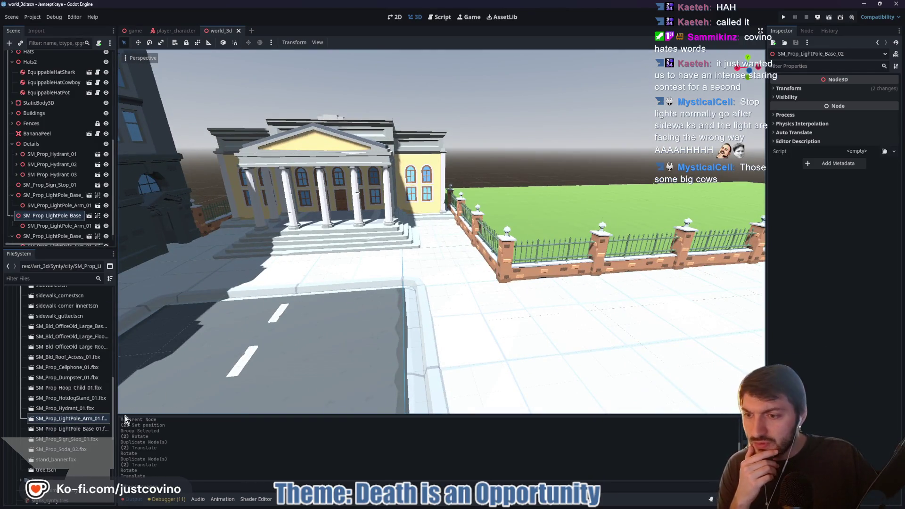
{"action": "scroll", "coordinate": [75, 424], "scroll_direction": "down", "scroll_amount": 5}
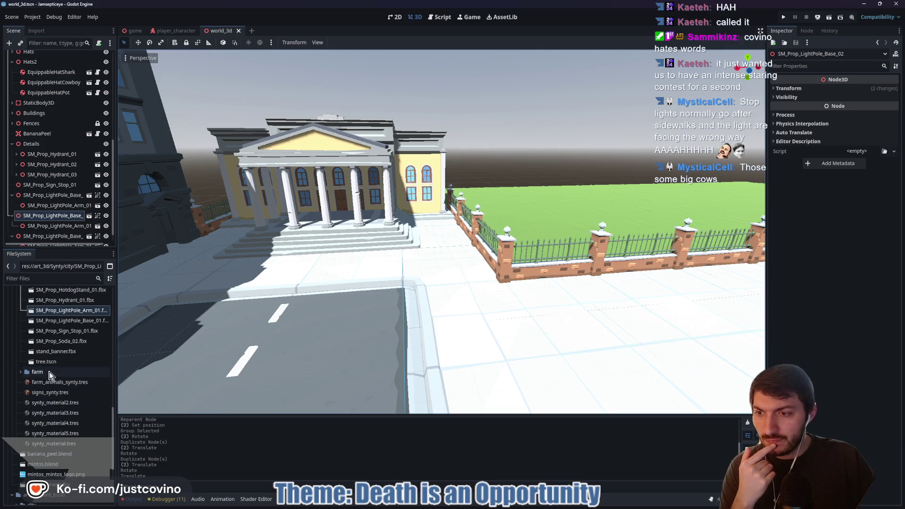
Expand the art_3d_dont_build farm folder and fly the view over to the fenced grass plaza
{"action": "left_click", "coordinate": [20, 372]}
{"action": "left_click", "coordinate": [20, 372]}
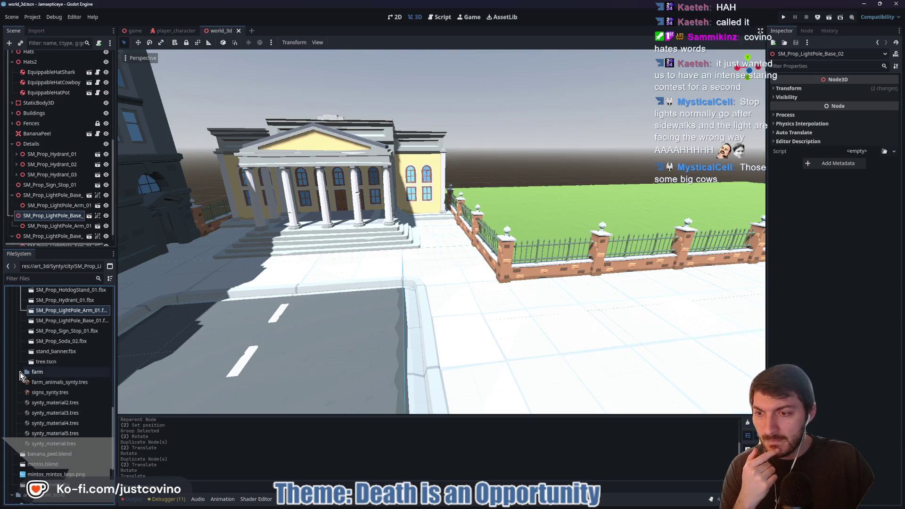
{"action": "scroll", "coordinate": [38, 382], "scroll_direction": "down", "scroll_amount": 3}
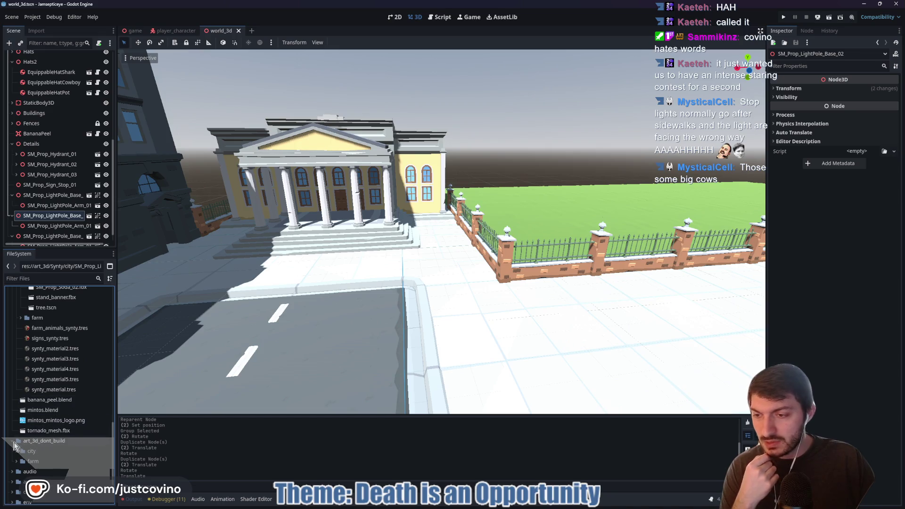
{"action": "left_click", "coordinate": [16, 461]}
{"action": "scroll", "coordinate": [66, 401], "scroll_direction": "down", "scroll_amount": 3}
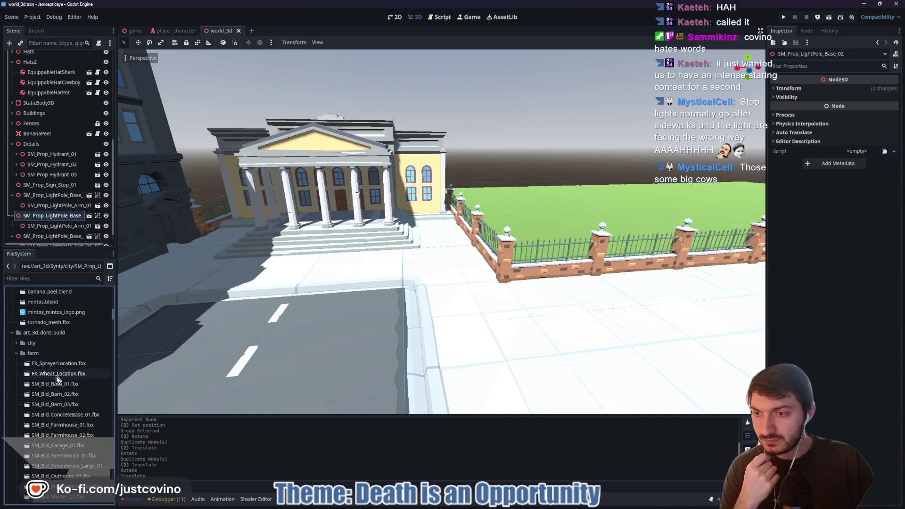
{"action": "left_click_drag", "start_coordinate": [429, 270], "coordinate": [406, 264]}
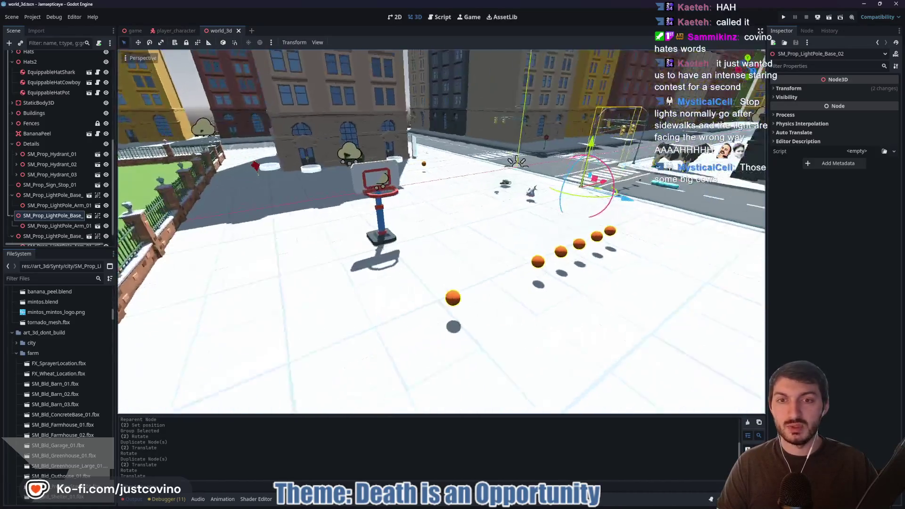
Fly over the city streets for an overview of the plaza and light pole
{"action": "key", "text": "w"}
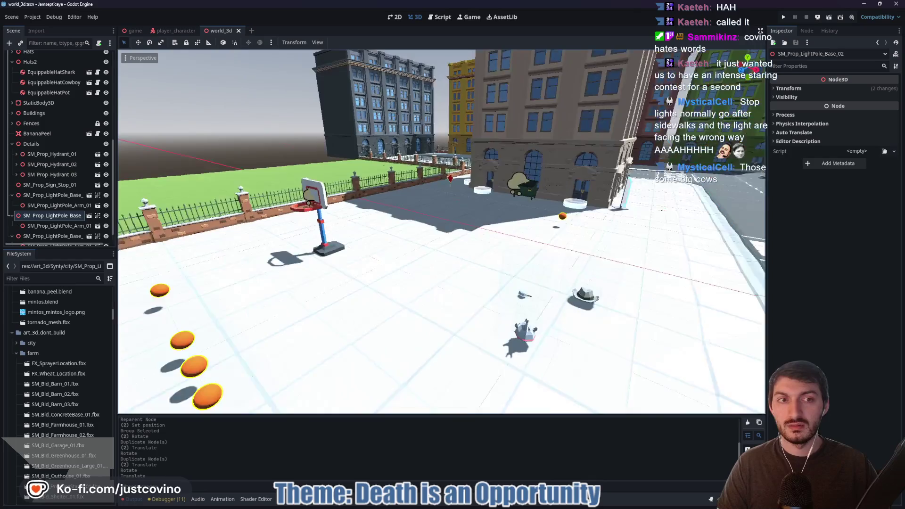
{"action": "key", "text": "w"}
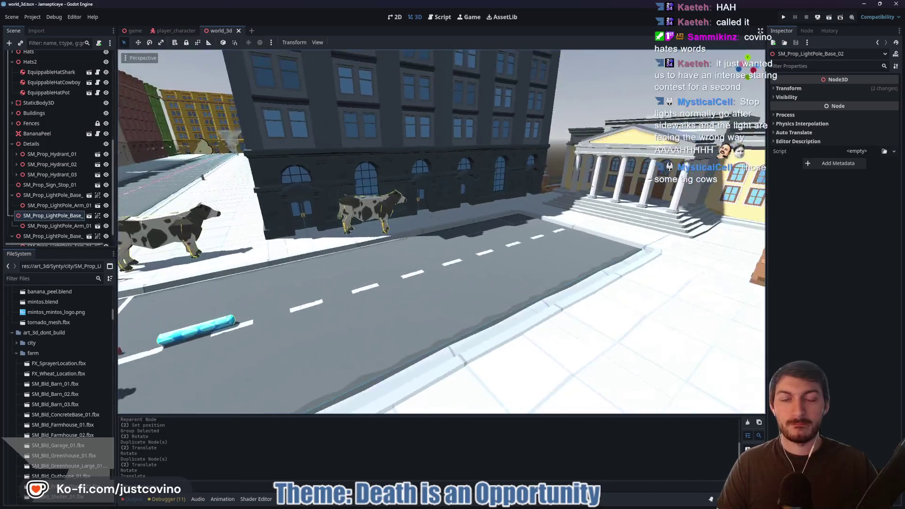
{"action": "key", "text": "s"}
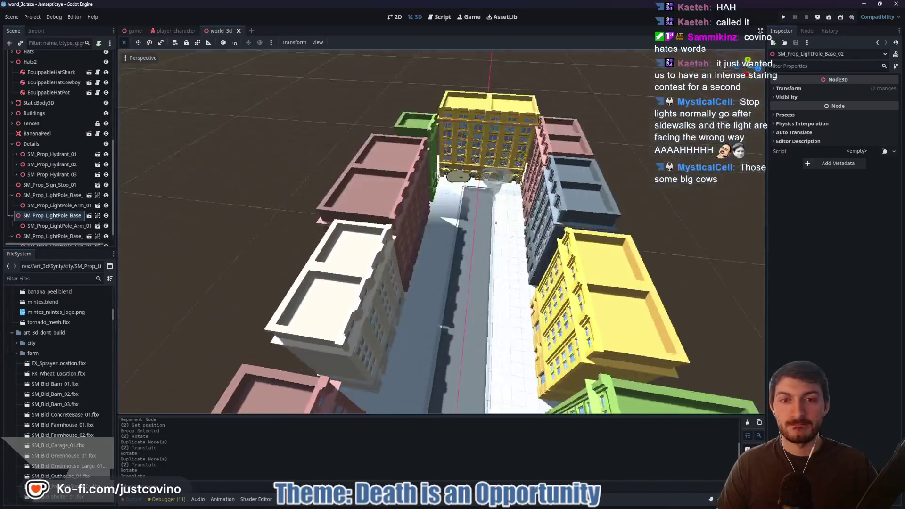
{"action": "key", "text": "w"}
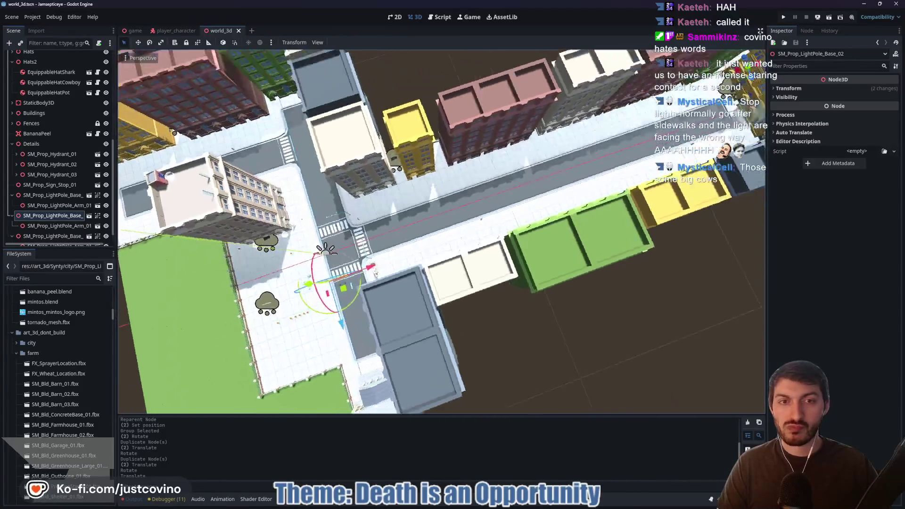
{"action": "key", "text": "w"}
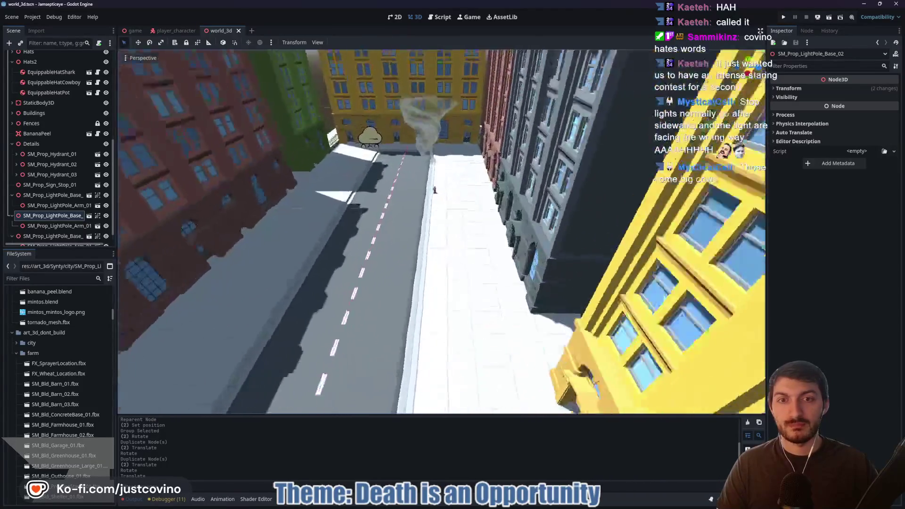
{"action": "key", "text": "s"}
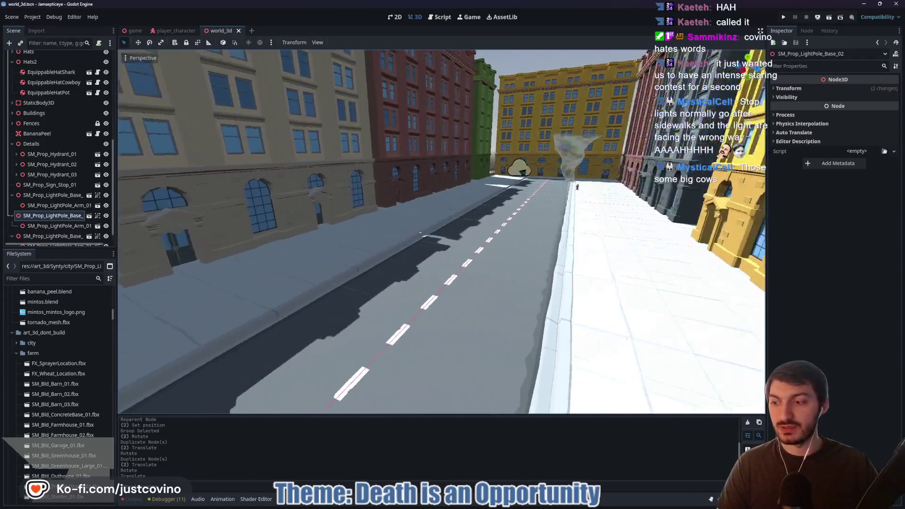
{"action": "key", "text": "s"}
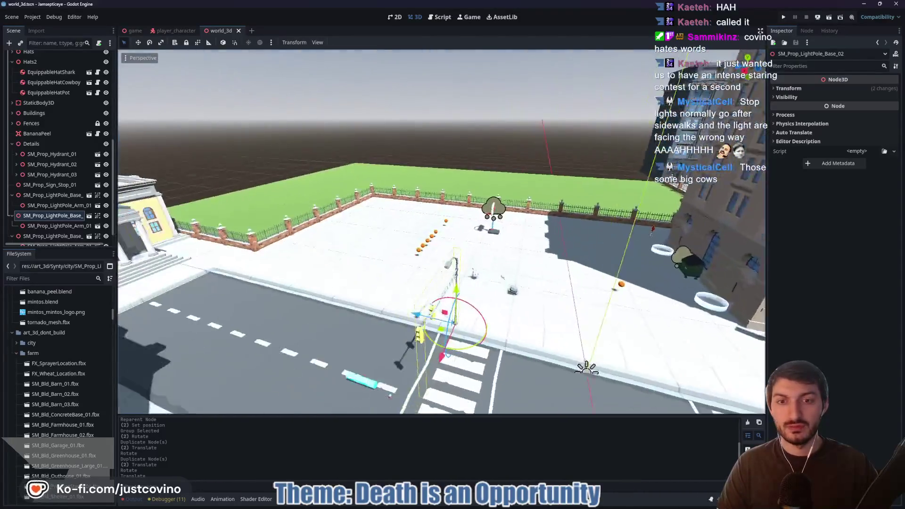
{"action": "key", "text": "d"}
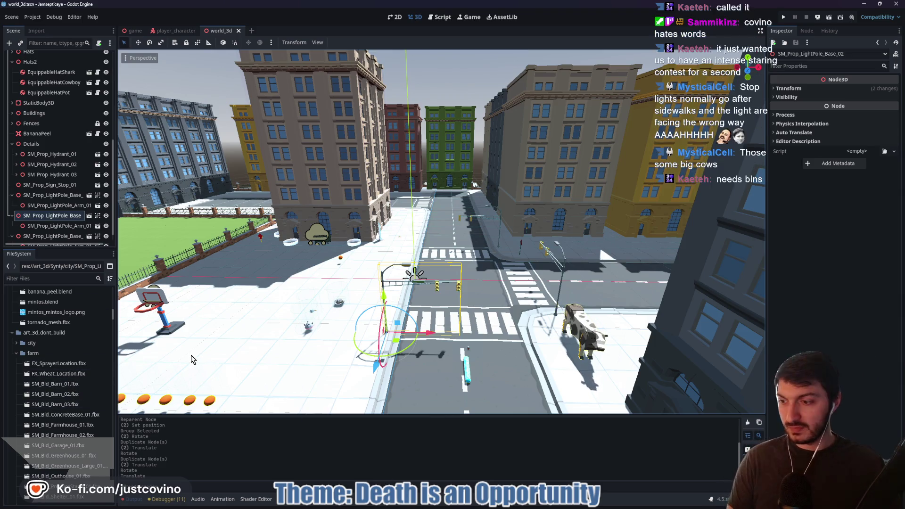
Fly down the street of colourful buildings past the alley dumpster
{"action": "key", "text": "w"}
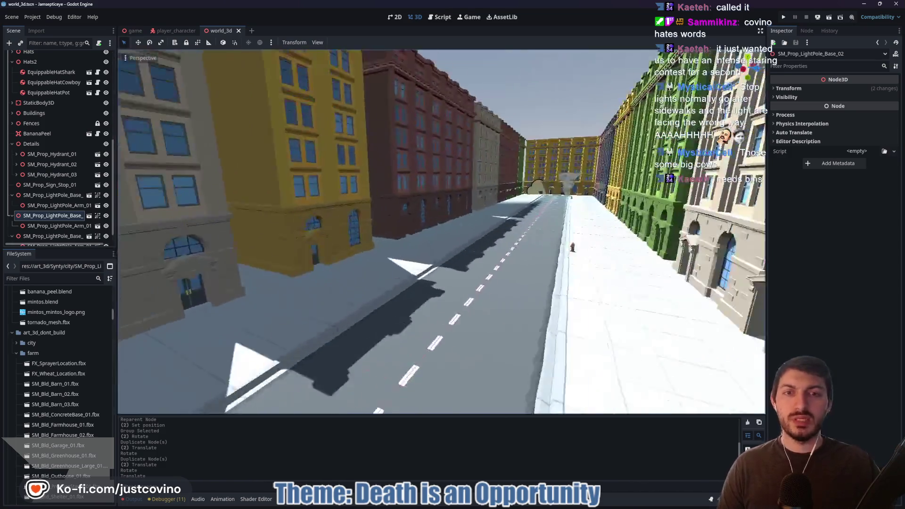
{"action": "key", "text": "w"}
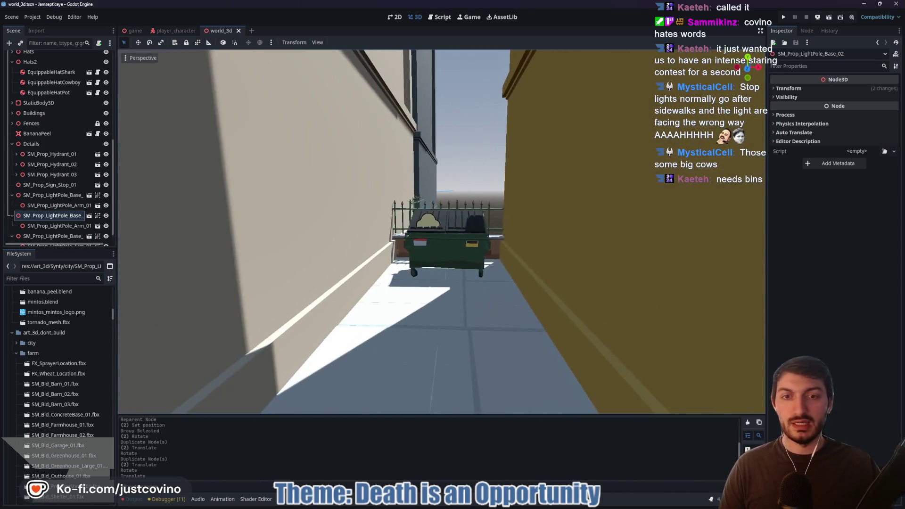
{"action": "key", "text": "w"}
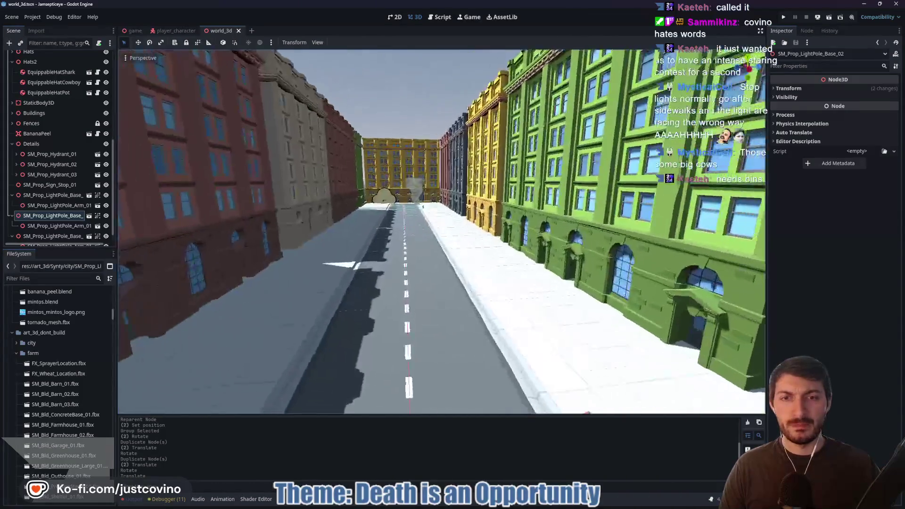
{"action": "key", "text": "w"}
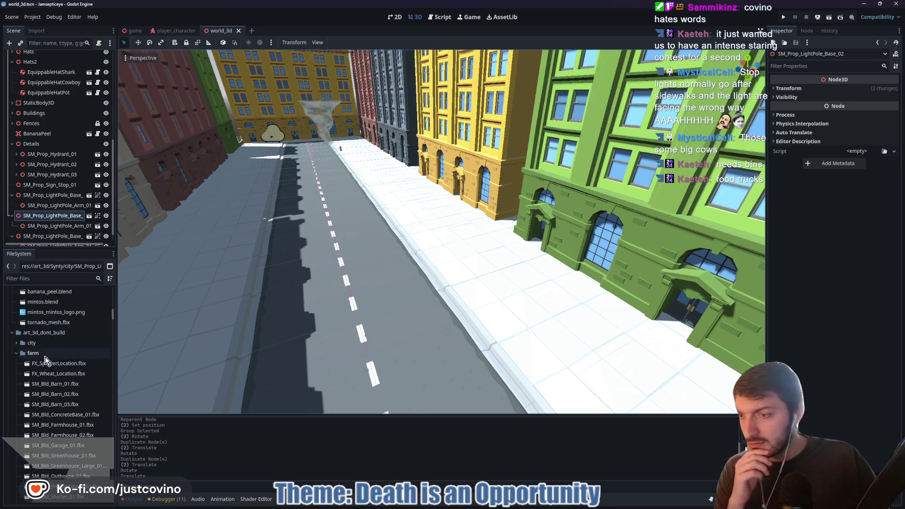
Face the brick building row and open SM_Prop_HotdogStand_01.fbx's import settings
{"action": "scroll", "coordinate": [21, 345], "scroll_direction": "up", "scroll_amount": 5}
{"action": "scroll", "coordinate": [21, 348], "scroll_direction": "up", "scroll_amount": 2}
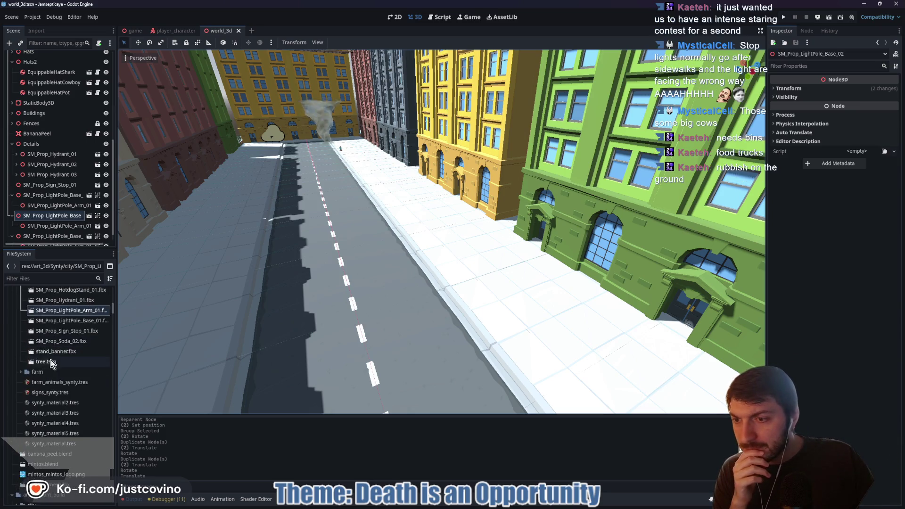
{"action": "mouse_move", "coordinate": [422, 288]}
{"action": "left_mouse_down"}
{"action": "mouse_move", "coordinate": [321, 289]}
{"action": "mouse_move", "coordinate": [448, 270]}
{"action": "left_mouse_up"}
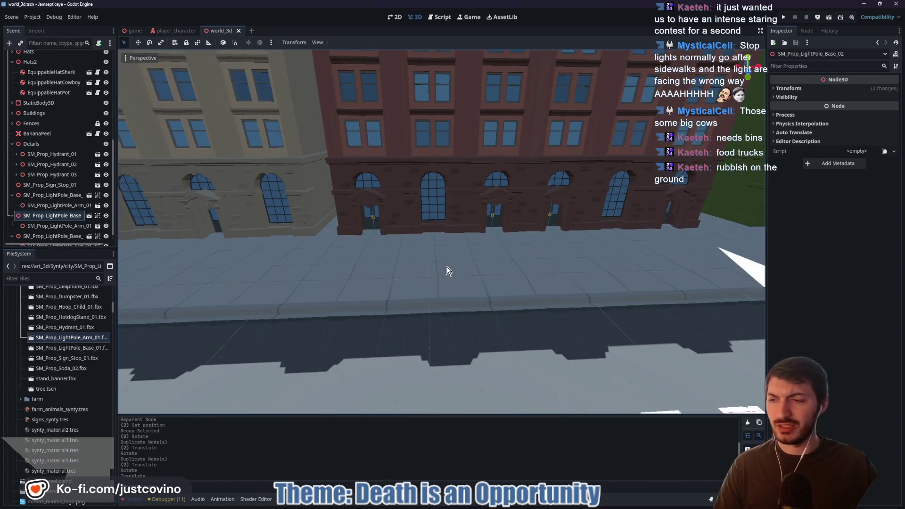
{"action": "double_click", "coordinate": [61, 318]}
Set the blinn283 material to use the external art_3d/Synty synty_material2.tres
{"action": "left_click_drag", "start_coordinate": [305, 291], "coordinate": [503, 260]}
{"action": "left_click", "coordinate": [130, 87]}
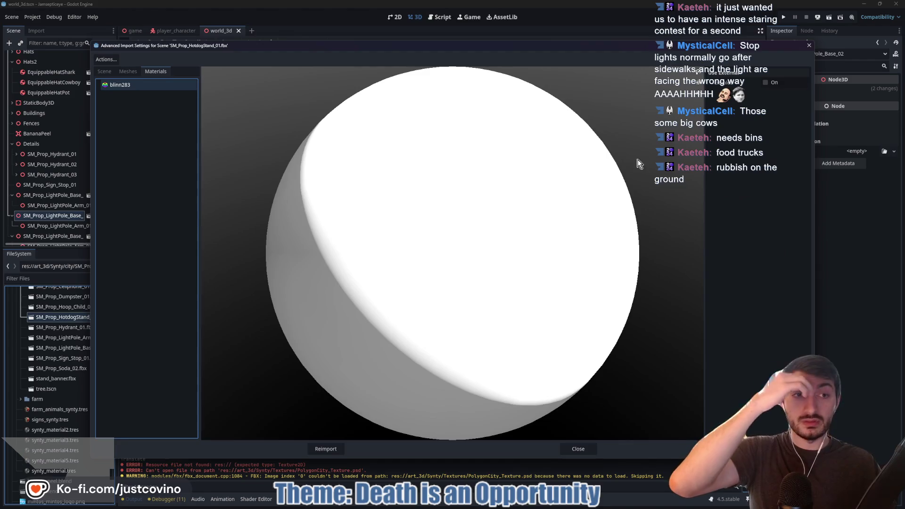
{"action": "left_click", "coordinate": [768, 83]}
{"action": "left_click", "coordinate": [803, 96]}
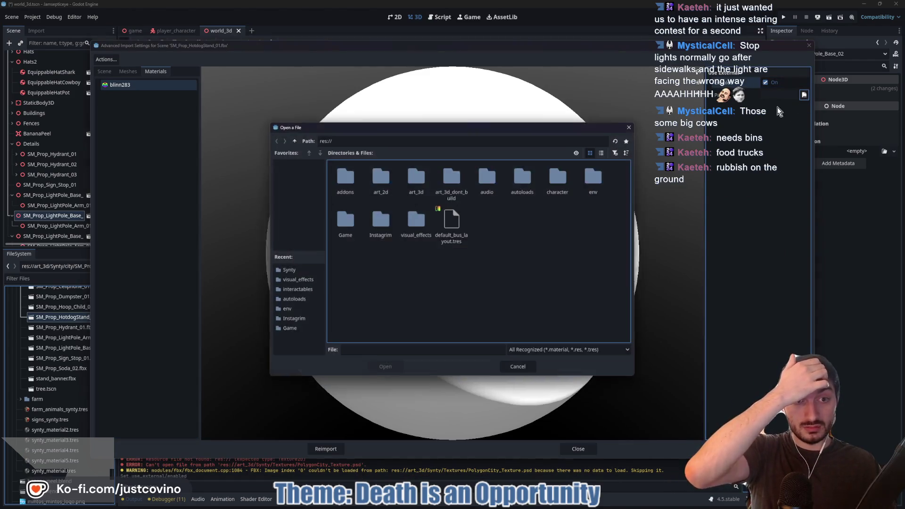
{"action": "double_click", "coordinate": [416, 182]}
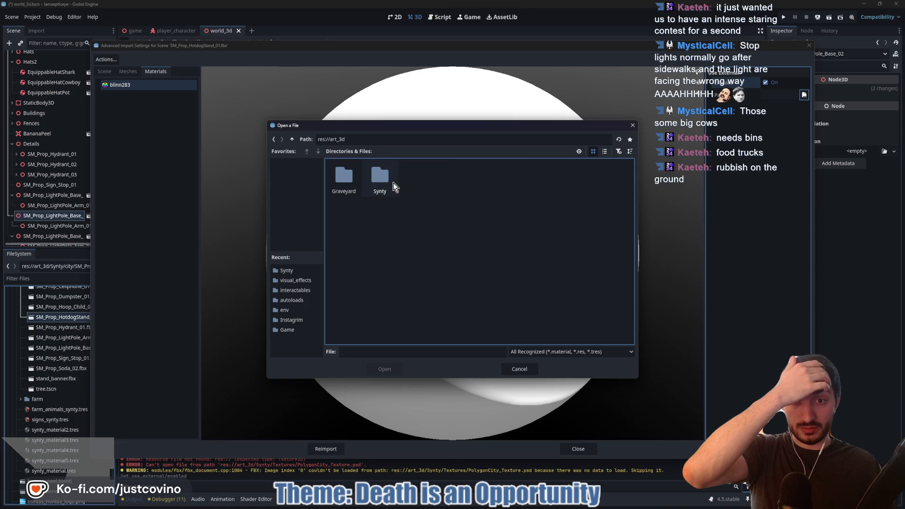
{"action": "double_click", "coordinate": [379, 185]}
{"action": "left_click", "coordinate": [516, 184]}
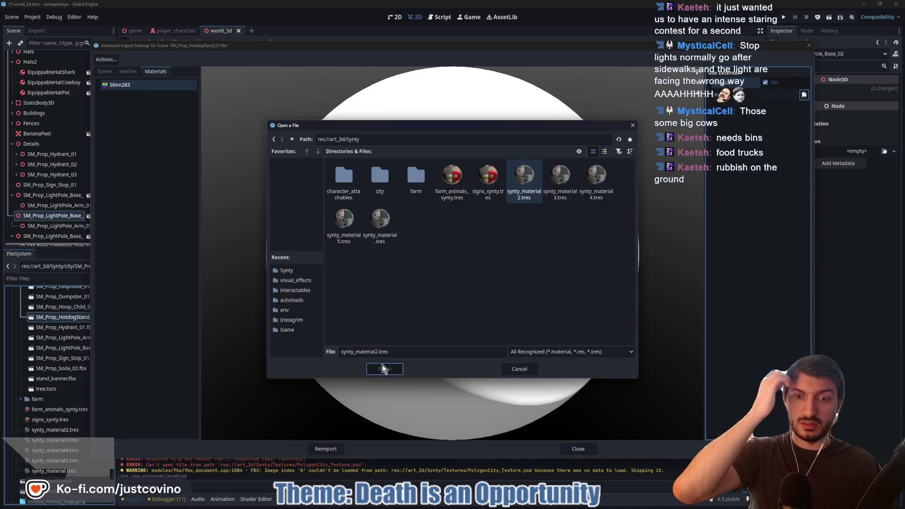
{"action": "left_click", "coordinate": [382, 369]}
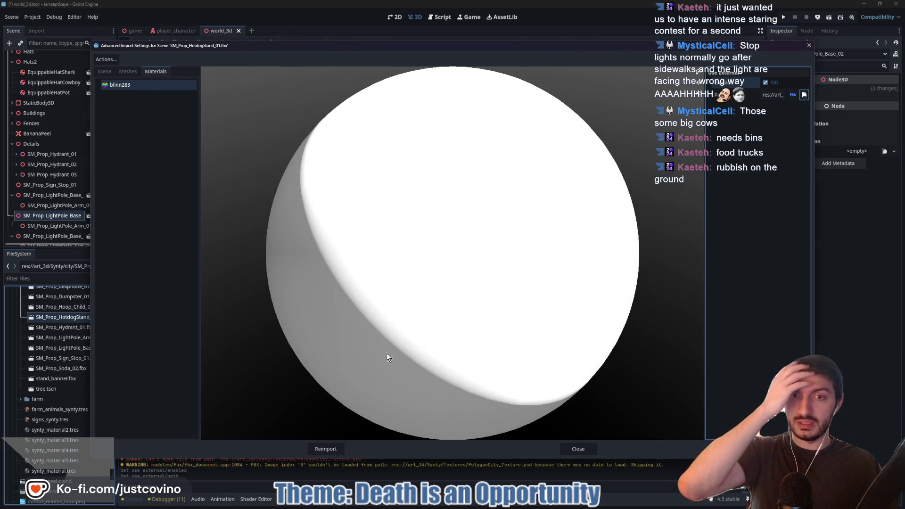
Enable physics collision on the hotdog stand's root node and reimport it
{"action": "left_click", "coordinate": [103, 73]}
{"action": "left_click", "coordinate": [143, 96]}
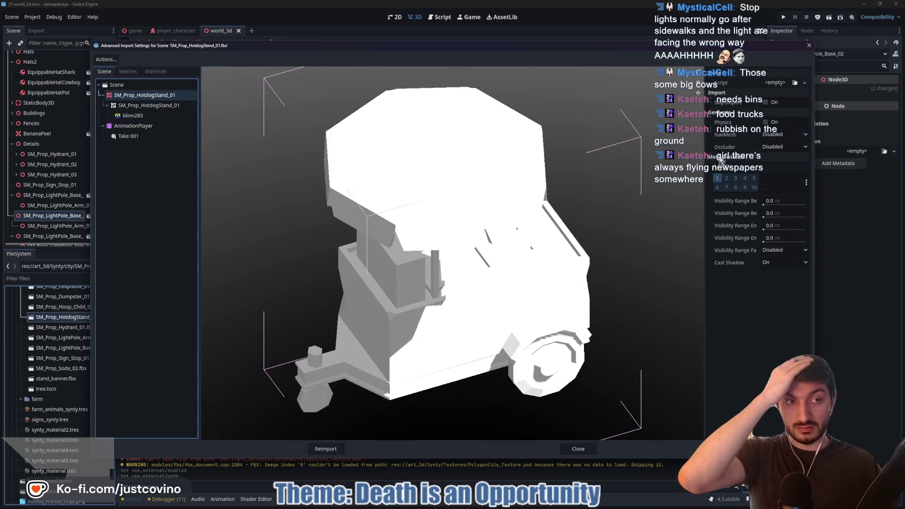
{"action": "left_click", "coordinate": [766, 122]}
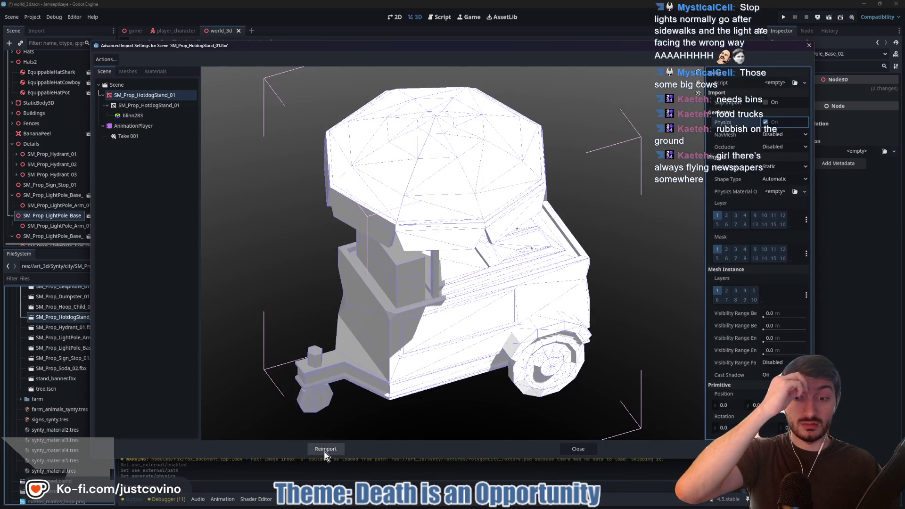
{"action": "left_click", "coordinate": [326, 450]}
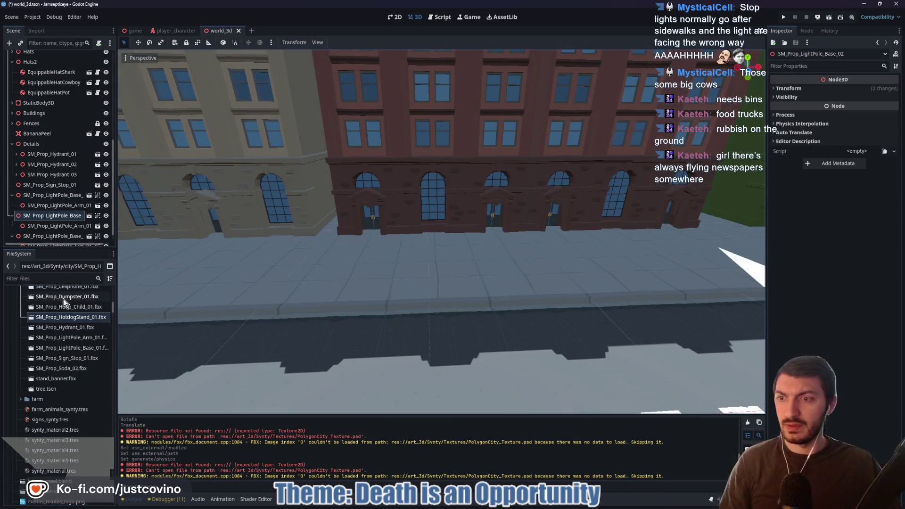
Drop the hotdog stand onto the sidewalk and collapse the three light pole nodes
{"action": "left_click", "coordinate": [36, 144]}
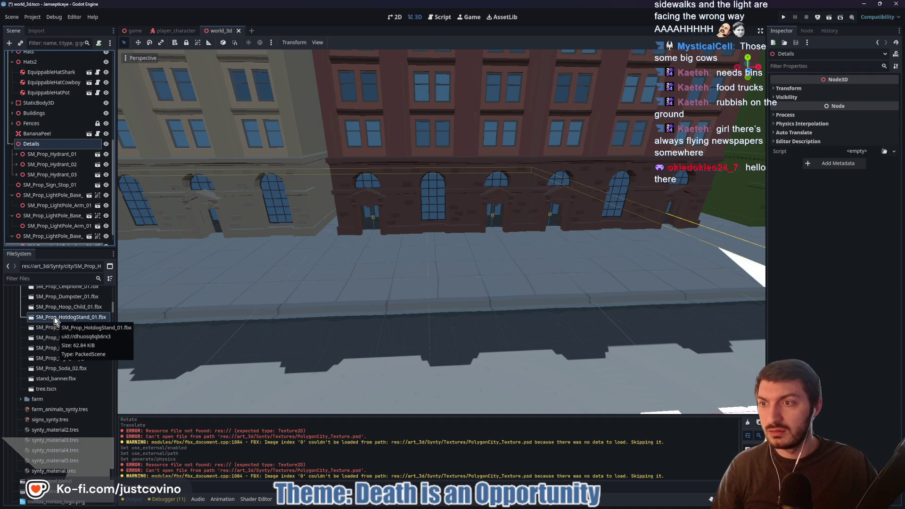
{"action": "left_click_drag", "start_coordinate": [40, 318], "coordinate": [363, 298]}
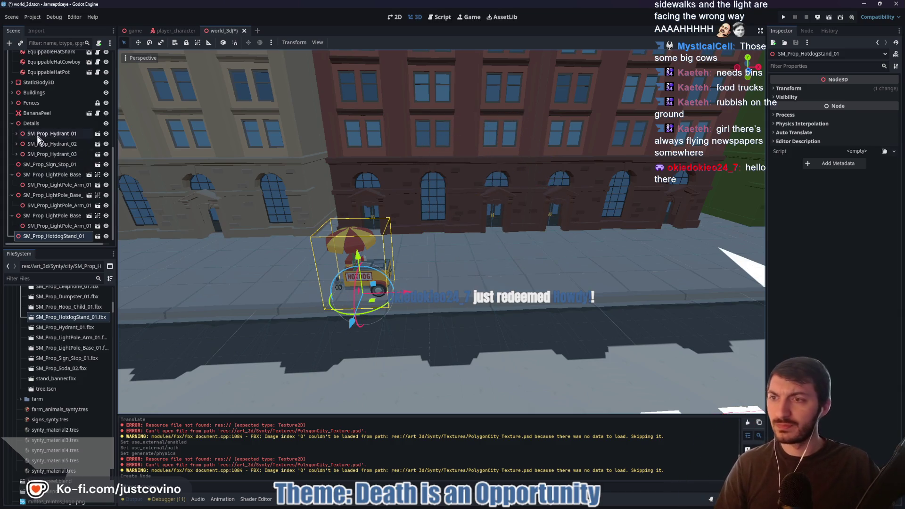
{"action": "left_click", "coordinate": [13, 175]}
{"action": "left_click", "coordinate": [13, 195]}
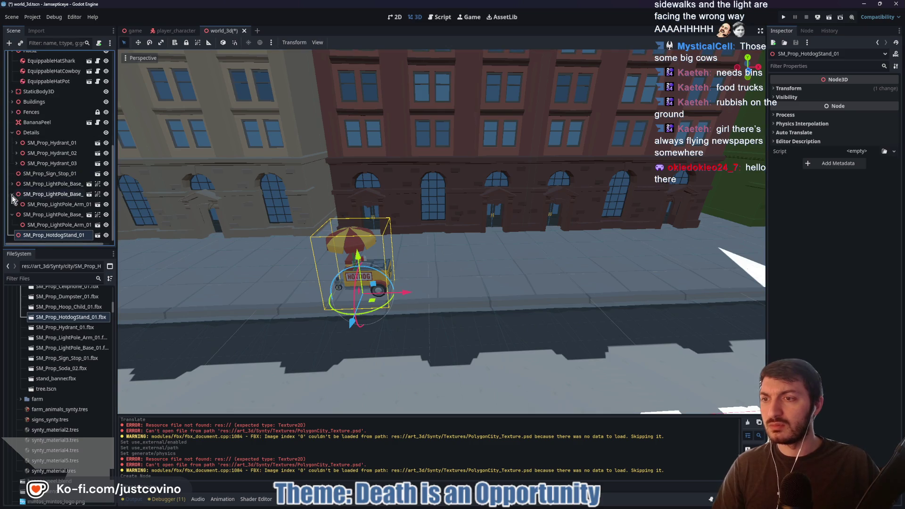
{"action": "left_click", "coordinate": [13, 215]}
Move the three light poles and the hotdog stand into the Details group
{"action": "left_click", "coordinate": [29, 204]}
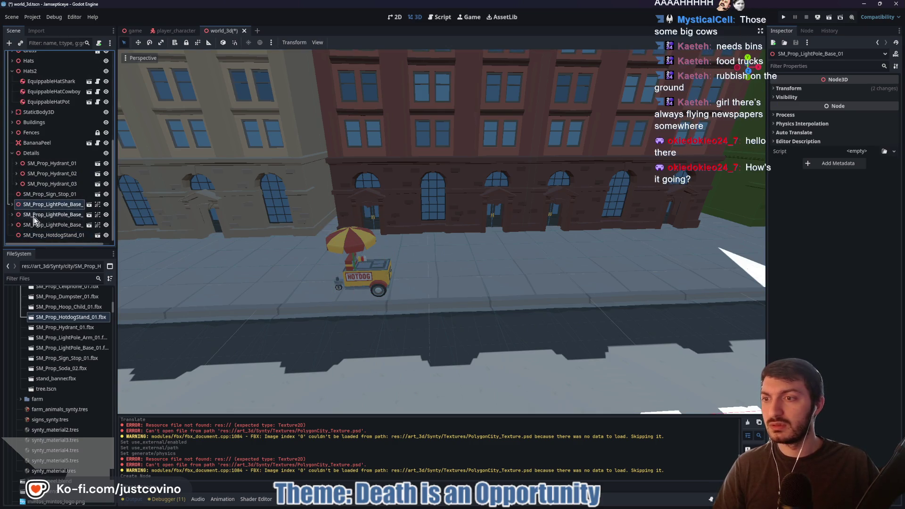
{"action": "left_click", "coordinate": [25, 225], "text": "shift"}
{"action": "left_click", "coordinate": [30, 236], "text": "ctrl"}
{"action": "left_click_drag", "start_coordinate": [29, 236], "coordinate": [32, 155]}
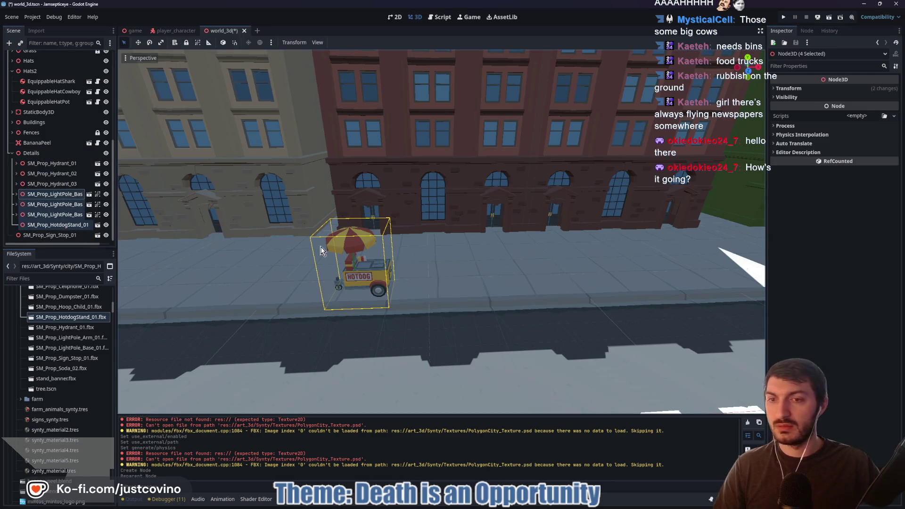
{"action": "left_click", "coordinate": [52, 226]}
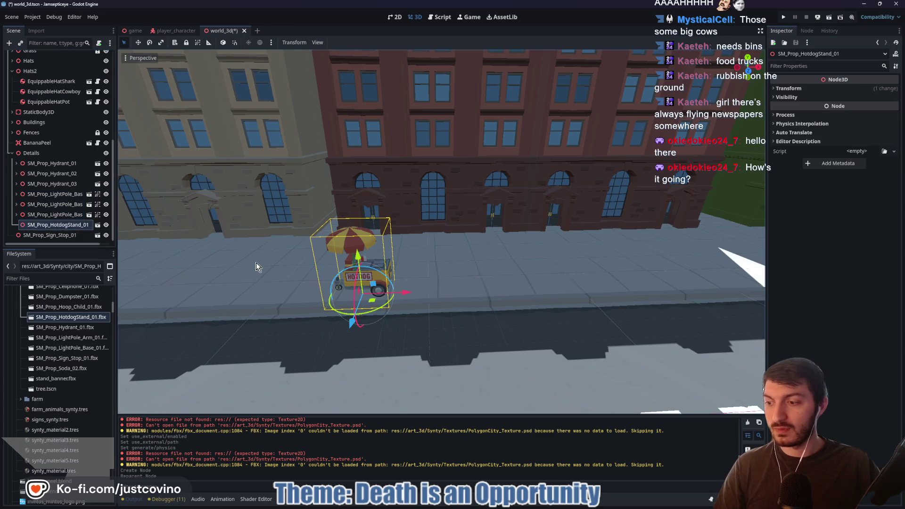
{"action": "mouse_move", "coordinate": [490, 313]}
{"action": "left_mouse_down"}
{"action": "mouse_move", "coordinate": [377, 302]}
{"action": "mouse_move", "coordinate": [366, 273]}
{"action": "mouse_move", "coordinate": [556, 280]}
{"action": "left_mouse_up"}
Slide the hotdog stand further left along the street
{"action": "mouse_move", "coordinate": [491, 299]}
{"action": "left_mouse_down"}
{"action": "mouse_move", "coordinate": [453, 279]}
{"action": "mouse_move", "coordinate": [283, 276]}
{"action": "mouse_move", "coordinate": [396, 273]}
{"action": "left_mouse_up"}
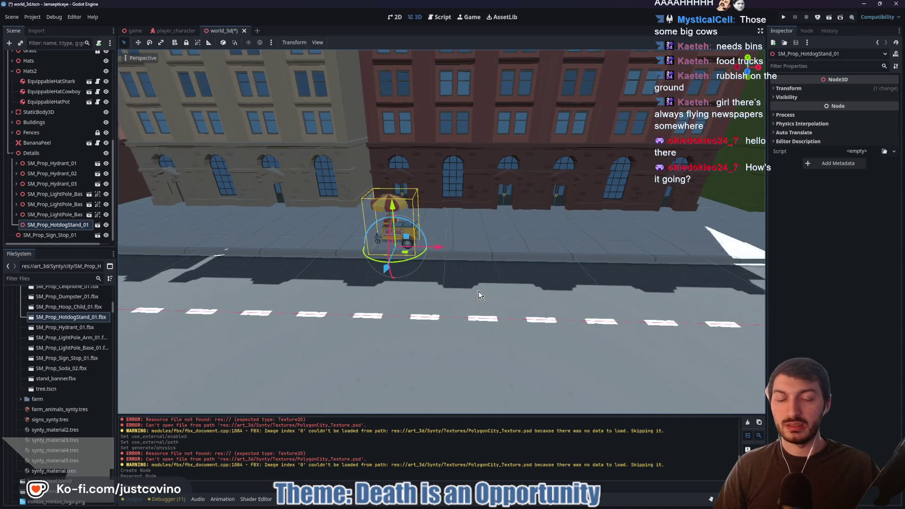
{"action": "left_click_drag", "start_coordinate": [480, 296], "coordinate": [425, 297]}
{"action": "mouse_move", "coordinate": [596, 289]}
{"action": "left_mouse_down"}
{"action": "mouse_move", "coordinate": [414, 248]}
{"action": "mouse_move", "coordinate": [283, 245]}
{"action": "mouse_move", "coordinate": [448, 246]}
{"action": "mouse_move", "coordinate": [415, 262]}
{"action": "mouse_move", "coordinate": [491, 259]}
{"action": "left_mouse_up"}
Fly over the fenced courtyard lawn and save the world_3d scene
{"action": "mouse_move", "coordinate": [408, 266]}
{"action": "left_mouse_down"}
{"action": "mouse_move", "coordinate": [358, 262]}
{"action": "mouse_move", "coordinate": [396, 261]}
{"action": "left_mouse_up"}
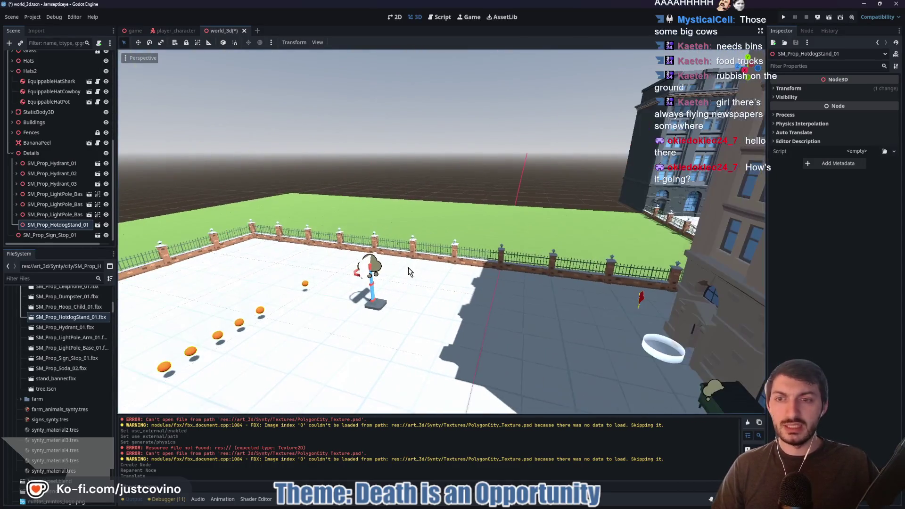
{"action": "mouse_move", "coordinate": [537, 231]}
{"action": "left_mouse_down"}
{"action": "mouse_move", "coordinate": [471, 222]}
{"action": "mouse_move", "coordinate": [439, 231]}
{"action": "mouse_move", "coordinate": [478, 259]}
{"action": "left_mouse_up"}
{"action": "key", "text": "ctrl+s"}
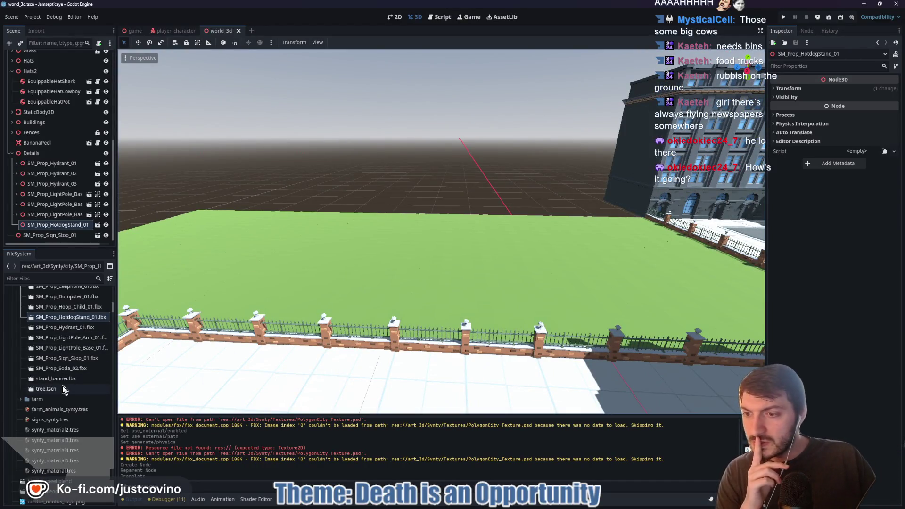
{"action": "left_click", "coordinate": [110, 267]}
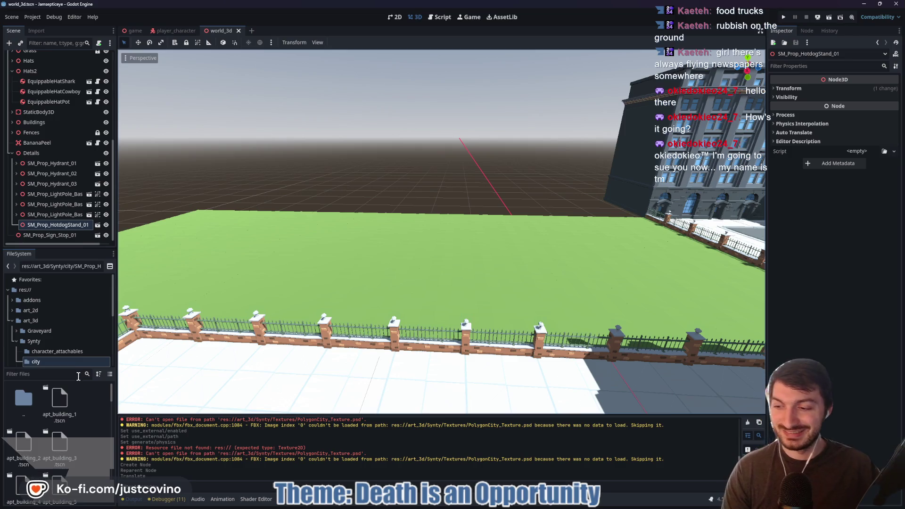
Open art_3d_dont_build/farm and browse its dirt row, flower, pebble, pond and reed models
{"action": "double_click", "coordinate": [25, 400]}
{"action": "scroll", "coordinate": [49, 347], "scroll_direction": "down", "scroll_amount": 2}
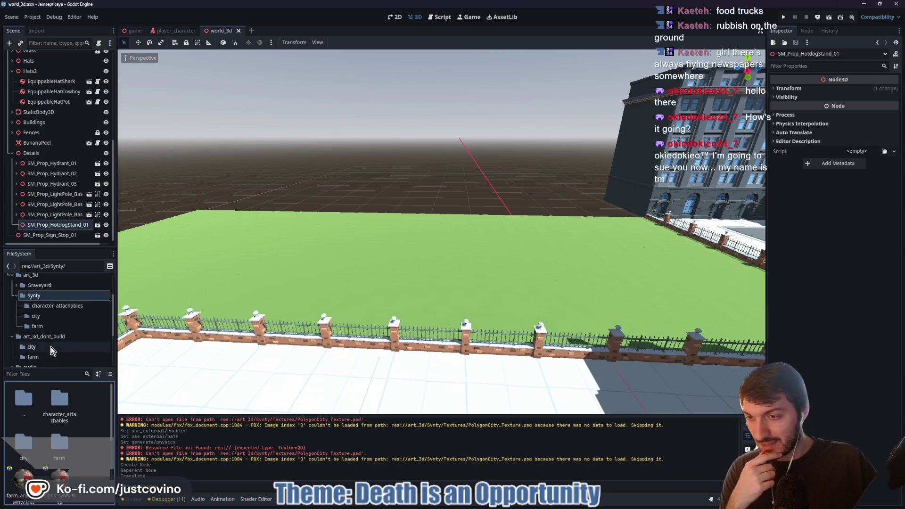
{"action": "scroll", "coordinate": [51, 354], "scroll_direction": "down", "scroll_amount": 2}
{"action": "left_click", "coordinate": [45, 334]}
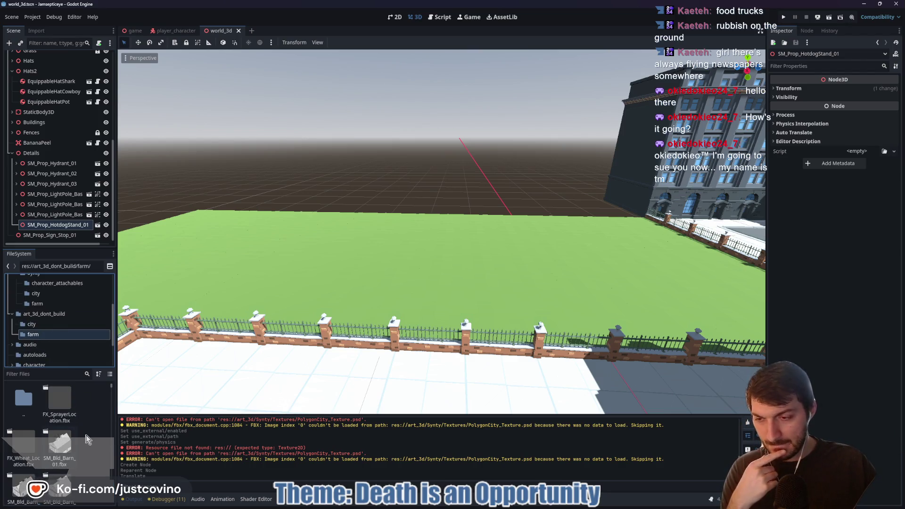
{"action": "scroll", "coordinate": [83, 437], "scroll_direction": "down", "scroll_amount": 2}
{"action": "scroll", "coordinate": [78, 432], "scroll_direction": "down", "scroll_amount": 5}
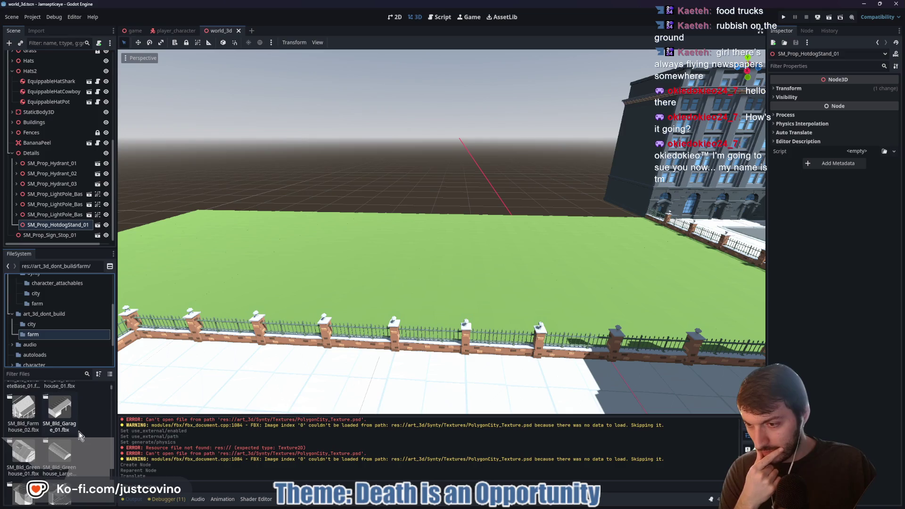
{"action": "scroll", "coordinate": [77, 433], "scroll_direction": "down", "scroll_amount": 2}
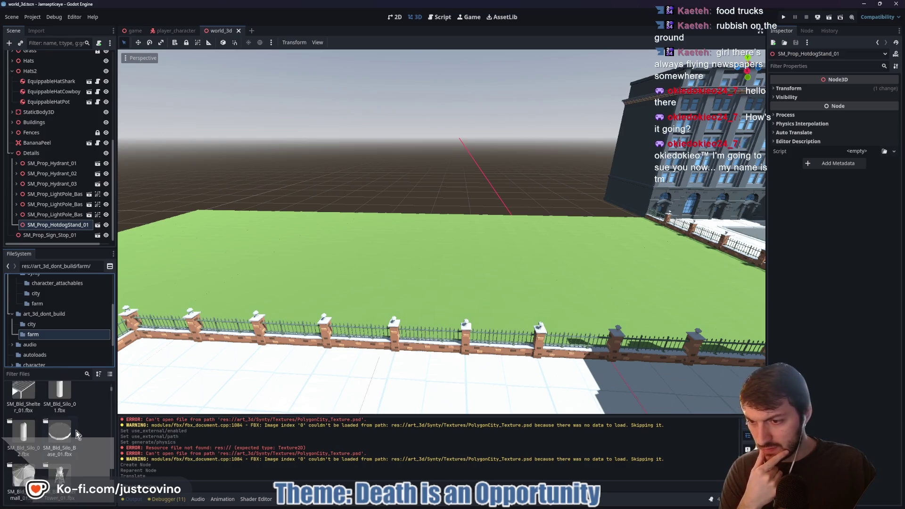
{"action": "scroll", "coordinate": [75, 430], "scroll_direction": "down", "scroll_amount": 3}
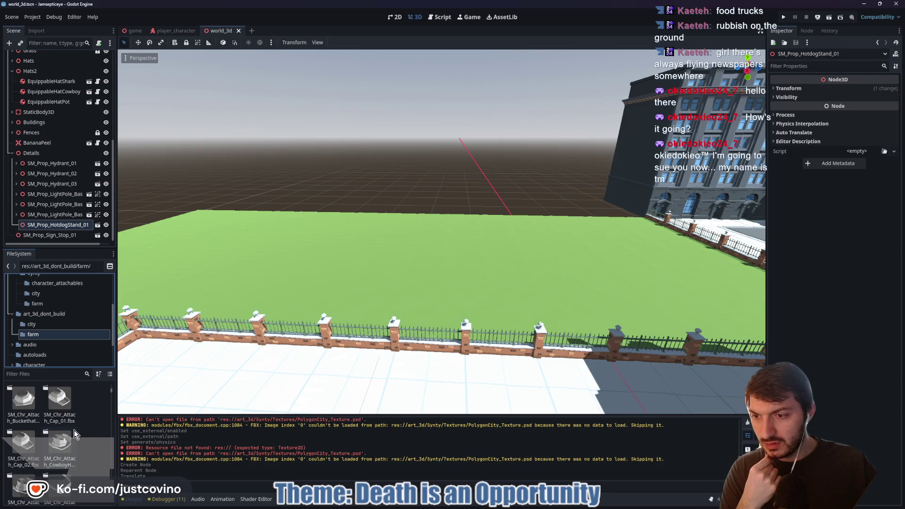
{"action": "scroll", "coordinate": [72, 433], "scroll_direction": "down", "scroll_amount": 1}
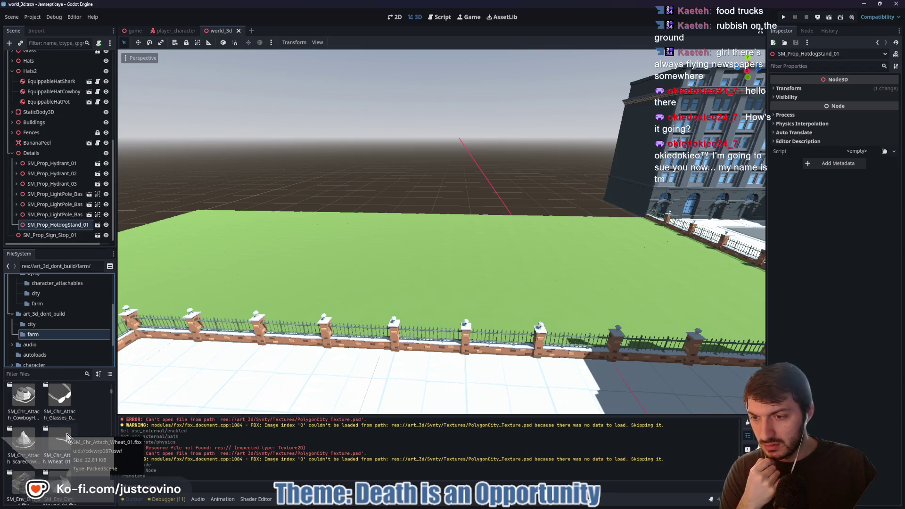
{"action": "scroll", "coordinate": [66, 435], "scroll_direction": "down", "scroll_amount": 1}
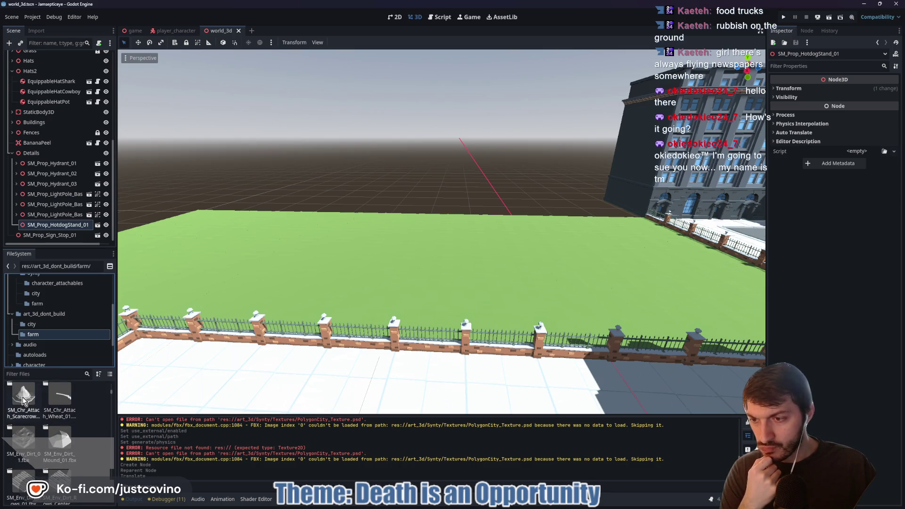
{"action": "scroll", "coordinate": [30, 402], "scroll_direction": "down", "scroll_amount": 2}
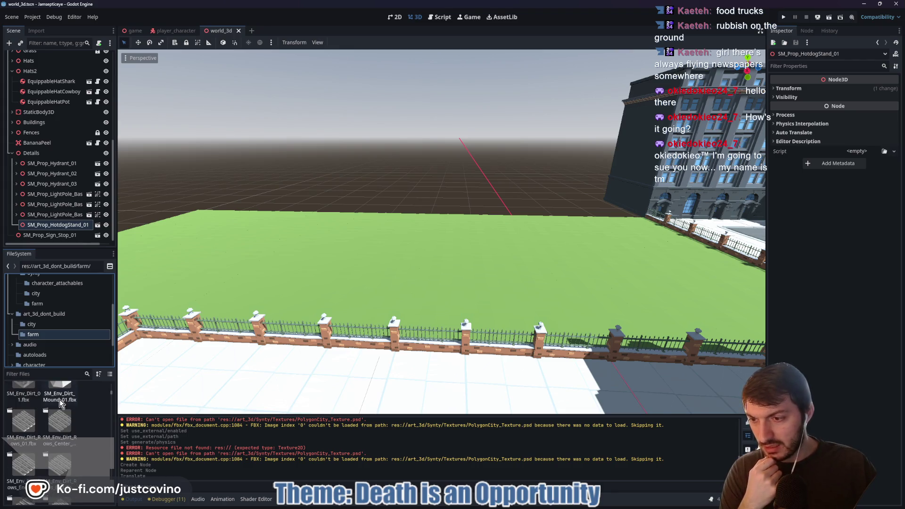
{"action": "scroll", "coordinate": [19, 424], "scroll_direction": "down", "scroll_amount": 1}
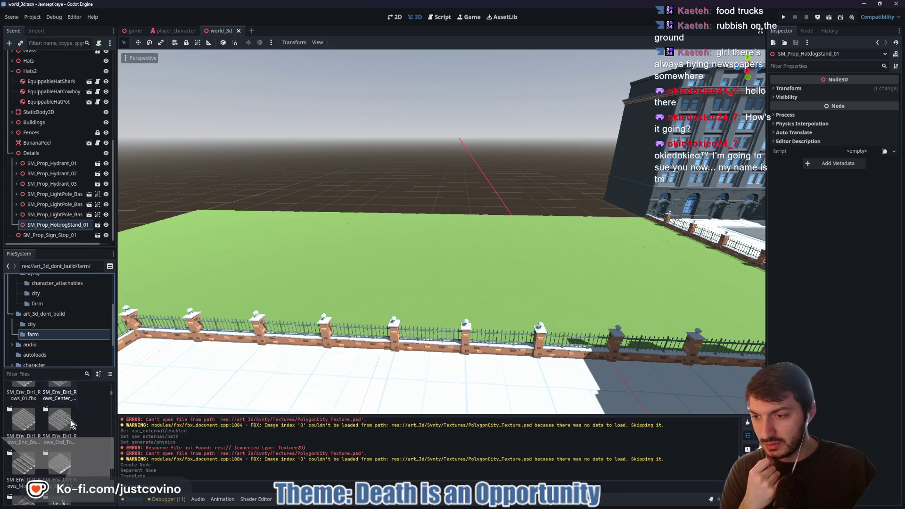
{"action": "scroll", "coordinate": [70, 423], "scroll_direction": "down", "scroll_amount": 1}
{"action": "scroll", "coordinate": [66, 423], "scroll_direction": "down", "scroll_amount": 1}
{"action": "scroll", "coordinate": [66, 424], "scroll_direction": "down", "scroll_amount": 4}
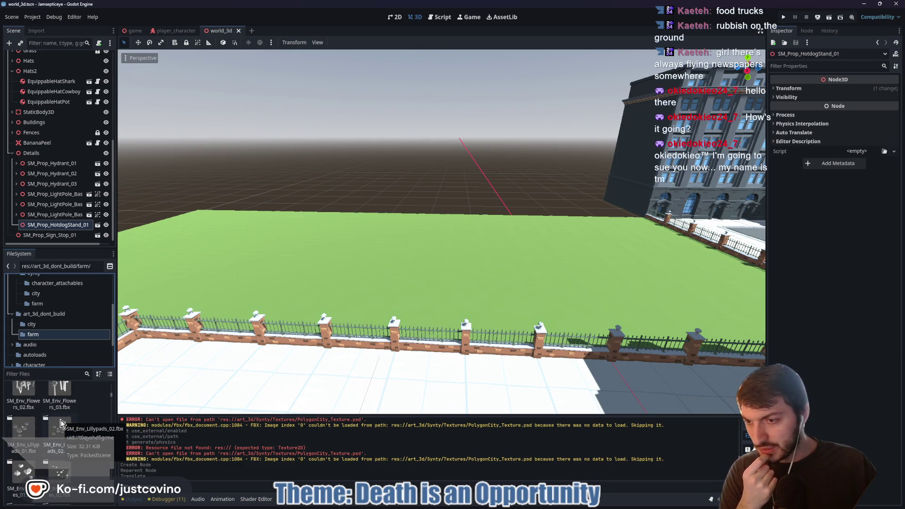
{"action": "scroll", "coordinate": [62, 425], "scroll_direction": "down", "scroll_amount": 1}
{"action": "scroll", "coordinate": [62, 425], "scroll_direction": "down", "scroll_amount": 1}
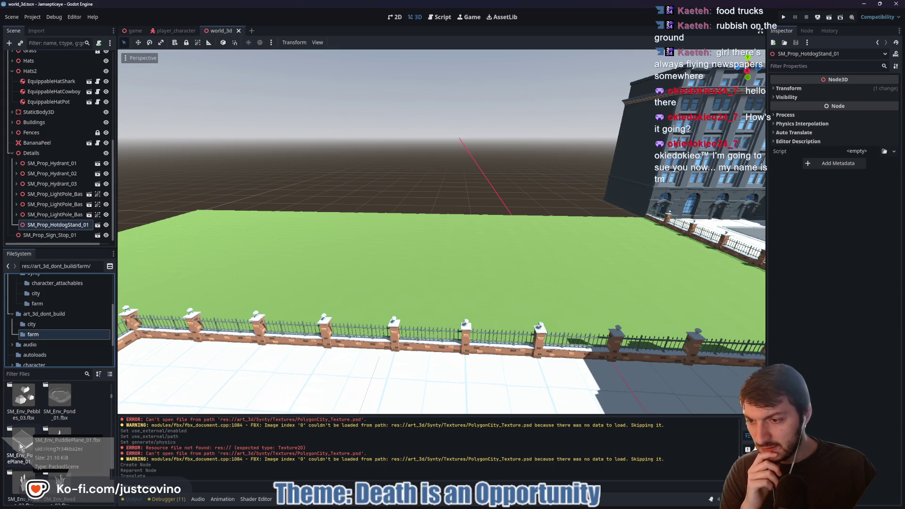
{"action": "left_click", "coordinate": [30, 153]}
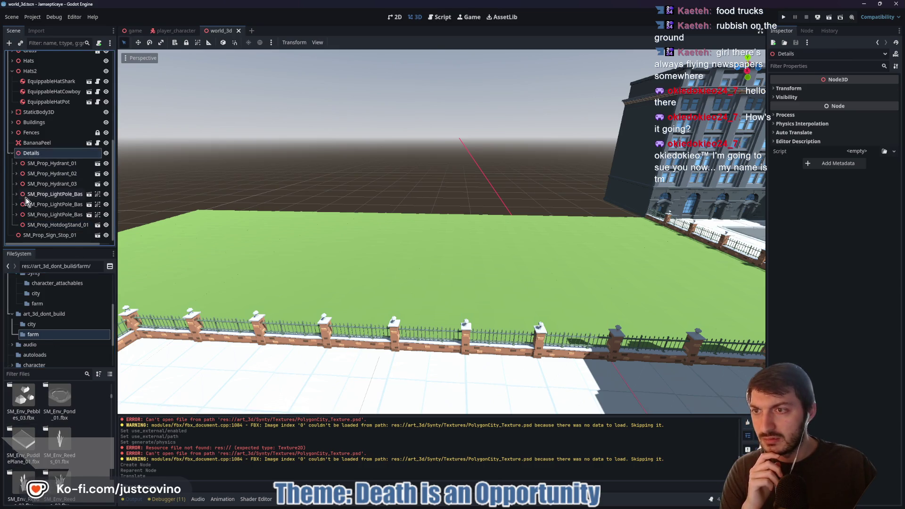
Move the SM_Prop_Sign_Stop_01 stop sign into the Details group
{"action": "left_click", "coordinate": [11, 154]}
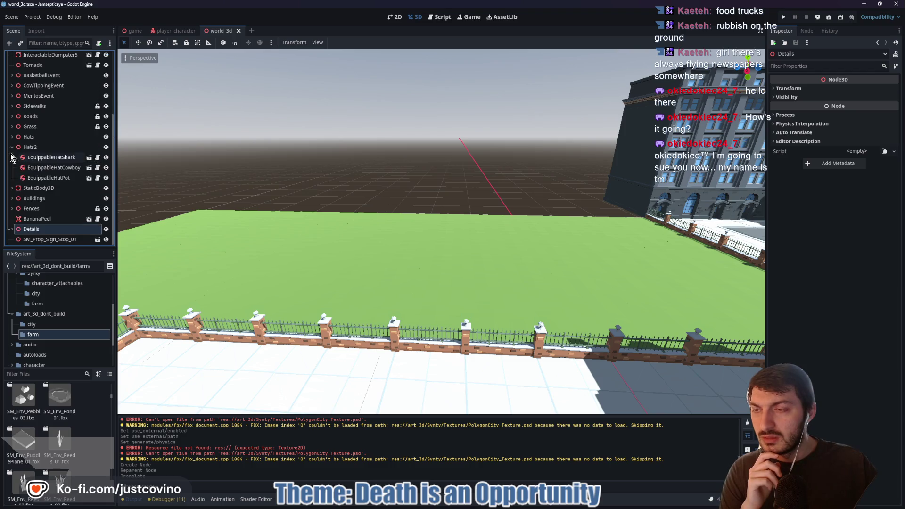
{"action": "left_click_drag", "start_coordinate": [20, 242], "coordinate": [26, 229]}
{"action": "left_click", "coordinate": [11, 157]}
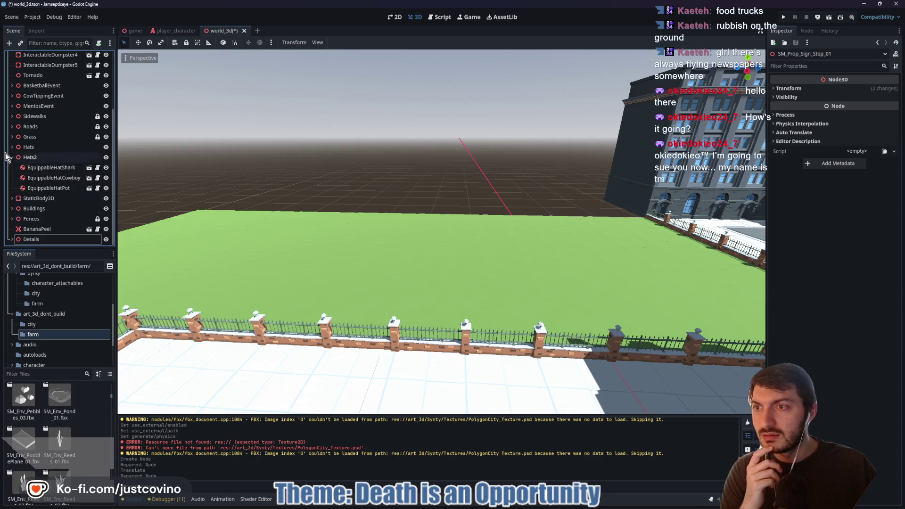
{"action": "left_click", "coordinate": [11, 157]}
{"action": "scroll", "coordinate": [47, 142], "scroll_direction": "up", "scroll_amount": 5}
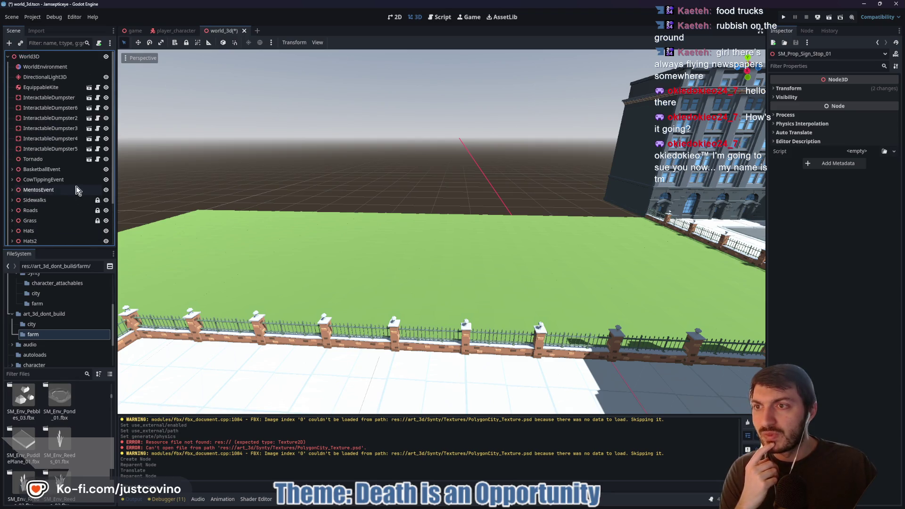
Add an empty Node3D named Farmland under the World3D root
{"action": "left_click", "coordinate": [44, 57]}
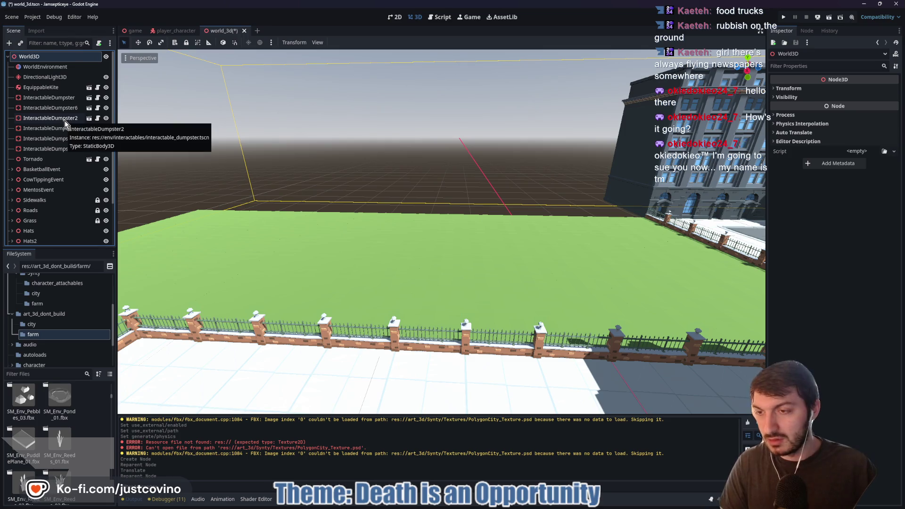
{"action": "key", "text": "ctrl+a"}
{"action": "key", "text": "Return"}
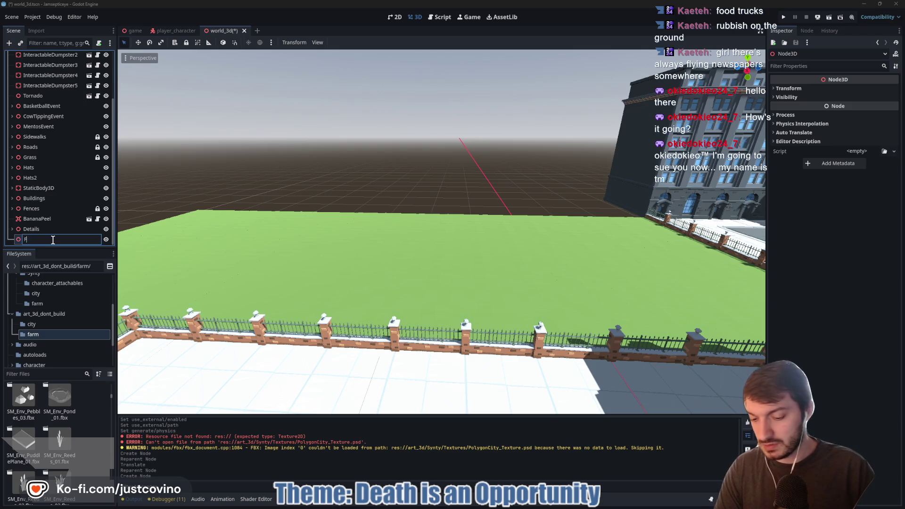
{"action": "key", "text": "Return"}
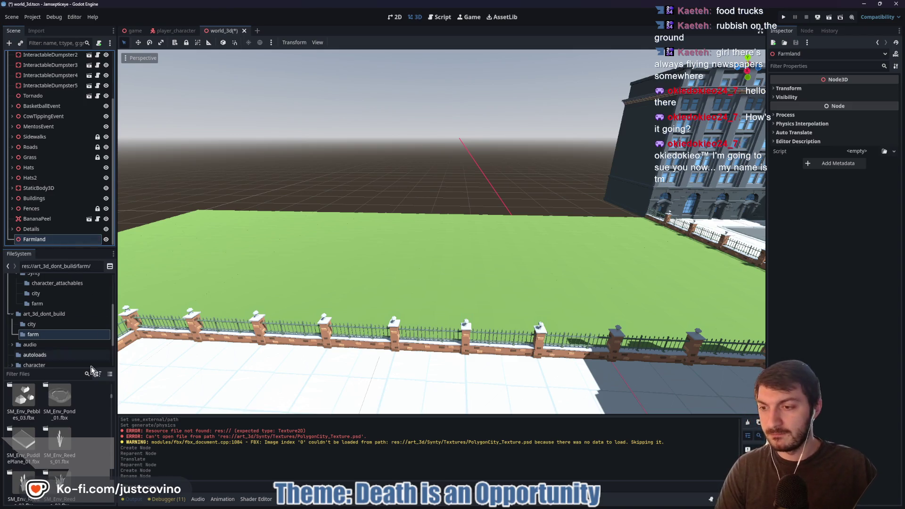
Place SM_Env_PuddlePlane_01 beyond the fenced lawn and frame it in view
{"action": "mouse_move", "coordinate": [23, 444]}
{"action": "left_mouse_down"}
{"action": "mouse_move", "coordinate": [231, 334]}
{"action": "mouse_move", "coordinate": [360, 250]}
{"action": "mouse_move", "coordinate": [360, 141]}
{"action": "mouse_move", "coordinate": [364, 149]}
{"action": "mouse_move", "coordinate": [355, 143]}
{"action": "left_mouse_up"}
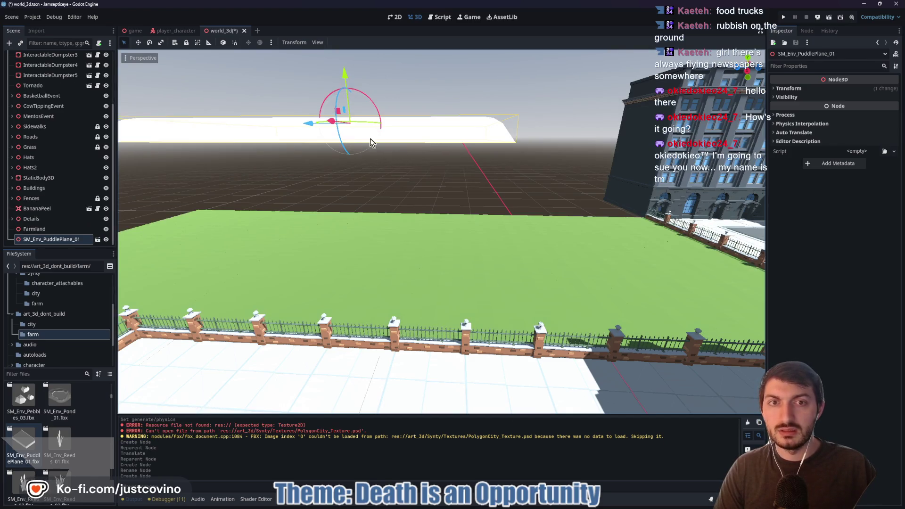
{"action": "key", "text": "f"}
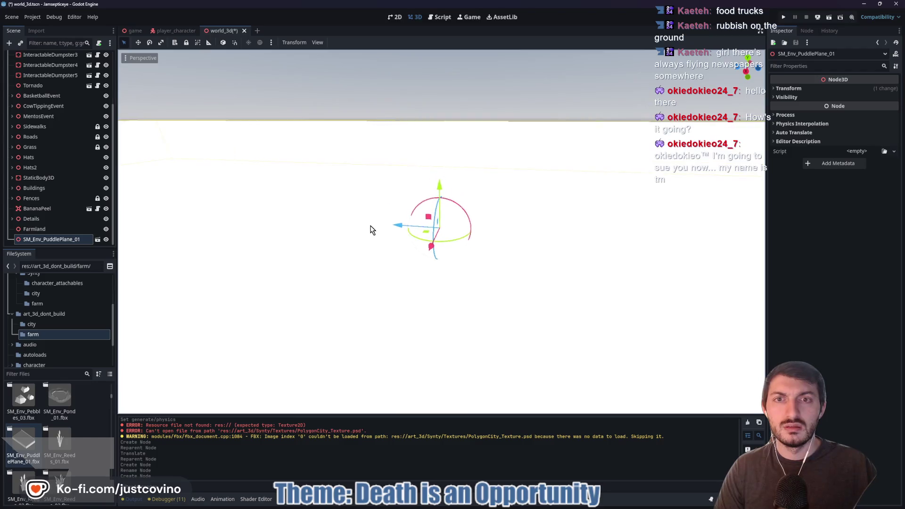
{"action": "scroll", "coordinate": [375, 229], "scroll_direction": "down", "scroll_amount": 4}
{"action": "scroll", "coordinate": [375, 228], "scroll_direction": "down", "scroll_amount": 3}
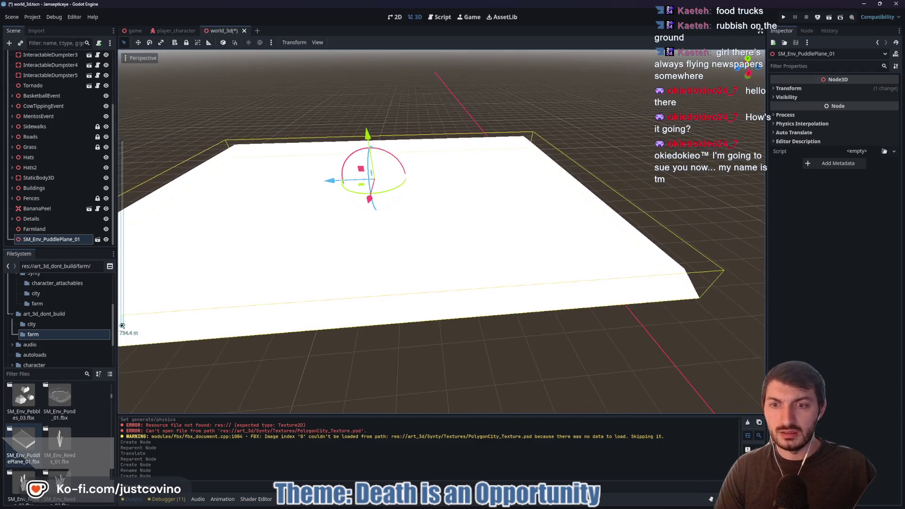
Delete SM_Env_PuddlePlane_01 from the scene and frame the view on the Farmland node
{"action": "scroll", "coordinate": [205, 240], "scroll_direction": "up", "scroll_amount": 2}
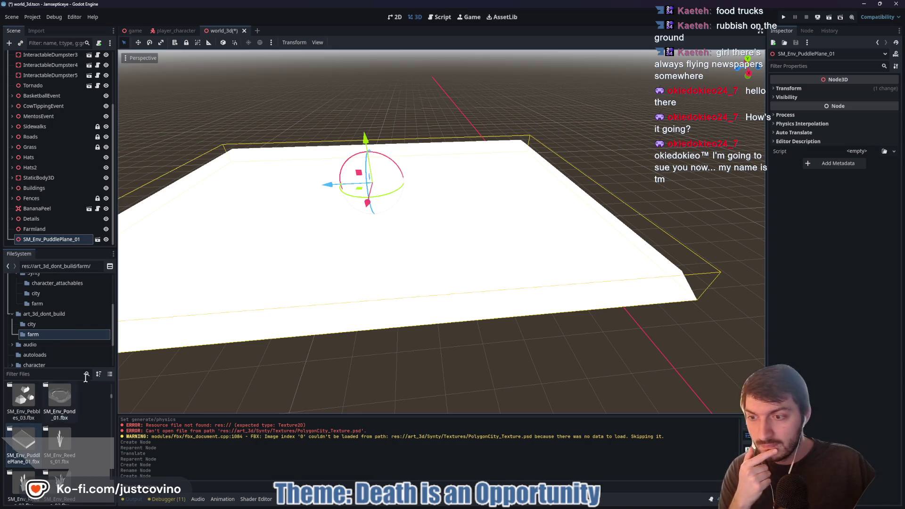
{"action": "key", "text": "Delete"}
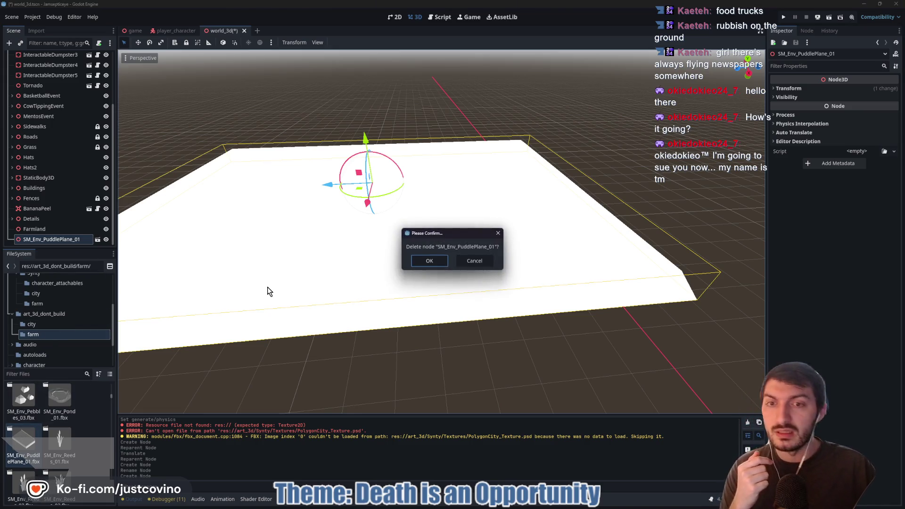
{"action": "left_click", "coordinate": [429, 261]}
{"action": "left_click", "coordinate": [38, 239]}
{"action": "key", "text": "f"}
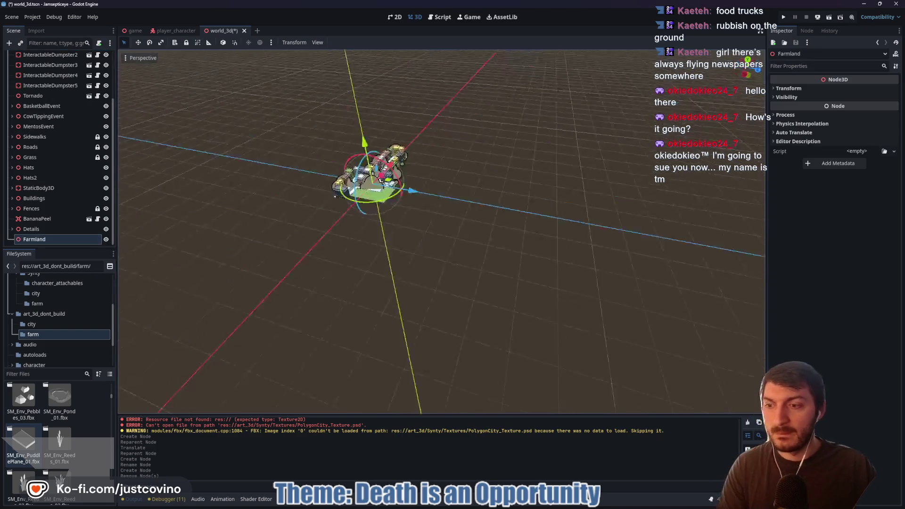
{"action": "scroll", "coordinate": [412, 283], "scroll_direction": "up", "scroll_amount": 10}
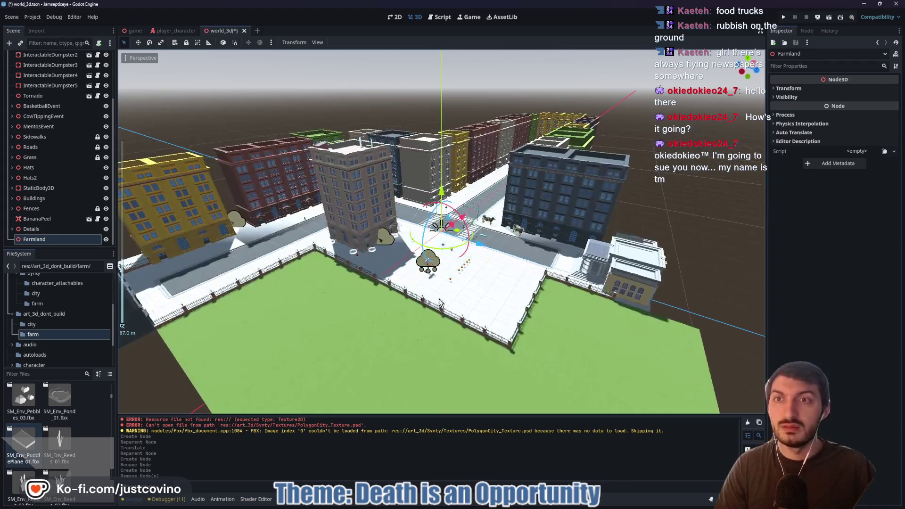
{"action": "scroll", "coordinate": [439, 302], "scroll_direction": "up", "scroll_amount": 10}
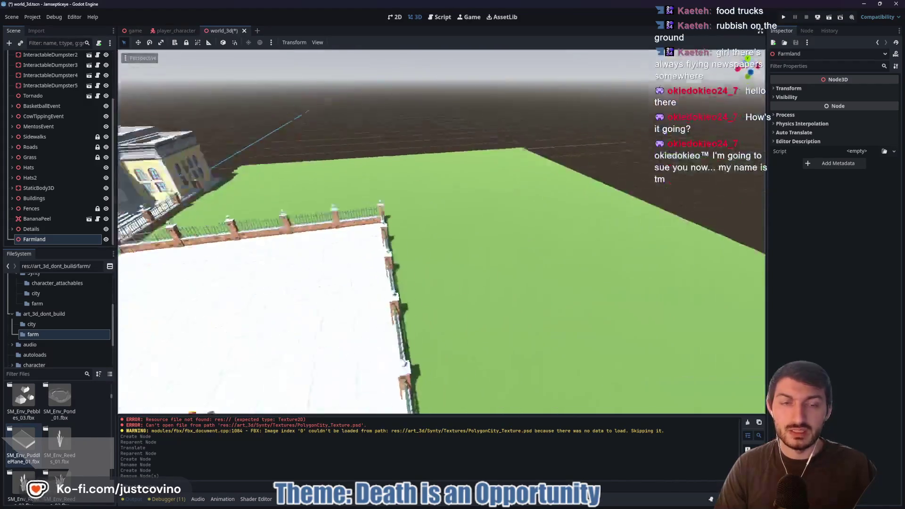
{"action": "left_click_drag", "start_coordinate": [439, 302], "coordinate": [100, 377]}
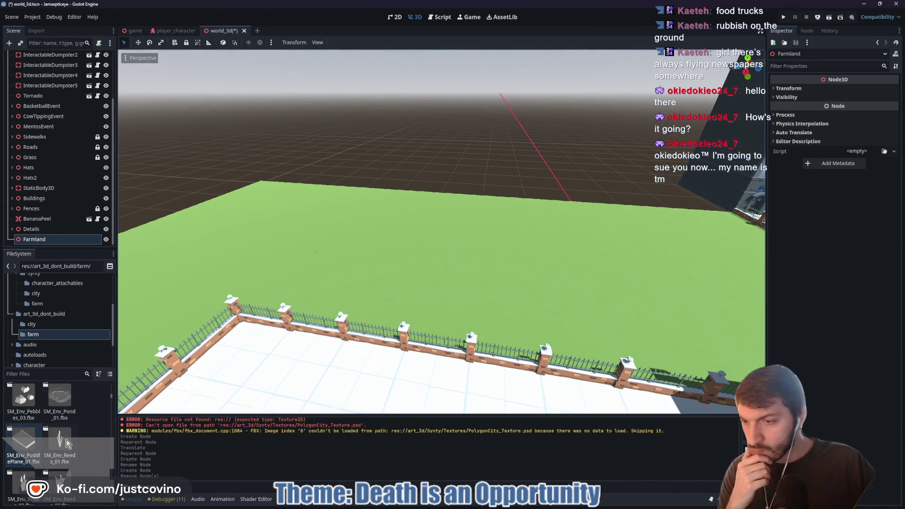
{"action": "scroll", "coordinate": [67, 443], "scroll_direction": "down", "scroll_amount": 1}
{"action": "scroll", "coordinate": [79, 408], "scroll_direction": "down", "scroll_amount": 1}
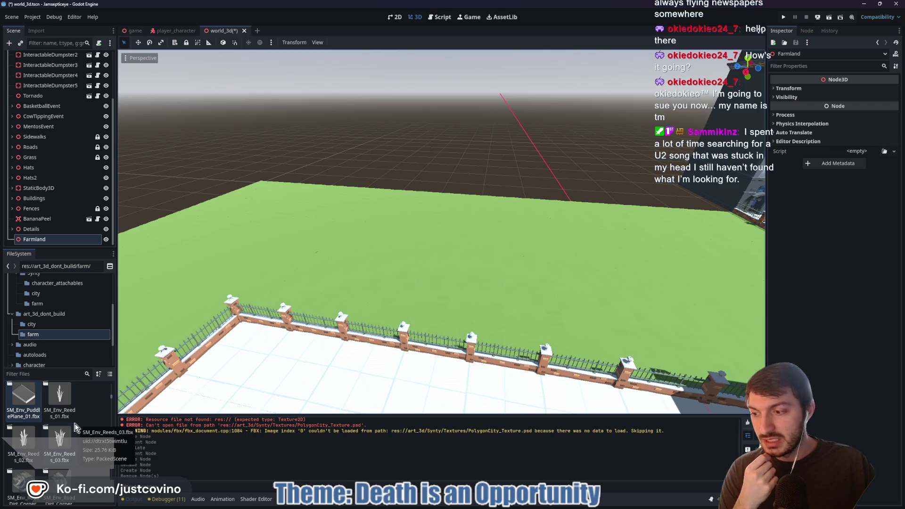
{"action": "scroll", "coordinate": [77, 426], "scroll_direction": "down", "scroll_amount": 1}
{"action": "scroll", "coordinate": [76, 431], "scroll_direction": "down", "scroll_amount": 5}
{"action": "scroll", "coordinate": [77, 432], "scroll_direction": "down", "scroll_amount": 1}
{"action": "scroll", "coordinate": [76, 433], "scroll_direction": "down", "scroll_amount": 1}
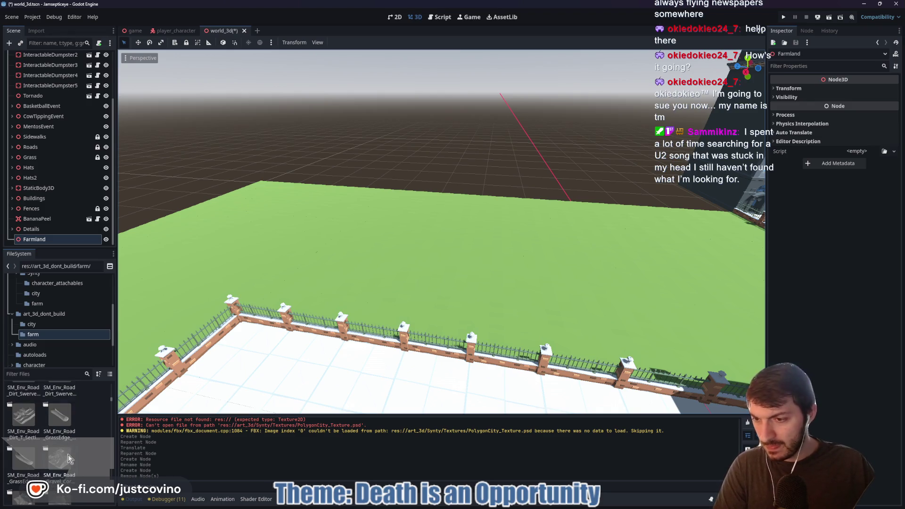
{"action": "scroll", "coordinate": [72, 446], "scroll_direction": "down", "scroll_amount": 2}
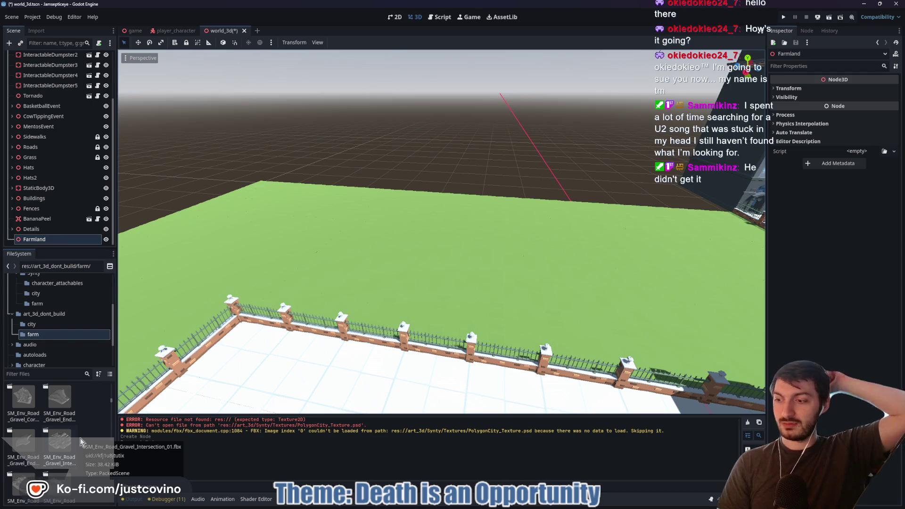
{"action": "scroll", "coordinate": [70, 441], "scroll_direction": "down", "scroll_amount": 4}
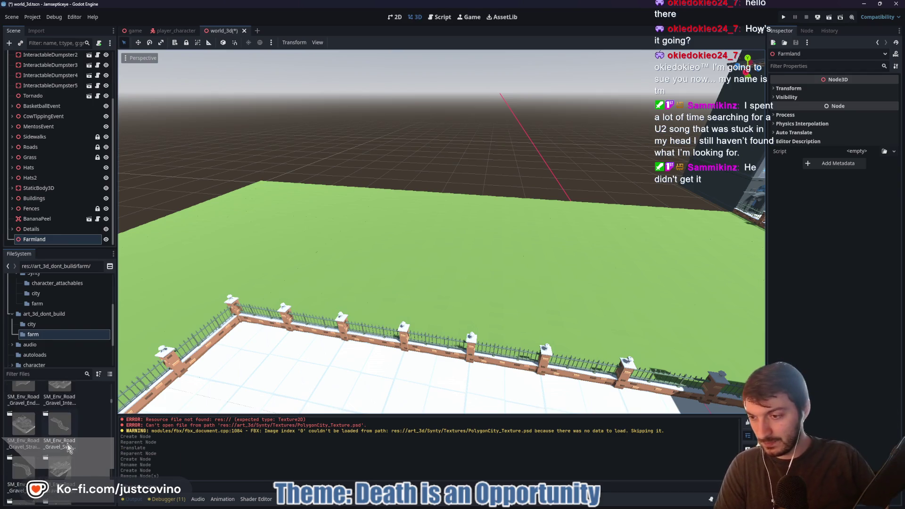
{"action": "scroll", "coordinate": [70, 440], "scroll_direction": "down", "scroll_amount": 10}
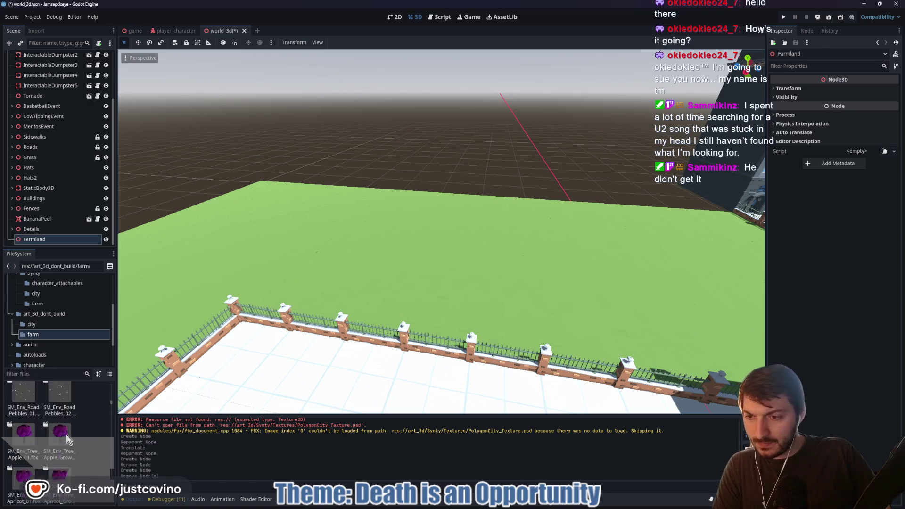
{"action": "scroll", "coordinate": [68, 435], "scroll_direction": "down", "scroll_amount": 8}
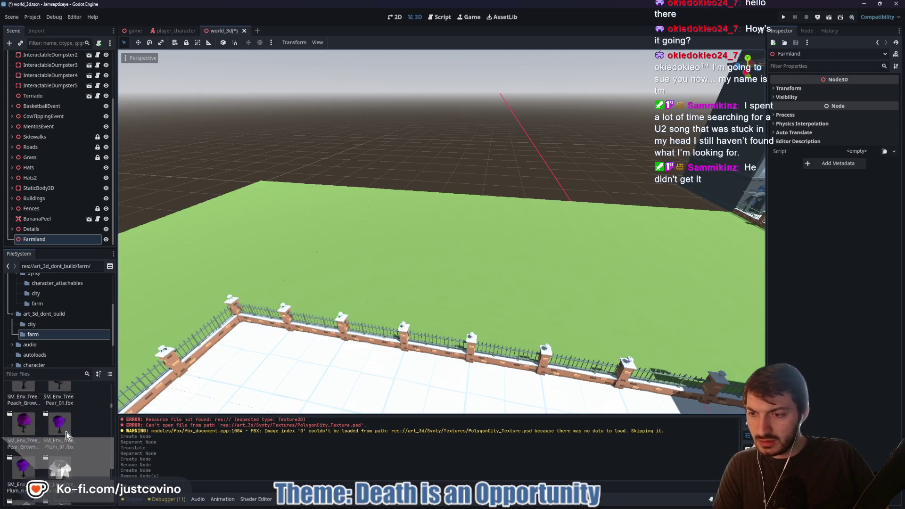
{"action": "scroll", "coordinate": [67, 435], "scroll_direction": "down", "scroll_amount": 4}
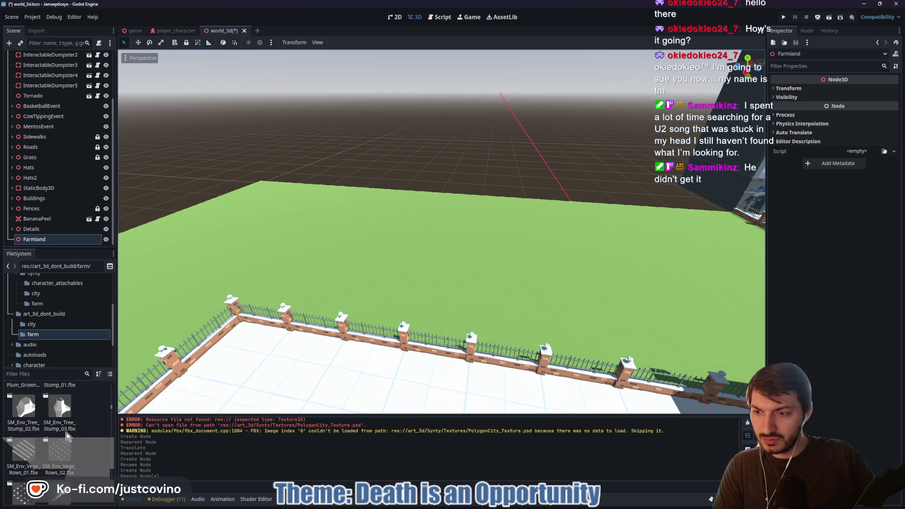
{"action": "scroll", "coordinate": [67, 434], "scroll_direction": "down", "scroll_amount": 1}
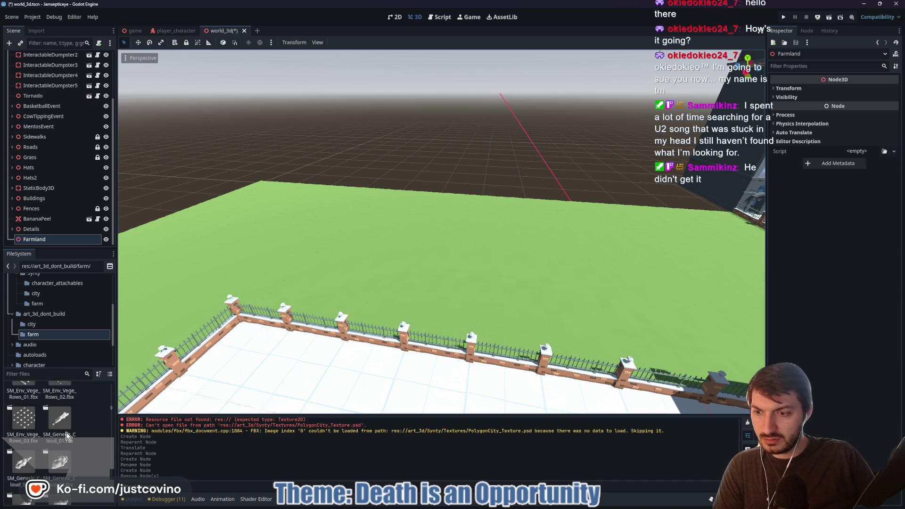
{"action": "scroll", "coordinate": [68, 435], "scroll_direction": "down", "scroll_amount": 1}
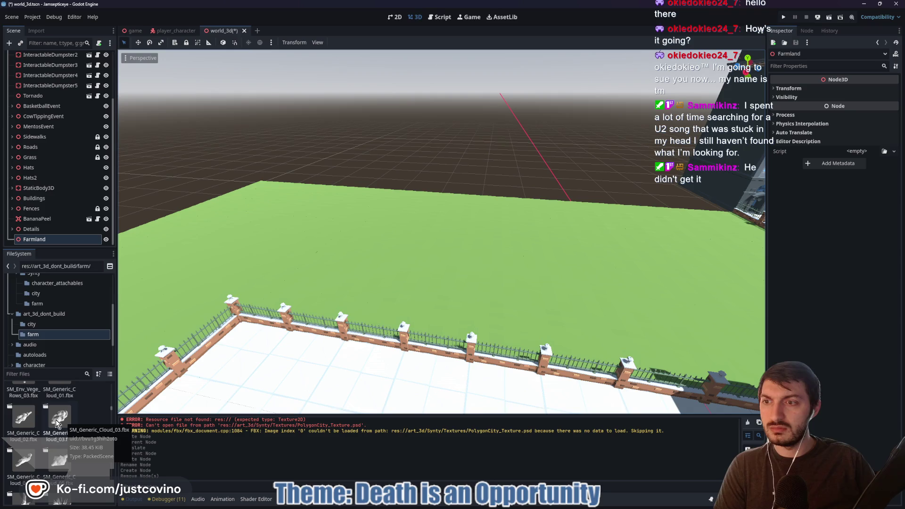
{"action": "mouse_move", "coordinate": [55, 421]}
{"action": "left_mouse_down"}
{"action": "mouse_move", "coordinate": [524, 118]}
{"action": "mouse_move", "coordinate": [497, 127]}
{"action": "mouse_move", "coordinate": [541, 123]}
{"action": "mouse_move", "coordinate": [531, 127]}
{"action": "left_mouse_up"}
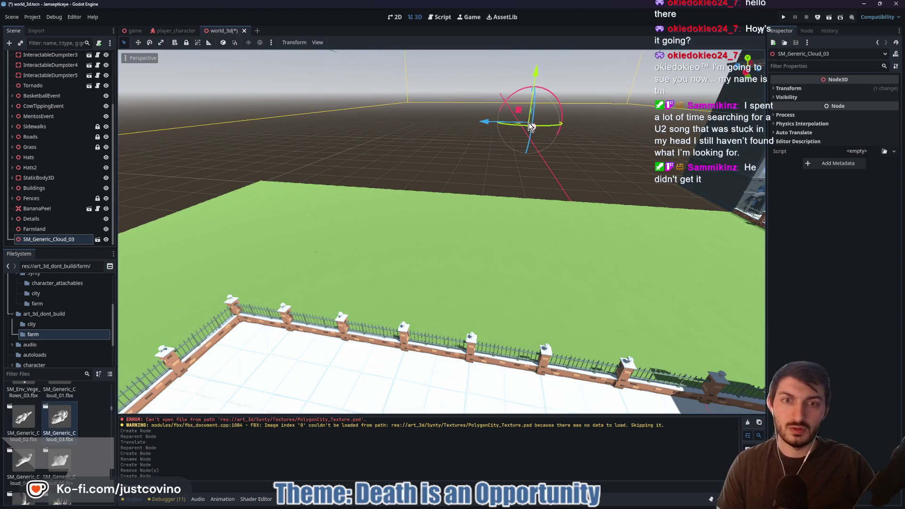
{"action": "key", "text": "f"}
{"action": "scroll", "coordinate": [497, 187], "scroll_direction": "up", "scroll_amount": 3}
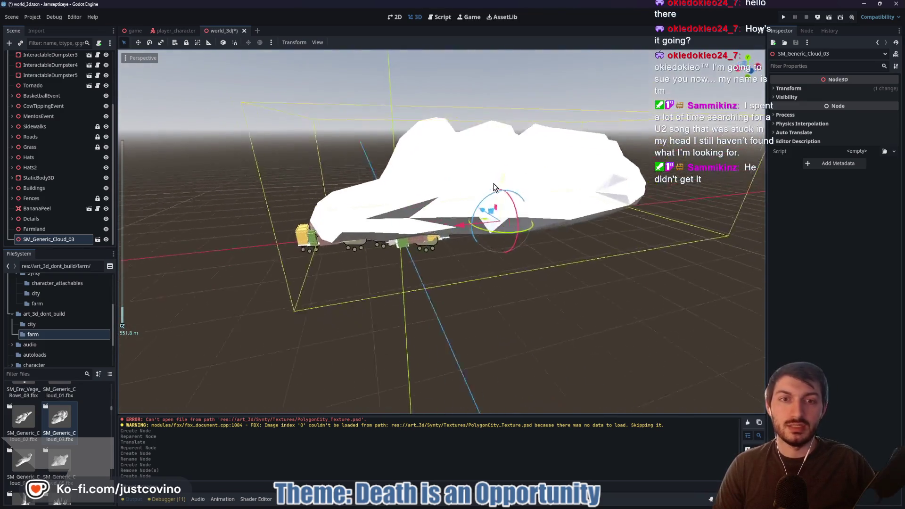
{"action": "left_click_drag", "start_coordinate": [449, 177], "coordinate": [616, 187]}
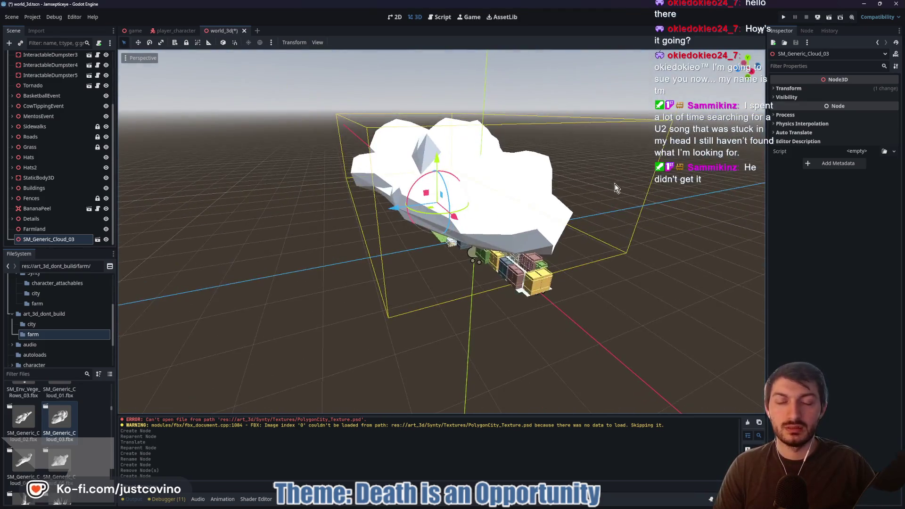
{"action": "left_click", "coordinate": [802, 90]}
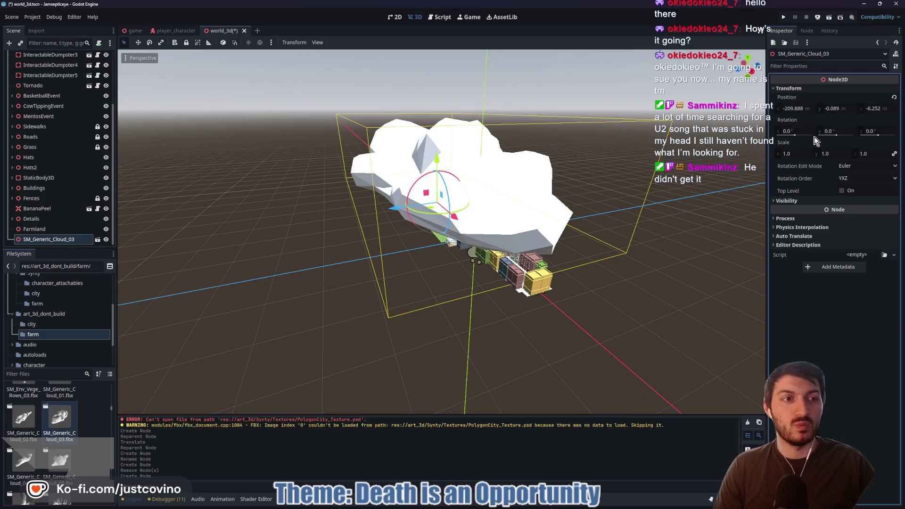
{"action": "mouse_move", "coordinate": [542, 212]}
{"action": "left_mouse_down"}
{"action": "mouse_move", "coordinate": [519, 198]}
{"action": "mouse_move", "coordinate": [613, 188]}
{"action": "mouse_move", "coordinate": [760, 29]}
{"action": "mouse_move", "coordinate": [526, 246]}
{"action": "left_mouse_up"}
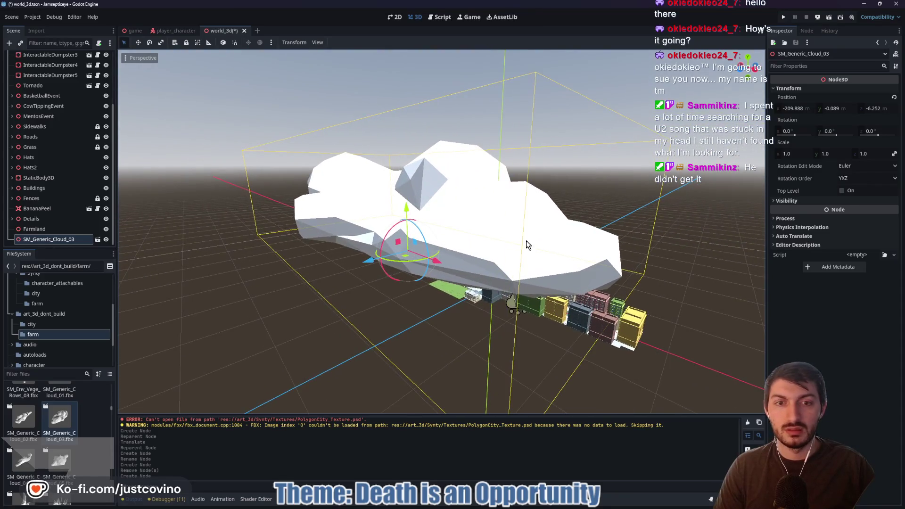
{"action": "scroll", "coordinate": [490, 272], "scroll_direction": "up", "scroll_amount": 5}
{"action": "scroll", "coordinate": [490, 271], "scroll_direction": "down", "scroll_amount": 3}
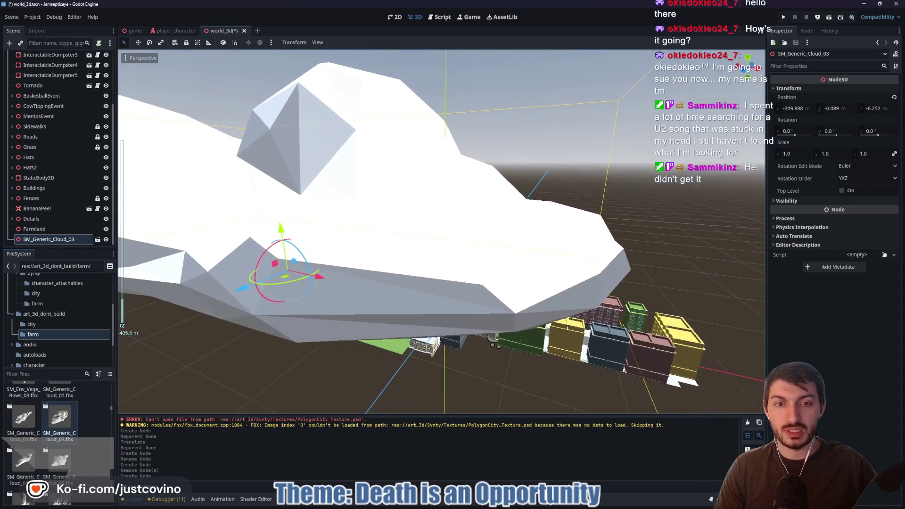
{"action": "key", "text": "Delete"}
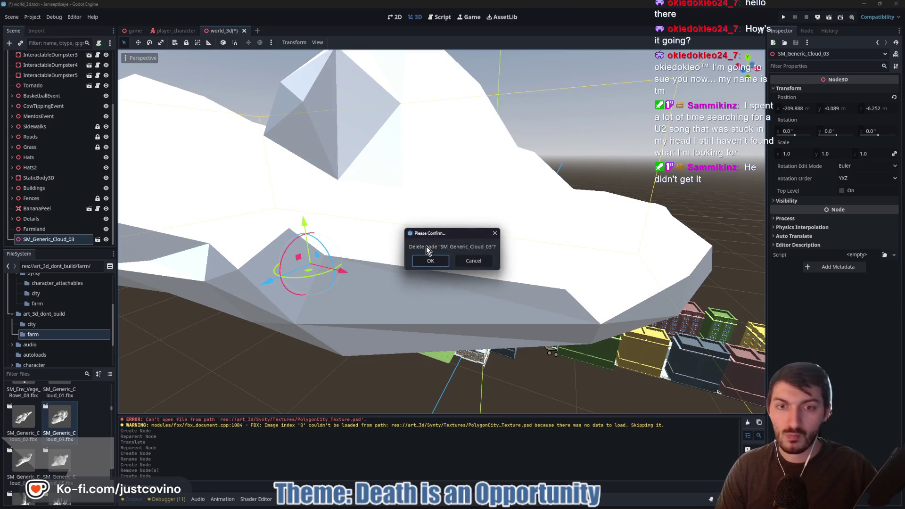
{"action": "left_click", "coordinate": [430, 260]}
{"action": "scroll", "coordinate": [429, 265], "scroll_direction": "up", "scroll_amount": 3}
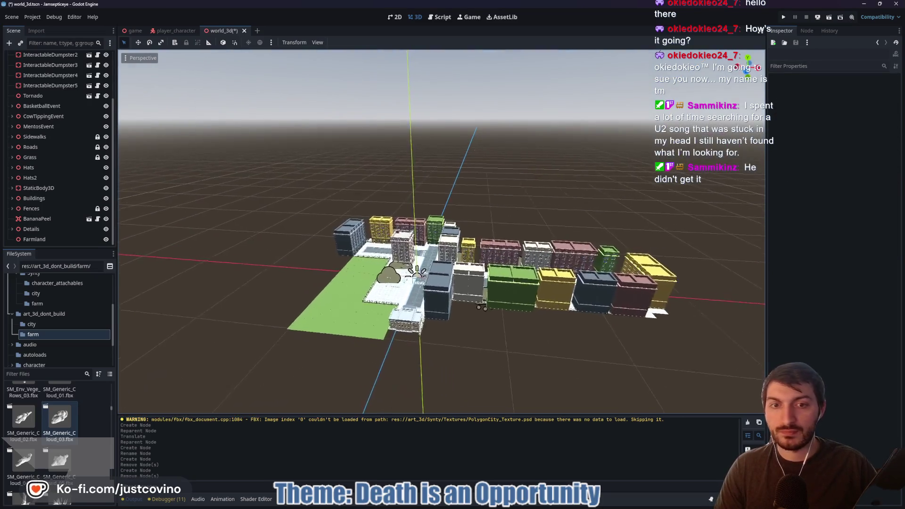
Swing the view to the fenced farm plaza and scroll the farm models past Banana and Bean to Beetroot and Bench
{"action": "scroll", "coordinate": [430, 265], "scroll_direction": "up", "scroll_amount": 5}
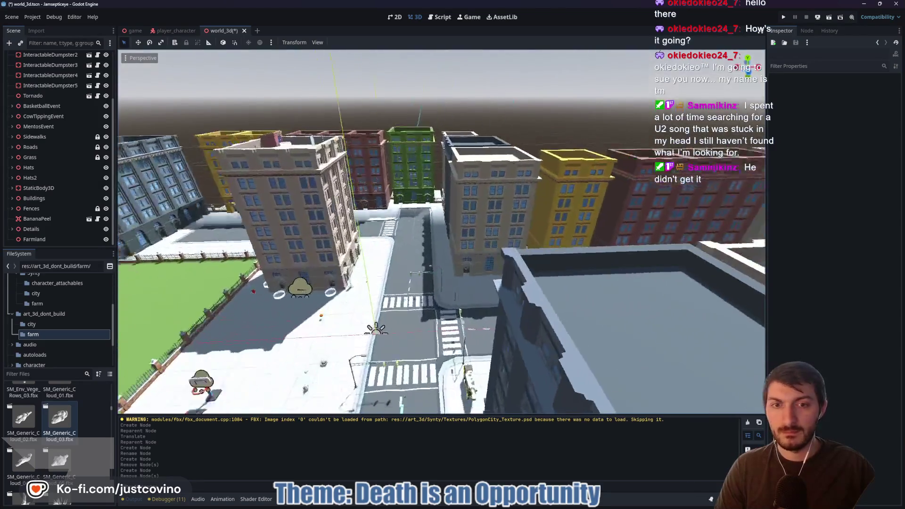
{"action": "left_click_drag", "start_coordinate": [429, 265], "coordinate": [425, 248]}
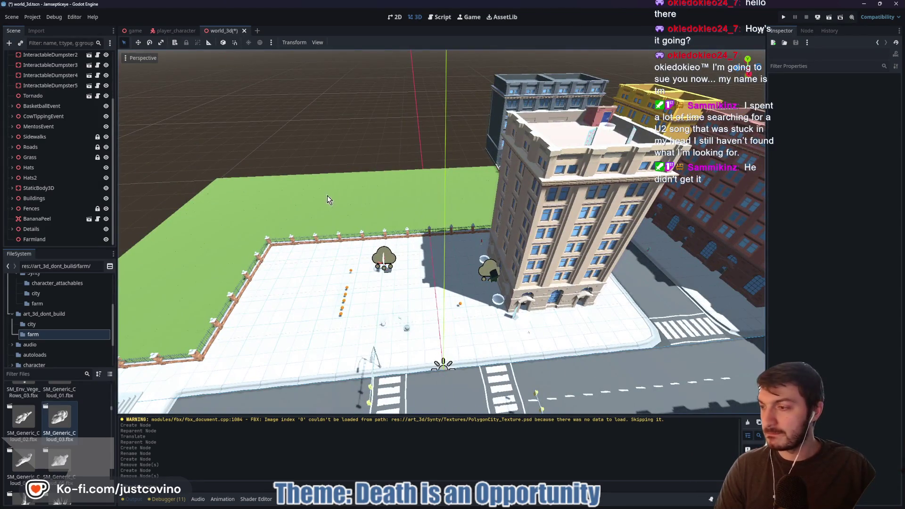
{"action": "scroll", "coordinate": [55, 432], "scroll_direction": "down", "scroll_amount": 3}
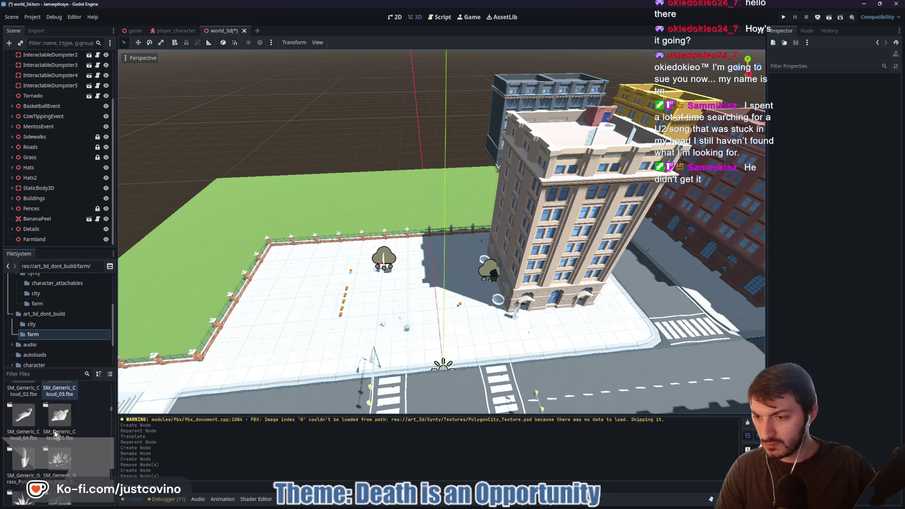
{"action": "scroll", "coordinate": [29, 431], "scroll_direction": "down", "scroll_amount": 2}
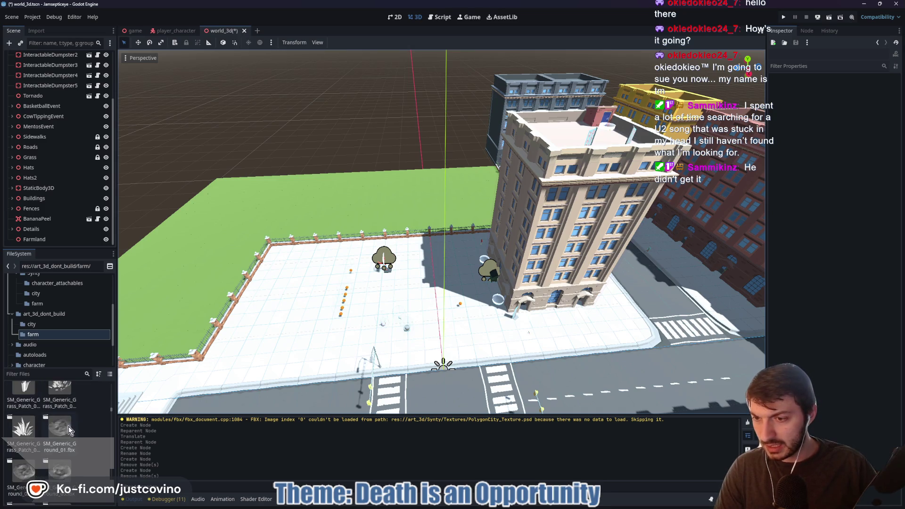
{"action": "scroll", "coordinate": [70, 430], "scroll_direction": "down", "scroll_amount": 2}
{"action": "scroll", "coordinate": [66, 431], "scroll_direction": "down", "scroll_amount": 4}
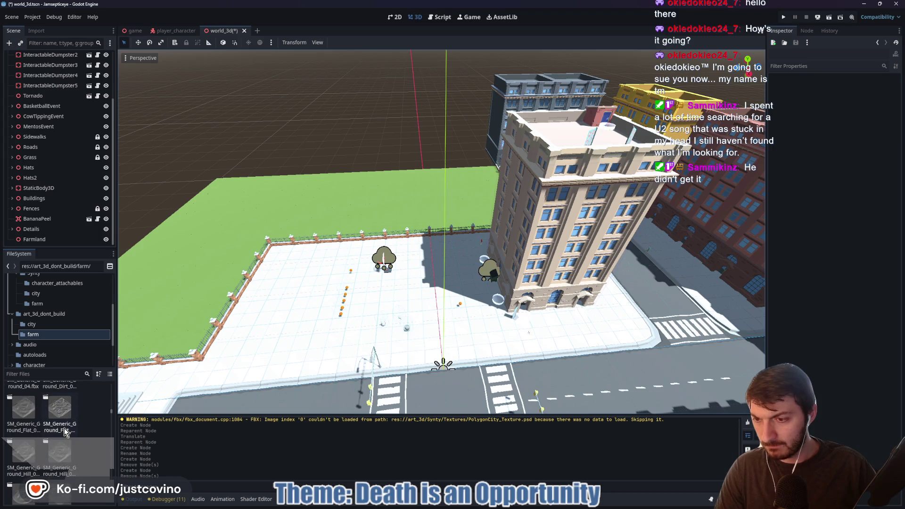
{"action": "scroll", "coordinate": [64, 432], "scroll_direction": "down", "scroll_amount": 2}
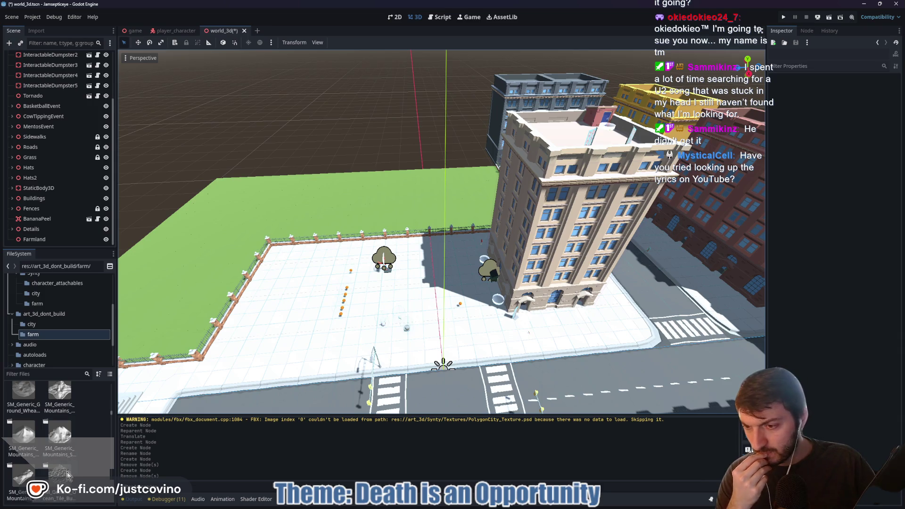
{"action": "scroll", "coordinate": [70, 448], "scroll_direction": "down", "scroll_amount": 2}
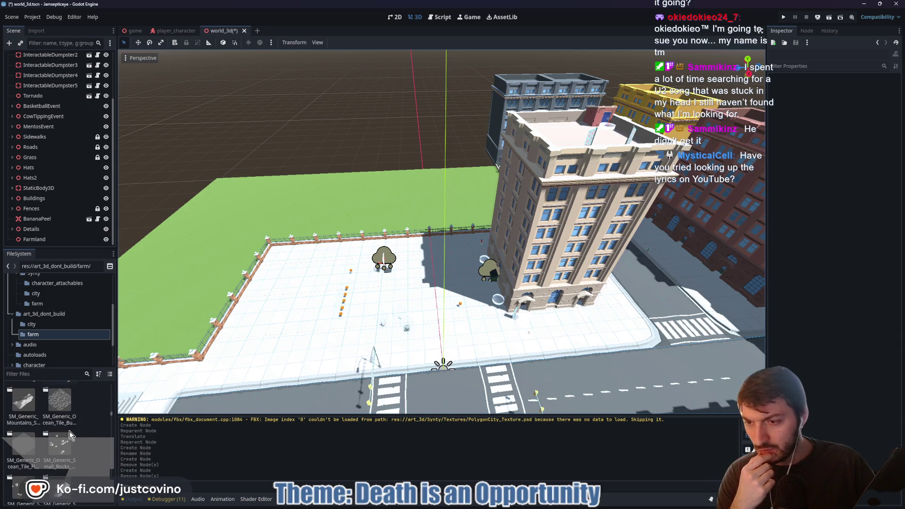
{"action": "scroll", "coordinate": [77, 434], "scroll_direction": "down", "scroll_amount": 2}
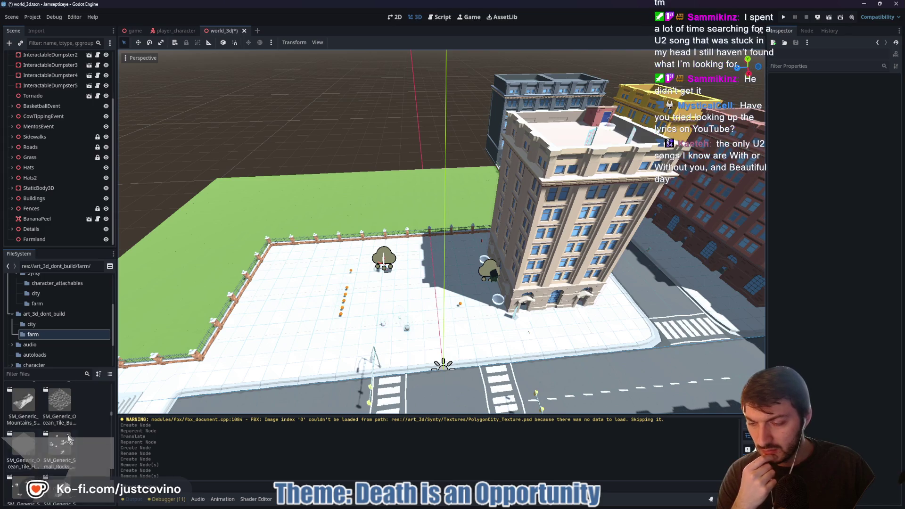
{"action": "scroll", "coordinate": [77, 434], "scroll_direction": "down", "scroll_amount": 1}
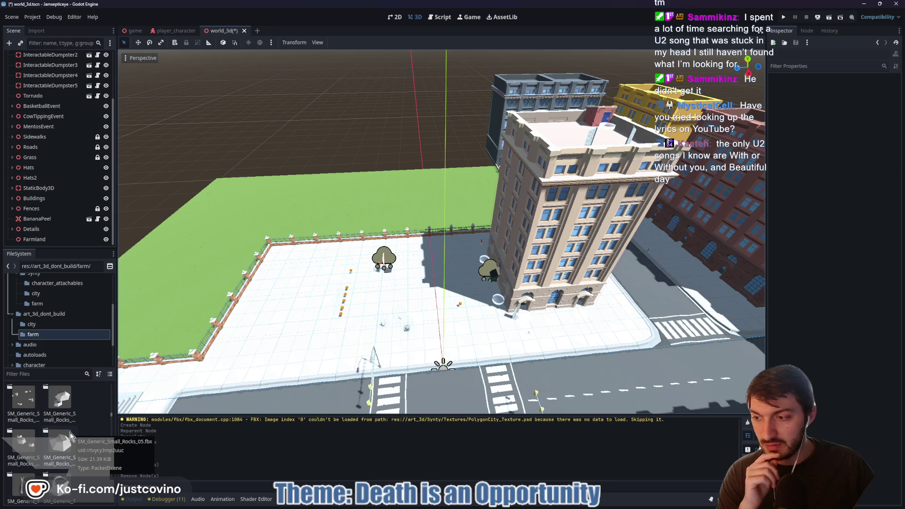
{"action": "scroll", "coordinate": [69, 432], "scroll_direction": "down", "scroll_amount": 1}
{"action": "scroll", "coordinate": [70, 432], "scroll_direction": "down", "scroll_amount": 5}
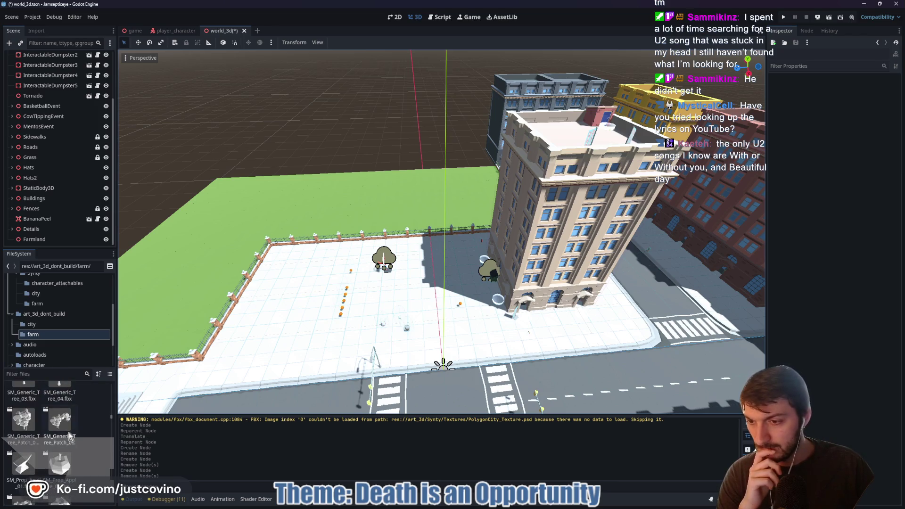
{"action": "scroll", "coordinate": [68, 432], "scroll_direction": "down", "scroll_amount": 3}
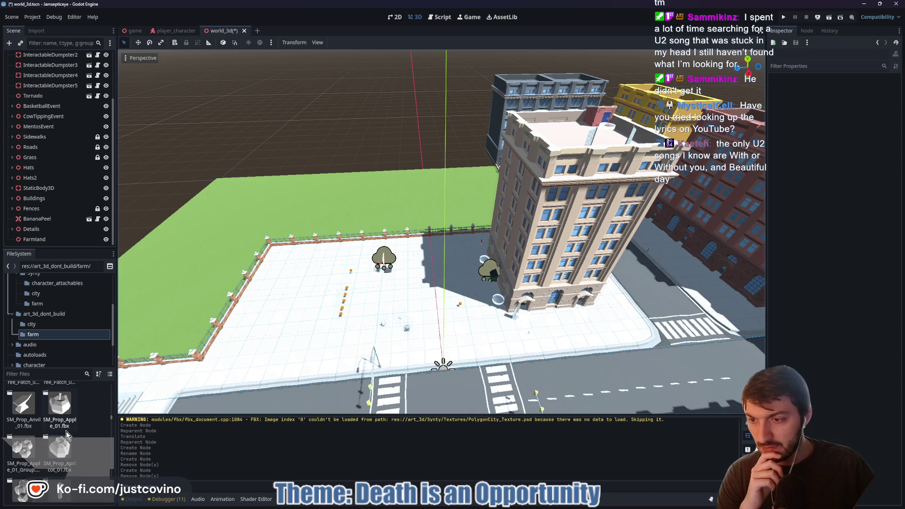
{"action": "scroll", "coordinate": [66, 433], "scroll_direction": "down", "scroll_amount": 2}
{"action": "scroll", "coordinate": [64, 434], "scroll_direction": "down", "scroll_amount": 8}
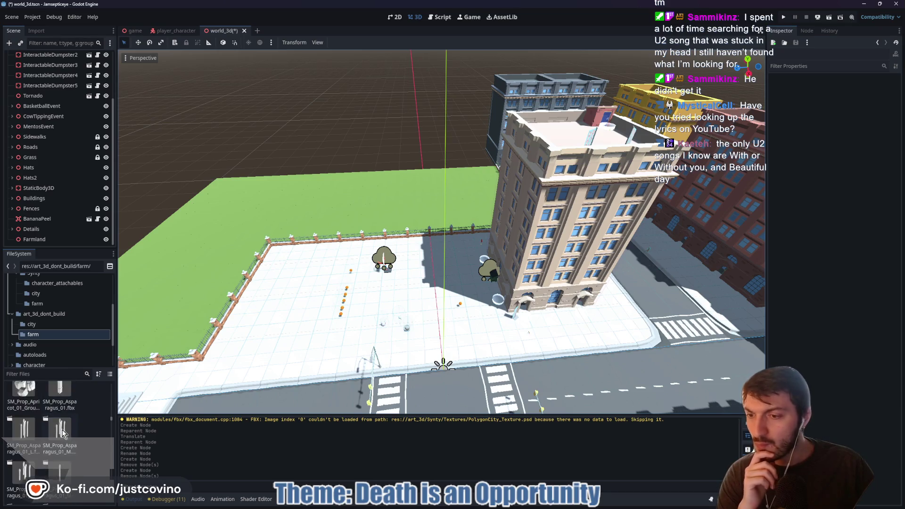
{"action": "scroll", "coordinate": [61, 433], "scroll_direction": "down", "scroll_amount": 8}
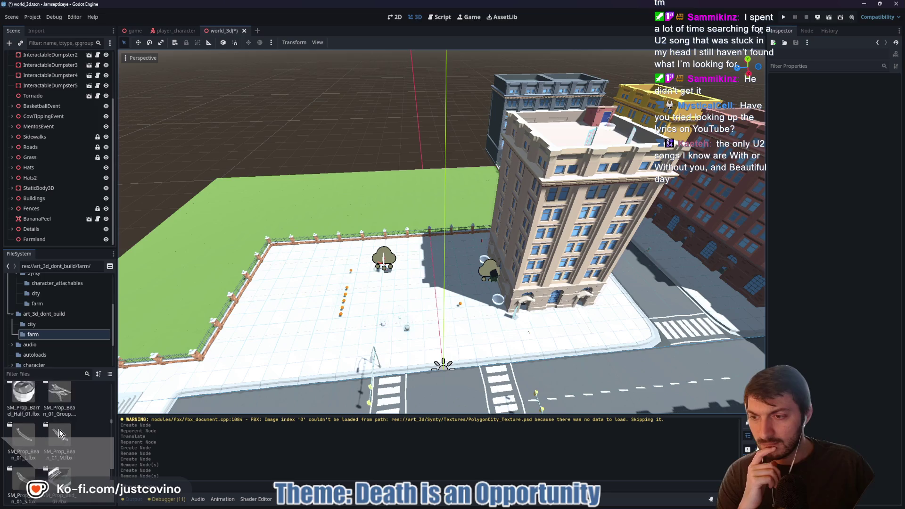
{"action": "scroll", "coordinate": [58, 429], "scroll_direction": "down", "scroll_amount": 5}
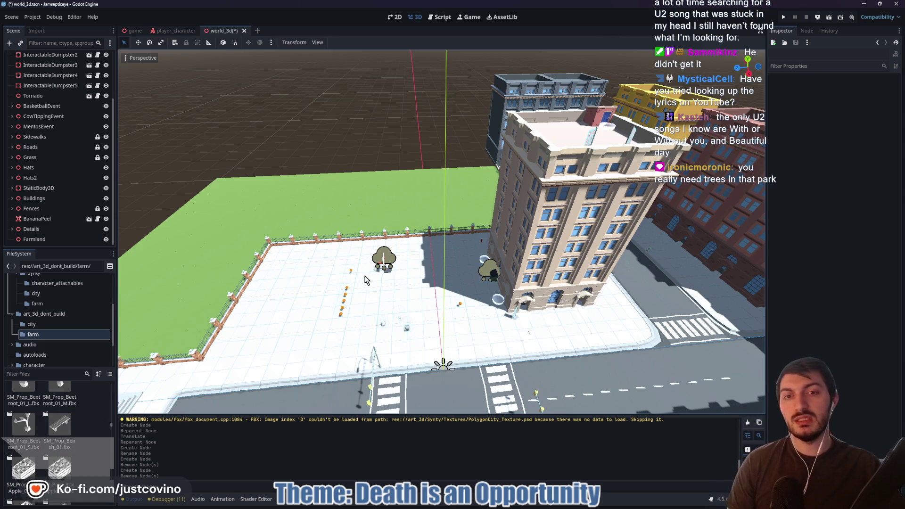
Freelook over the basketball hoop, street, cow, park and empty grass field
{"action": "key", "text": "w"}
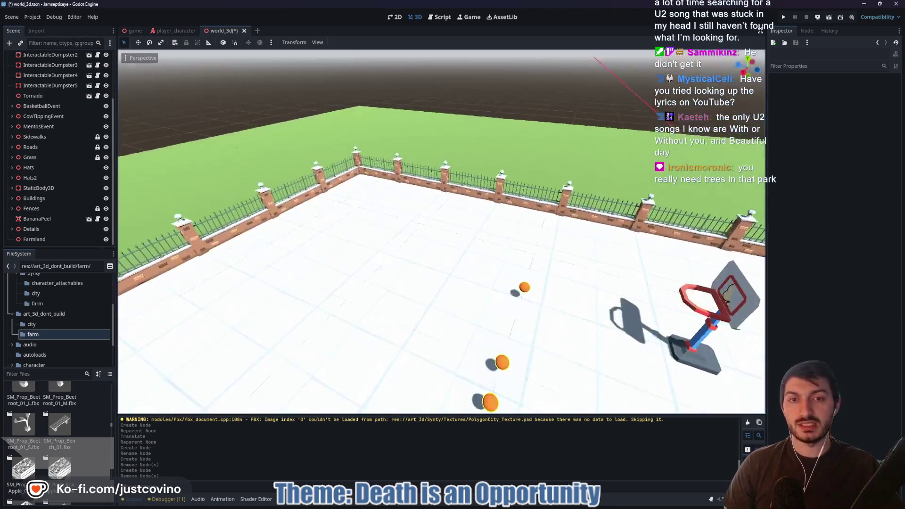
{"action": "key", "text": "w"}
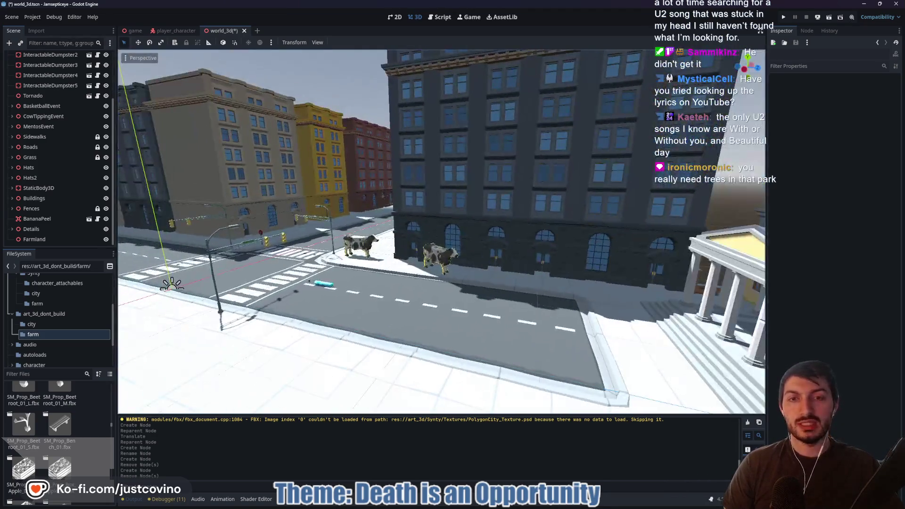
{"action": "key", "text": "w"}
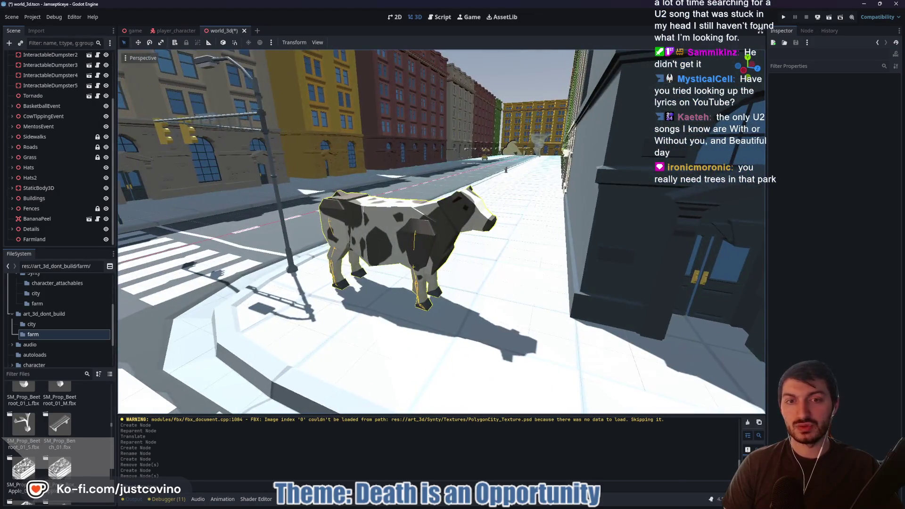
{"action": "key", "text": "w"}
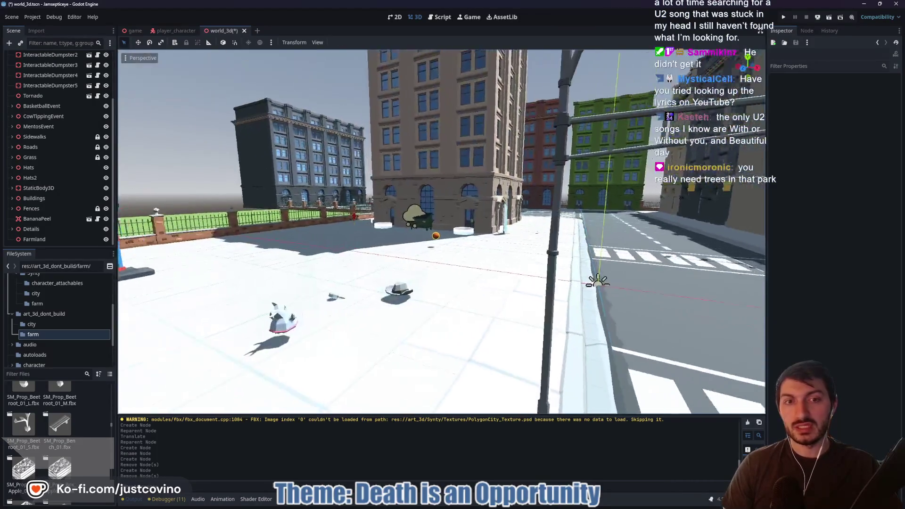
{"action": "key", "text": "w"}
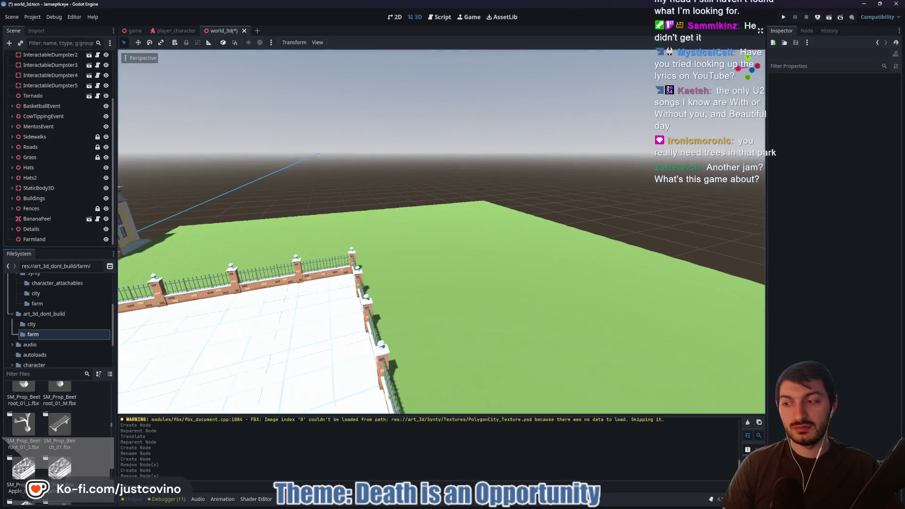
{"action": "key", "text": "w"}
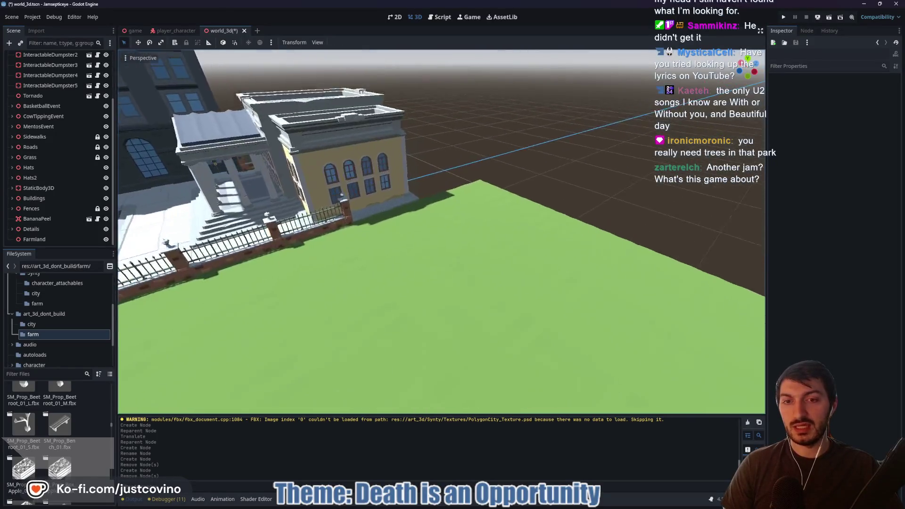
{"action": "key", "text": "w"}
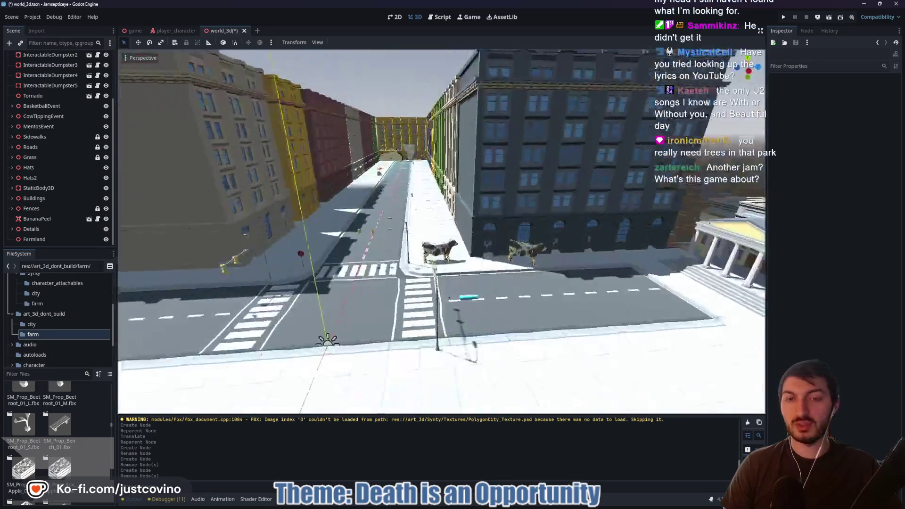
{"action": "key", "text": "s"}
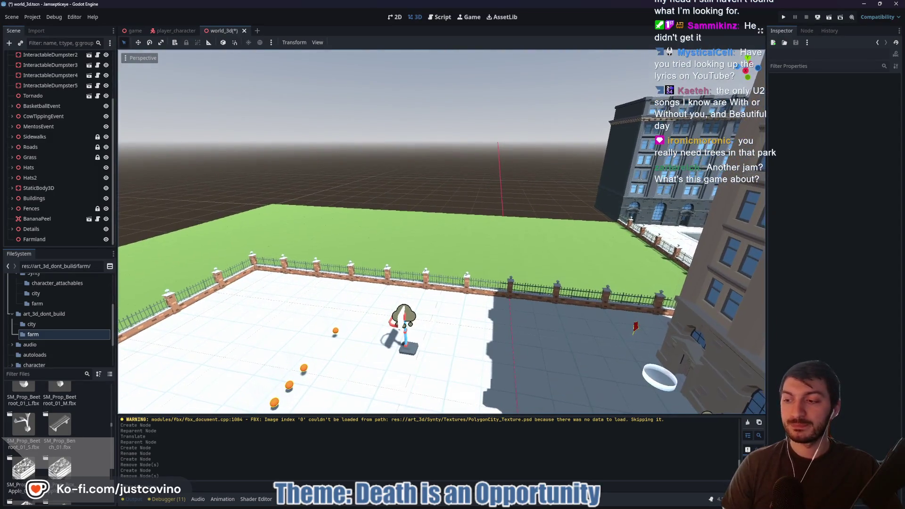
{"action": "key", "text": "w"}
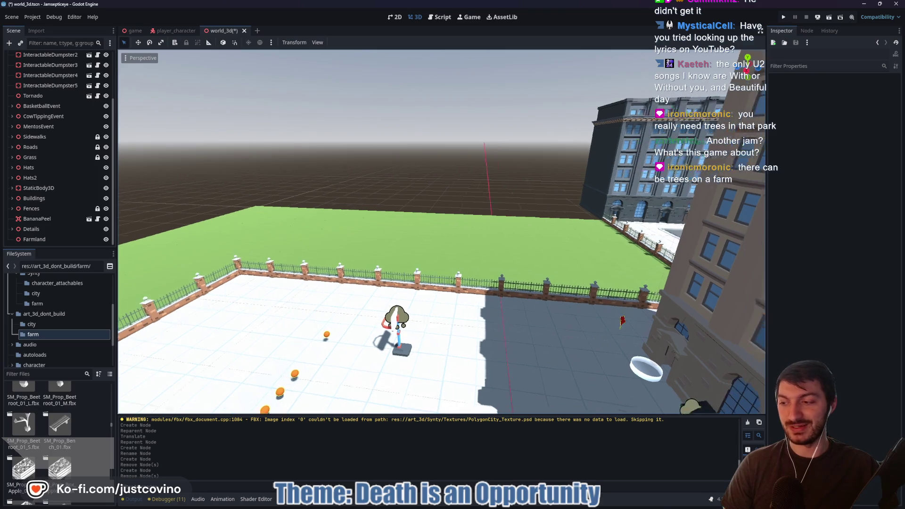
Save the world_3d scene and bring the browser with the Trello board forward
{"action": "key", "text": "ctrl+s"}
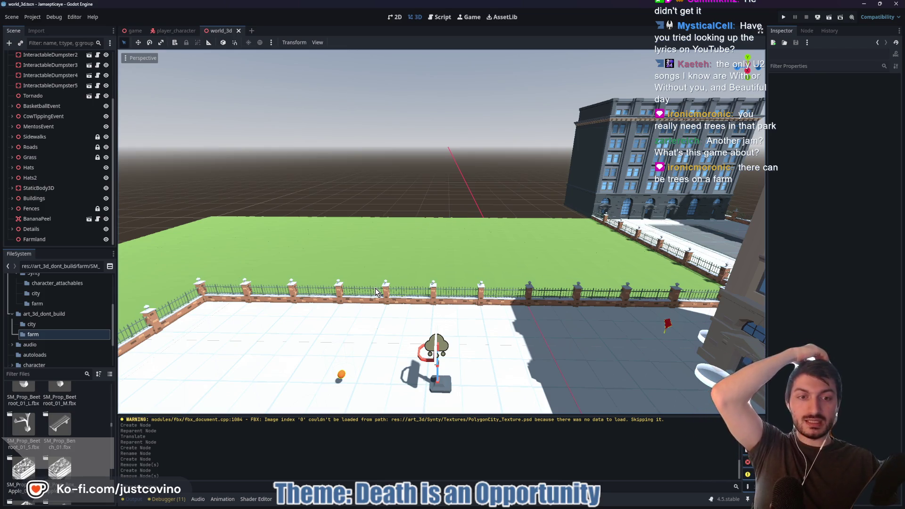
{"action": "mouse_move", "coordinate": [486, 503]}
{"action": "left_click", "coordinate": [495, 459]}
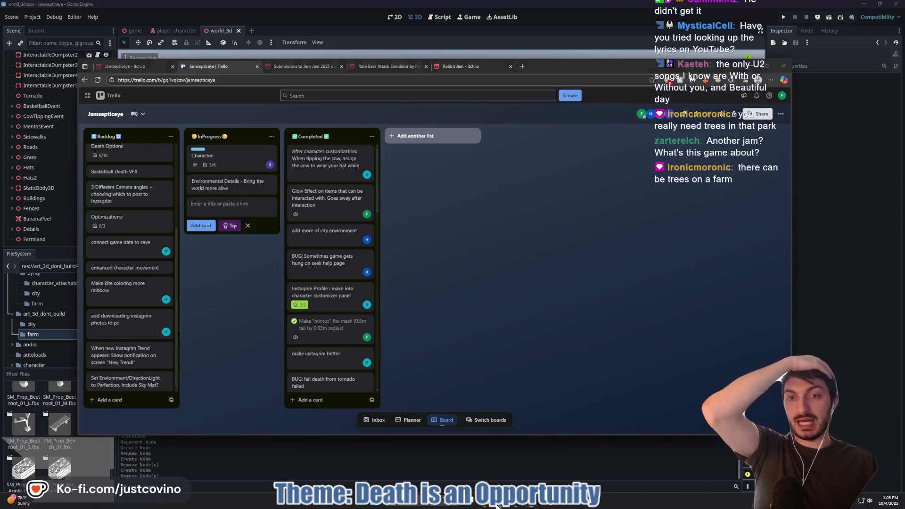
Read the theme 'Death is an Opportunity' on the Jamsepticeye itch.io page, then minimize the browser
{"action": "left_click", "coordinate": [125, 66]}
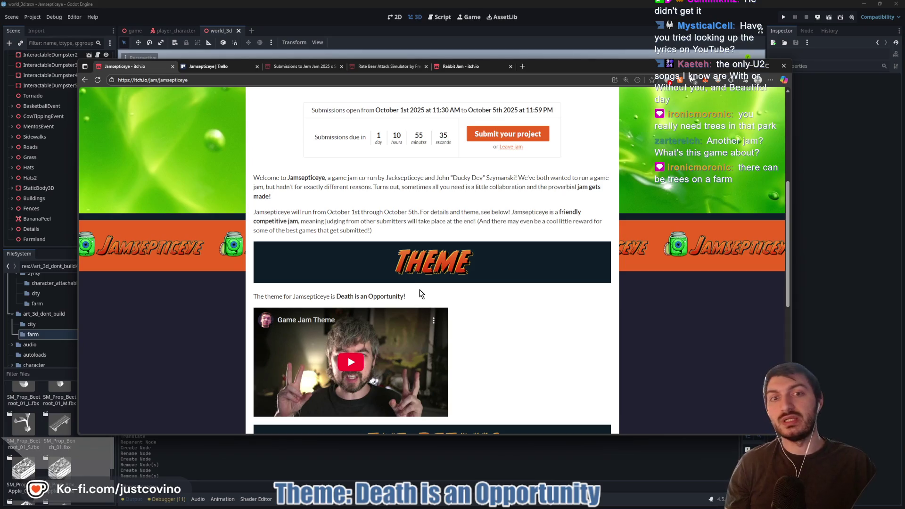
{"action": "left_click_drag", "start_coordinate": [406, 296], "coordinate": [338, 297]}
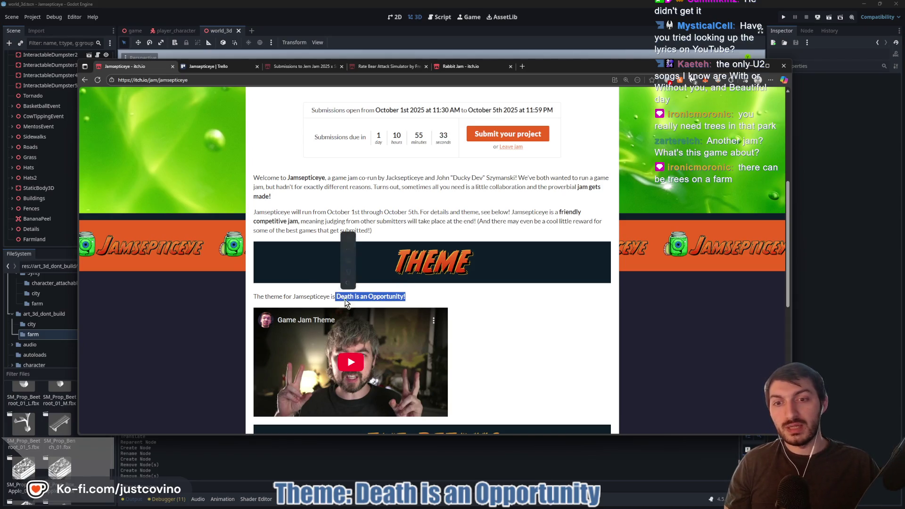
{"action": "left_click", "coordinate": [409, 296]}
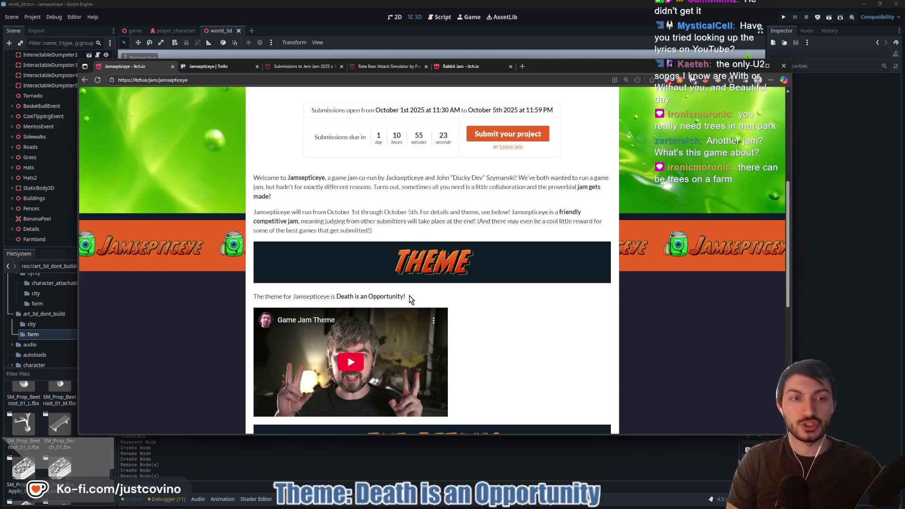
{"action": "left_click", "coordinate": [874, 253]}
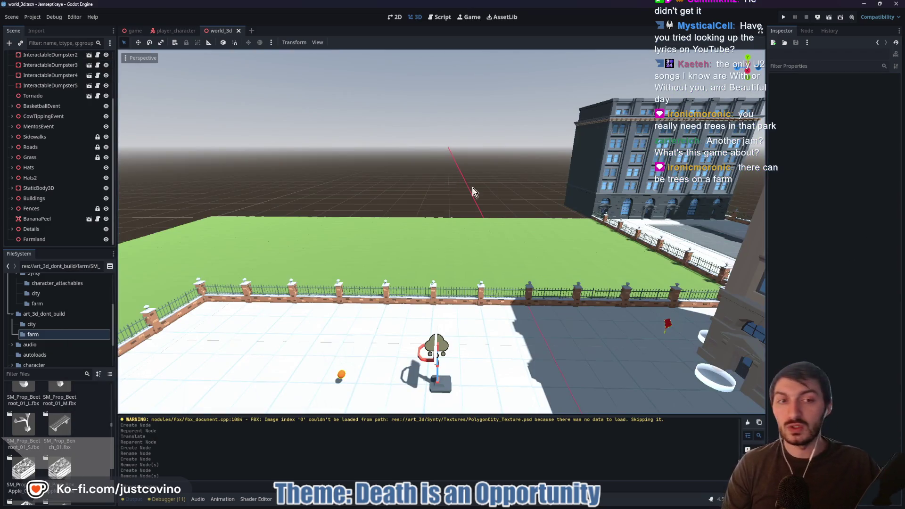
Fly around the city intersection, then run the game scene with F5
{"action": "key", "text": "w"}
{"action": "key", "text": "s"}
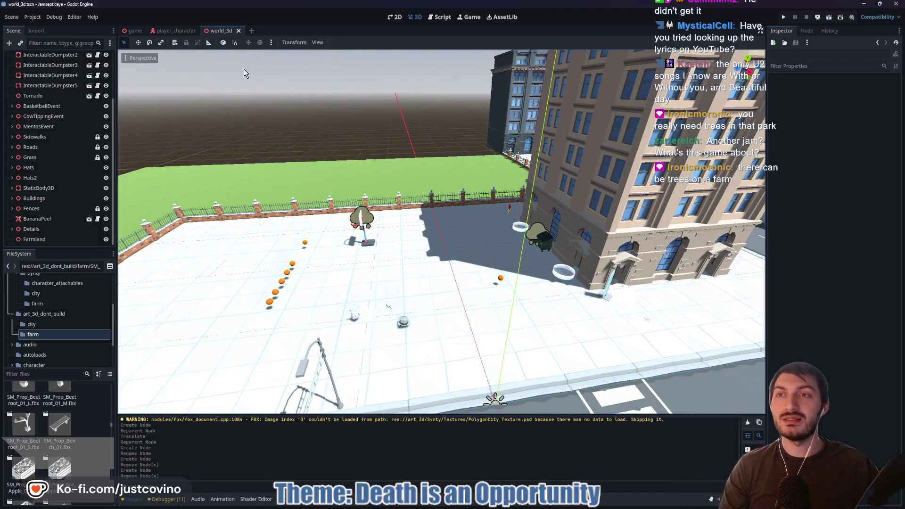
{"action": "left_click", "coordinate": [132, 31]}
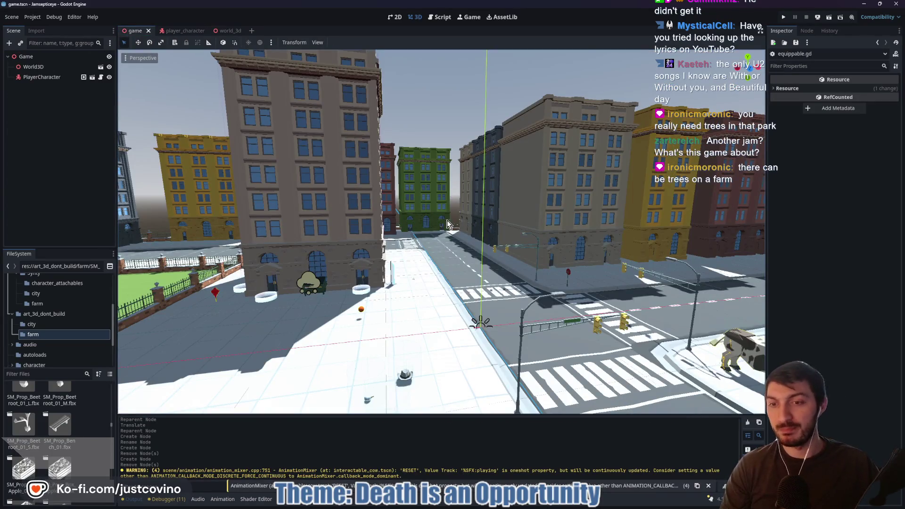
{"action": "key", "text": "F5"}
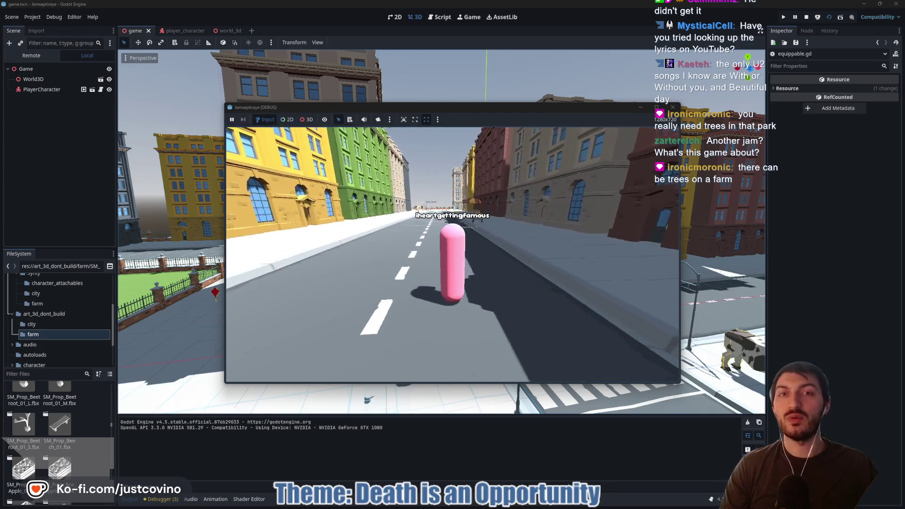
Open the in-game phone's Trending panel, then stop the running game
{"action": "key", "text": "Tab"}
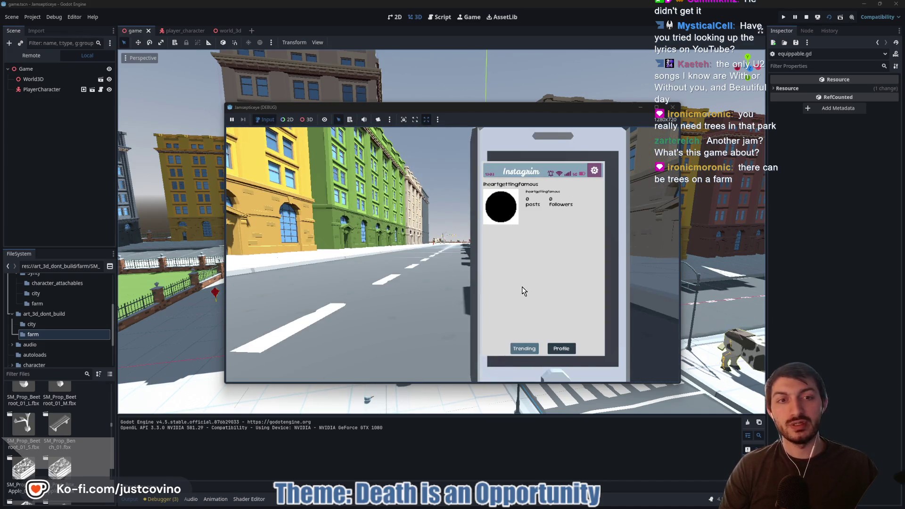
{"action": "left_click", "coordinate": [523, 350]}
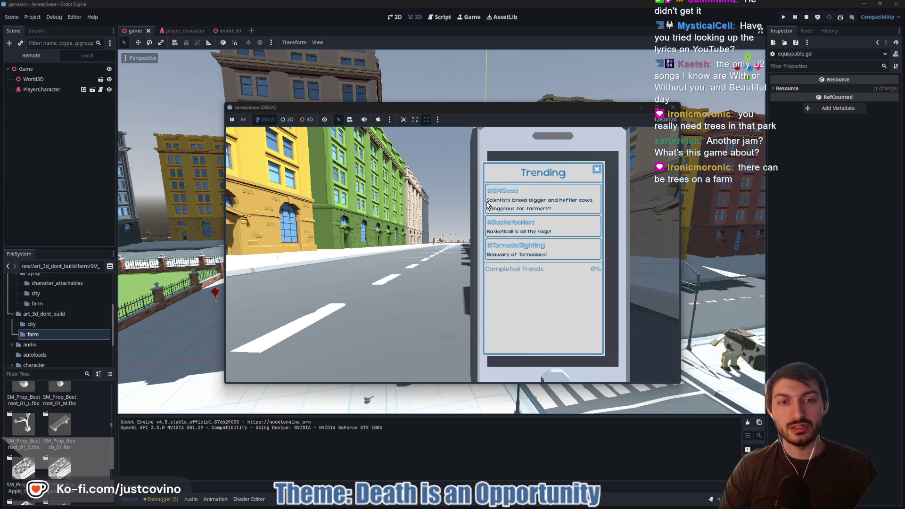
{"action": "left_click", "coordinate": [504, 208]}
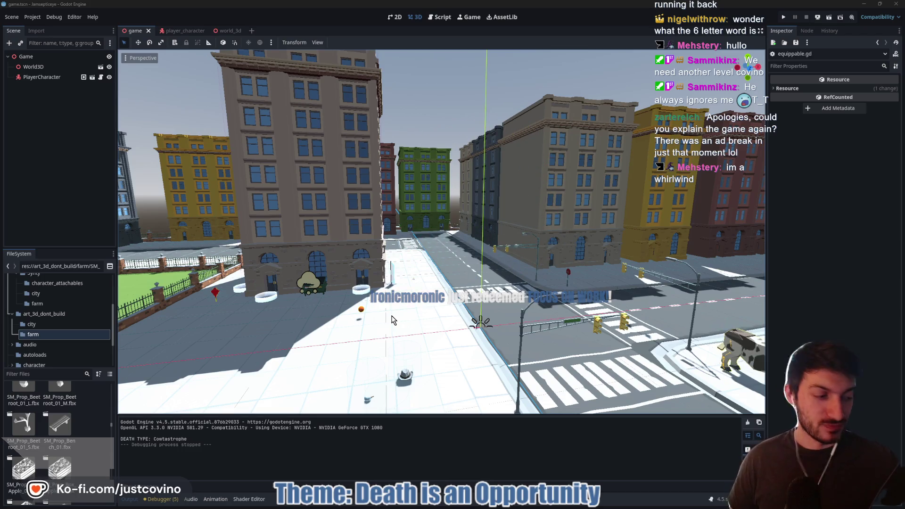
Rerun the game, maximize its window, and browse the phone's Trending page
{"action": "left_click_drag", "start_coordinate": [504, 219], "coordinate": [517, 222]}
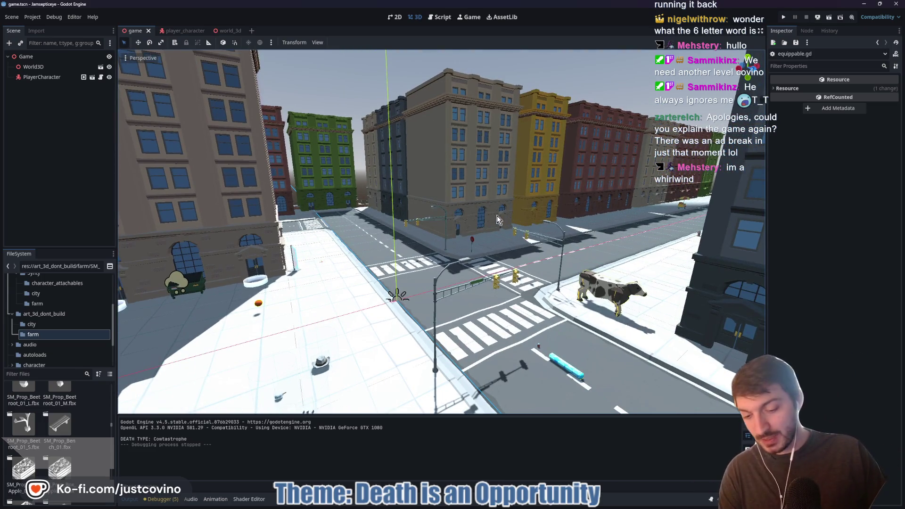
{"action": "key", "text": "F5"}
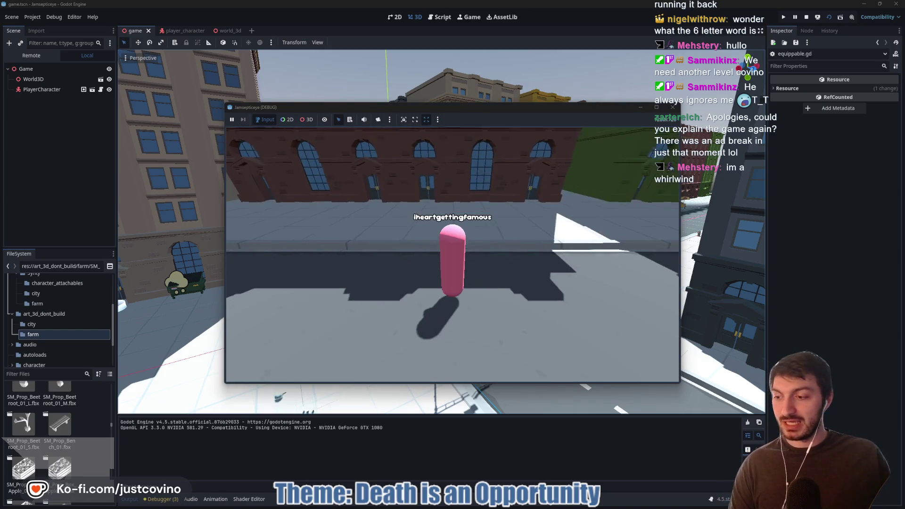
{"action": "key", "text": "Tab"}
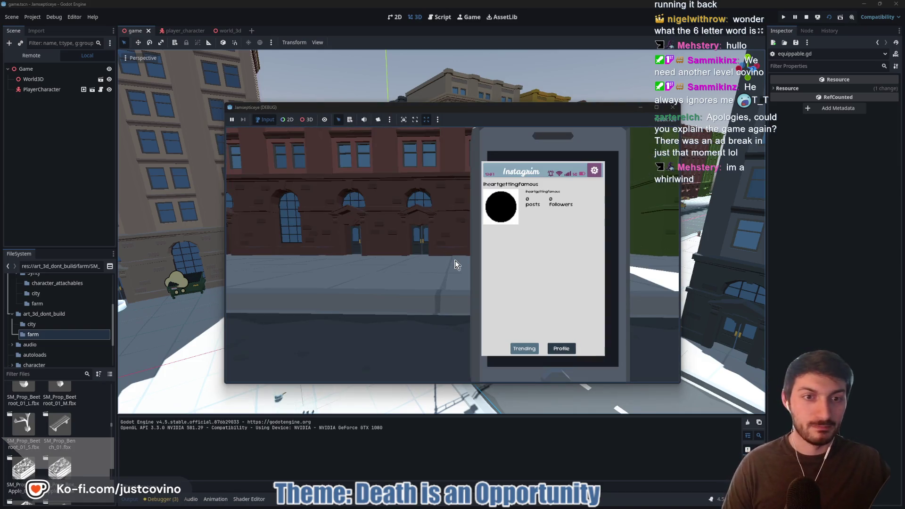
{"action": "left_click", "coordinate": [656, 108]}
{"action": "key", "text": "Tab"}
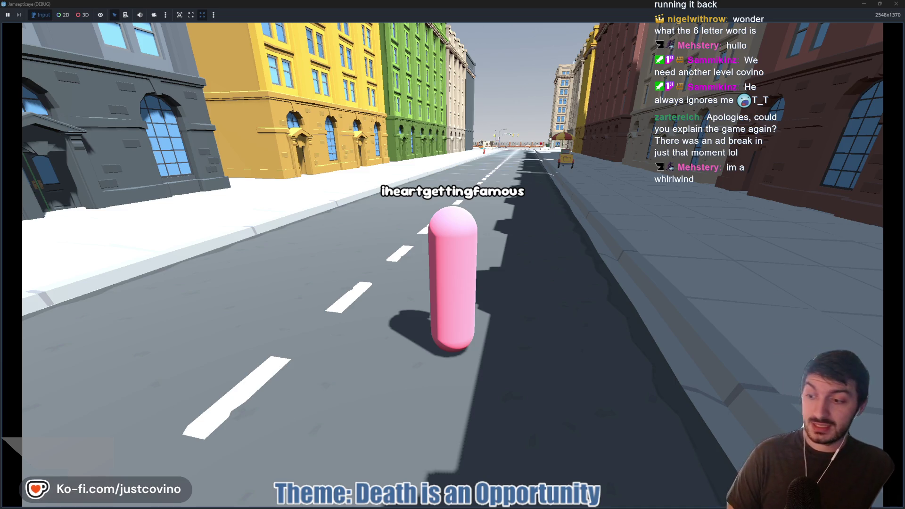
{"action": "key", "text": "Tab"}
{"action": "left_click", "coordinate": [589, 442]}
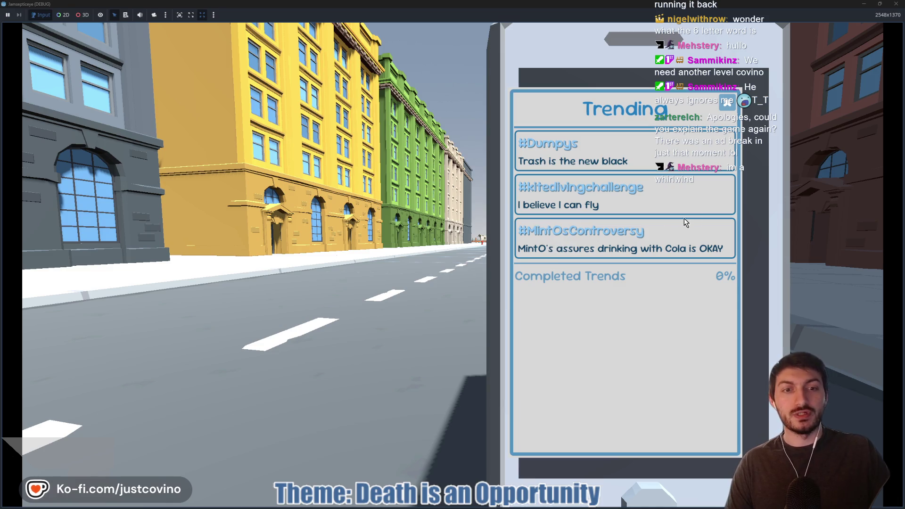
{"action": "left_click", "coordinate": [726, 103]}
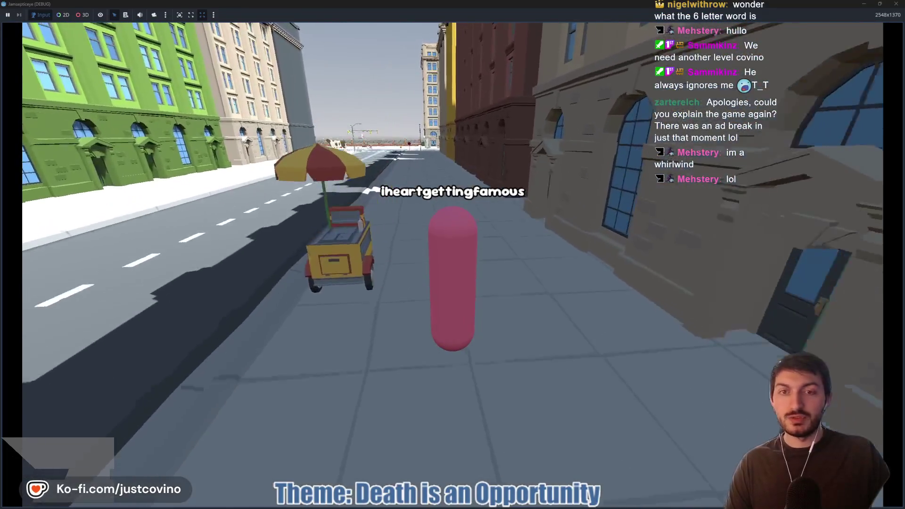
{"action": "key", "text": "Tab"}
{"action": "left_click", "coordinate": [588, 446]}
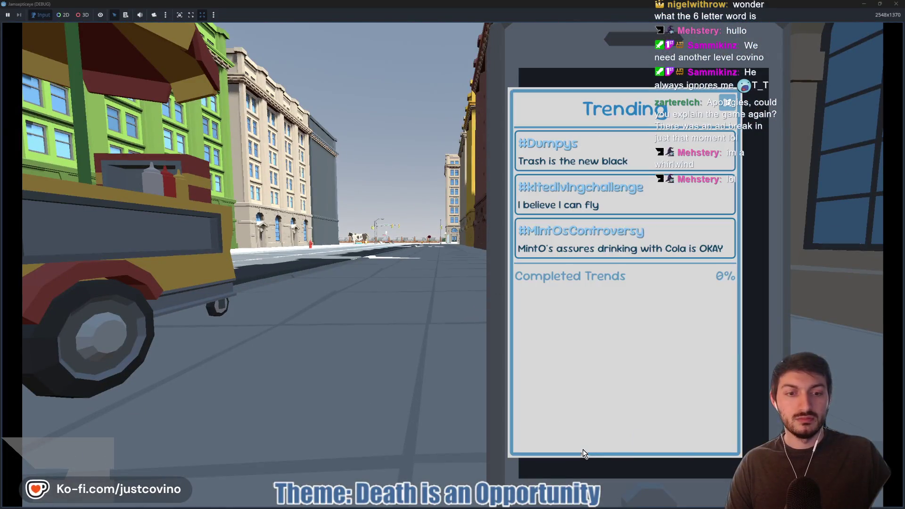
{"action": "key", "text": "Tab"}
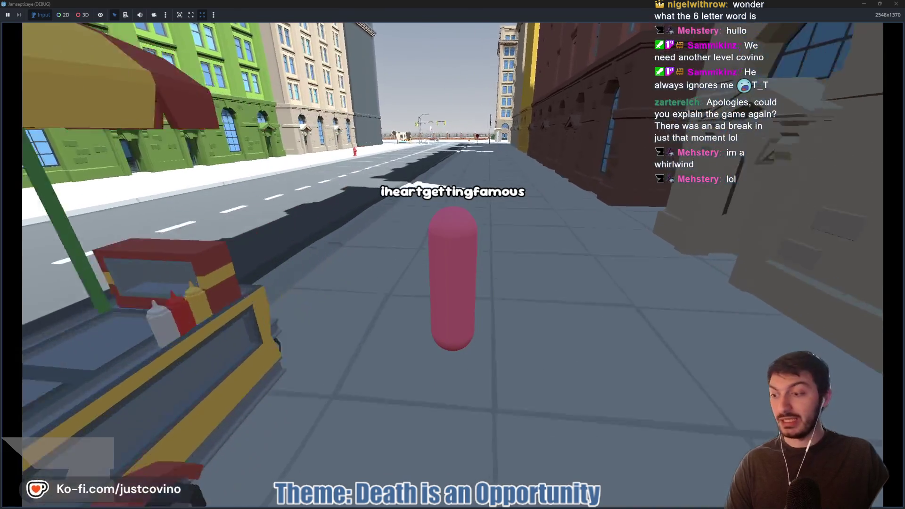
Walk the player to the corner by the cow and try equipping the cola can
{"action": "key", "text": "w"}
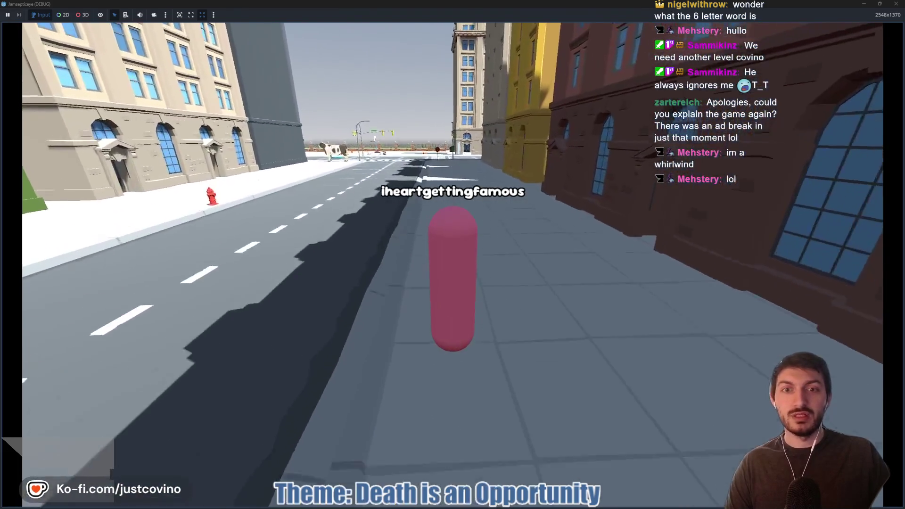
{"action": "key", "text": "w"}
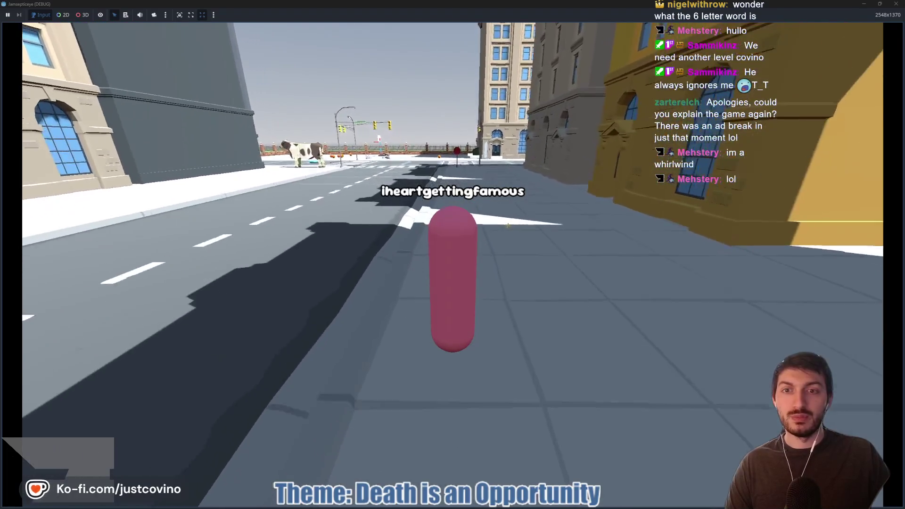
{"action": "key", "text": "w"}
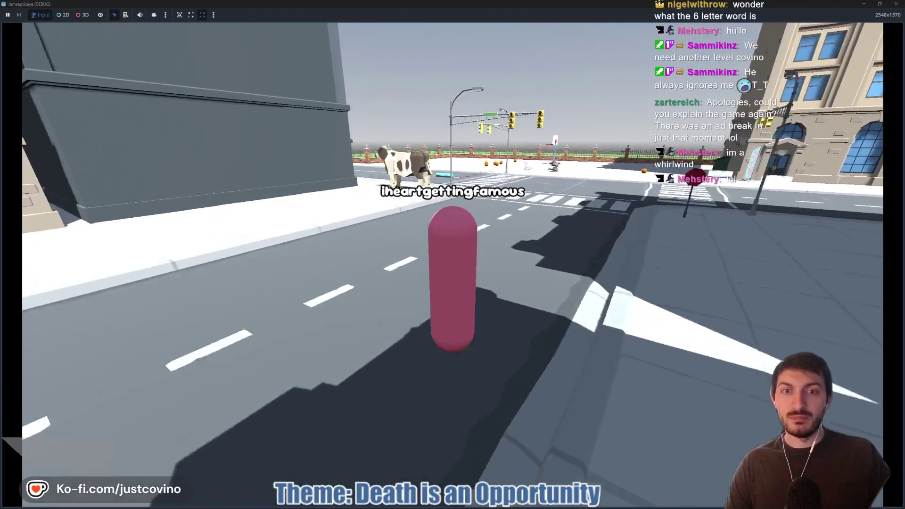
{"action": "key", "text": "w"}
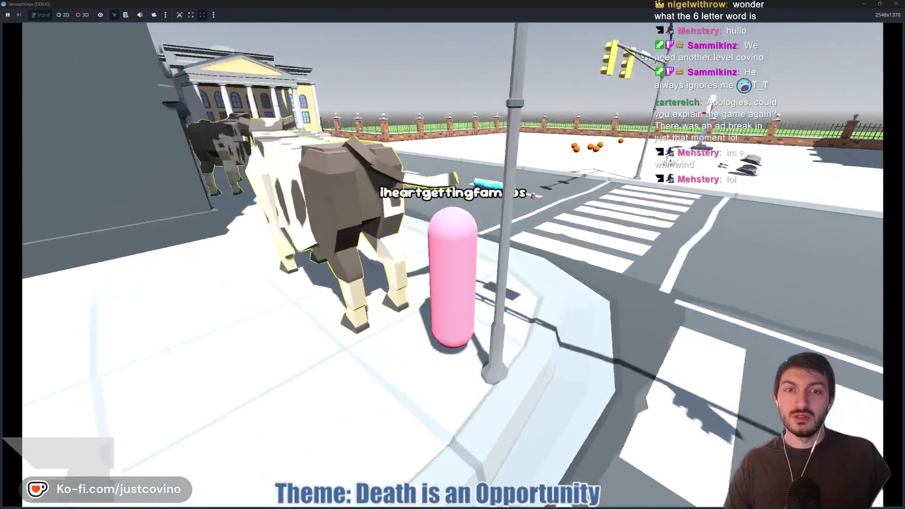
{"action": "key", "text": "e"}
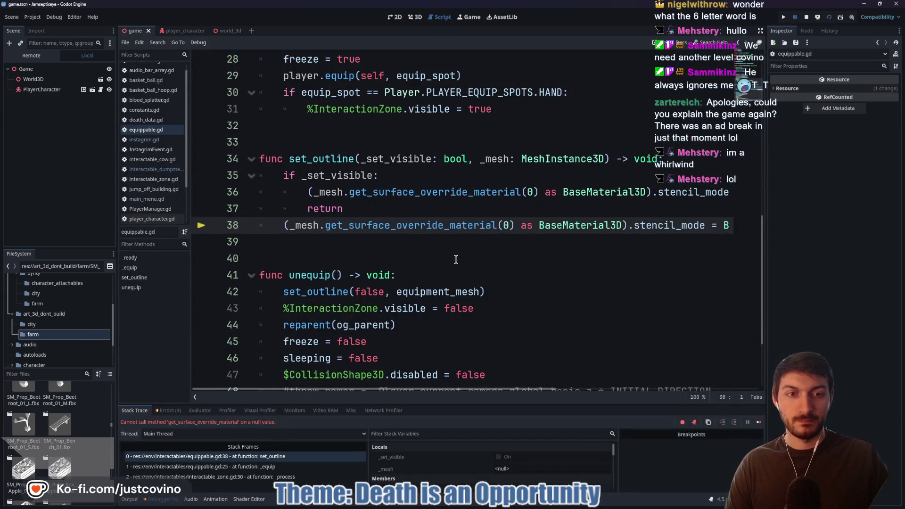
Stop the crashed debug session, leaving equippable.gd open at line 38
{"action": "left_click", "coordinate": [806, 18]}
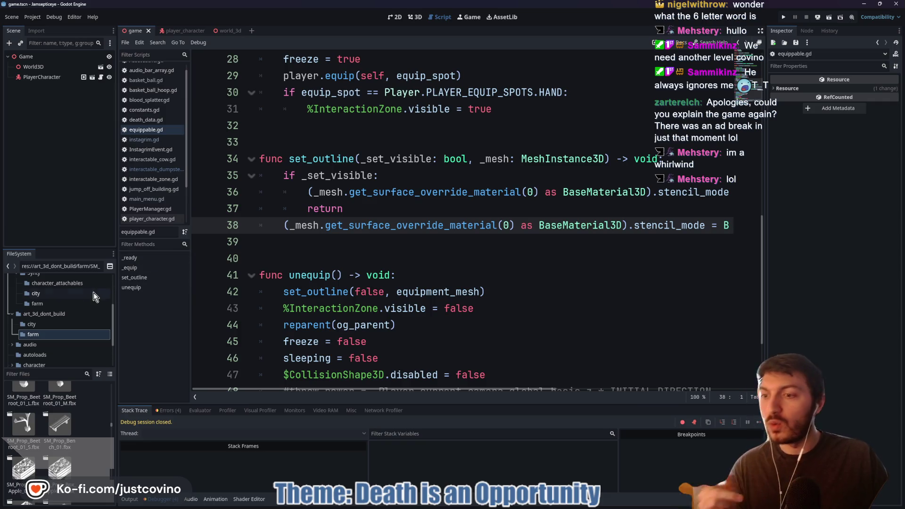
{"action": "left_click", "coordinate": [60, 266]}
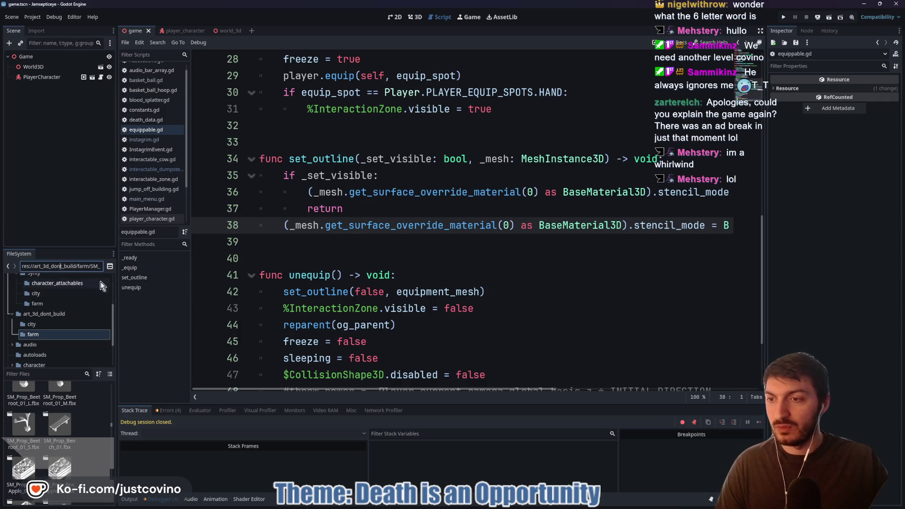
{"action": "scroll", "coordinate": [18, 277], "scroll_direction": "up", "scroll_amount": 5}
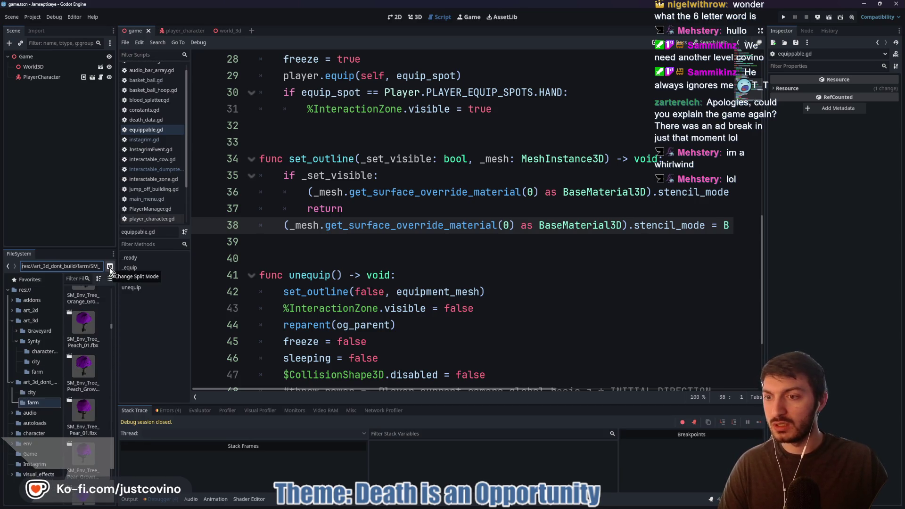
Switch FileSystem to a tree list, check mintos.blend's import settings, and open equippable_mentos.tscn
{"action": "left_click", "coordinate": [109, 267]}
{"action": "left_click", "coordinate": [46, 279]}
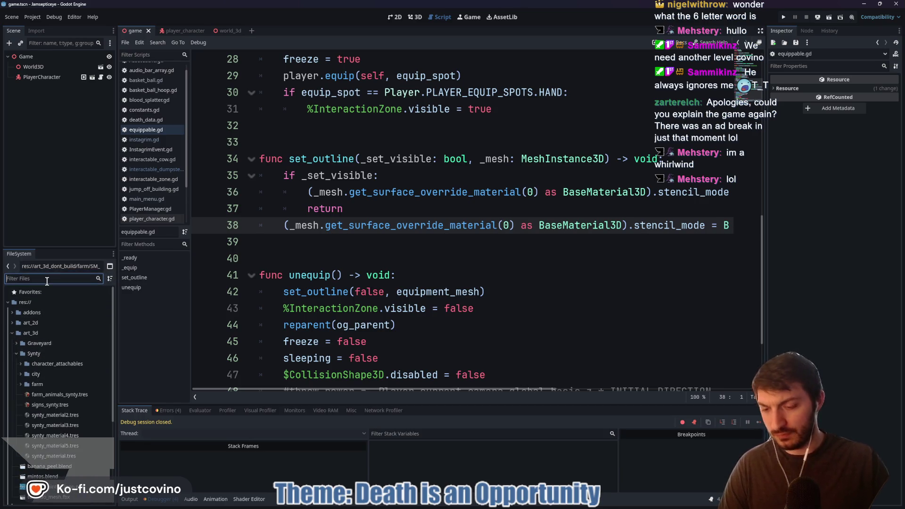
{"action": "type", "text": "minto"}
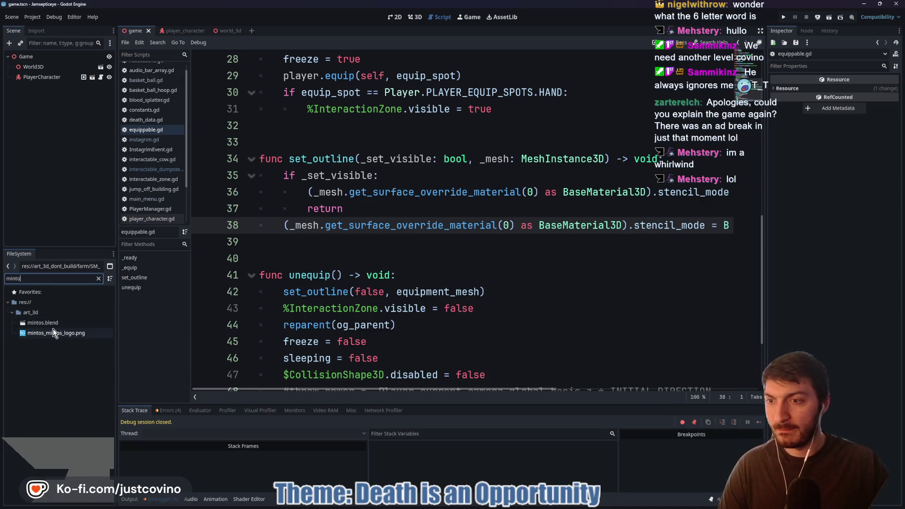
{"action": "double_click", "coordinate": [48, 323]}
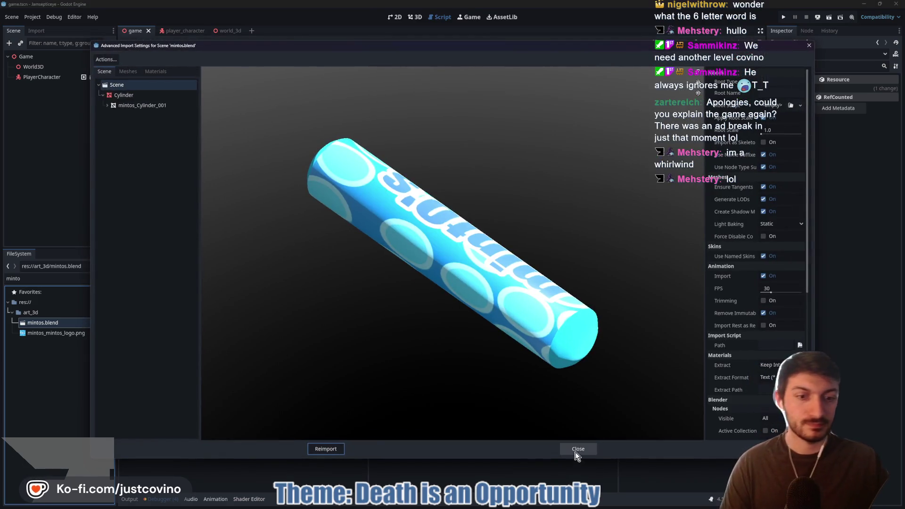
{"action": "left_click", "coordinate": [578, 450]}
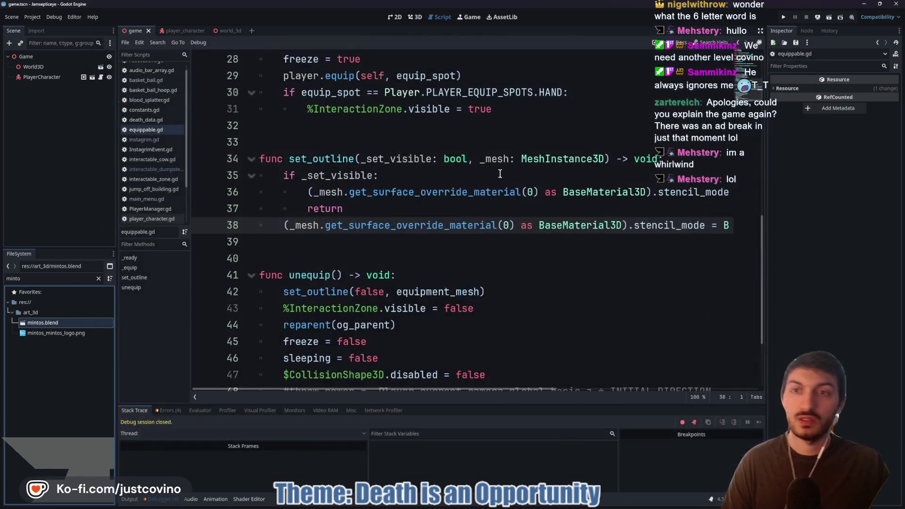
{"action": "left_click", "coordinate": [45, 279]}
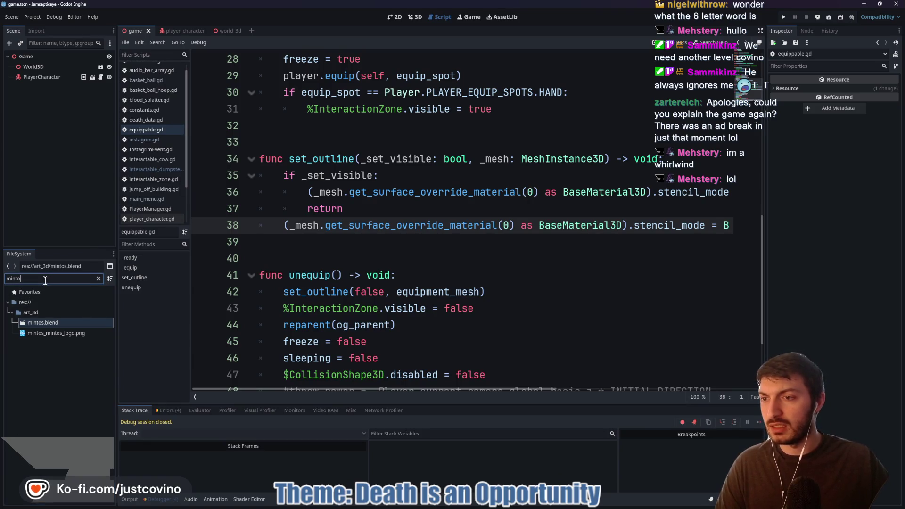
{"action": "key", "text": "BackSpace"}
{"action": "key", "text": "BackSpace"}
{"action": "key", "text": "BackSpace"}
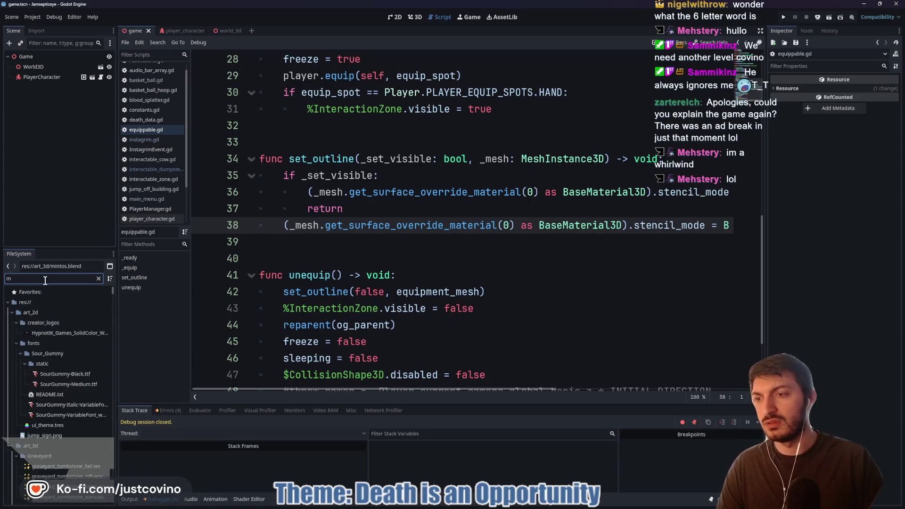
{"action": "type", "text": "mentos"}
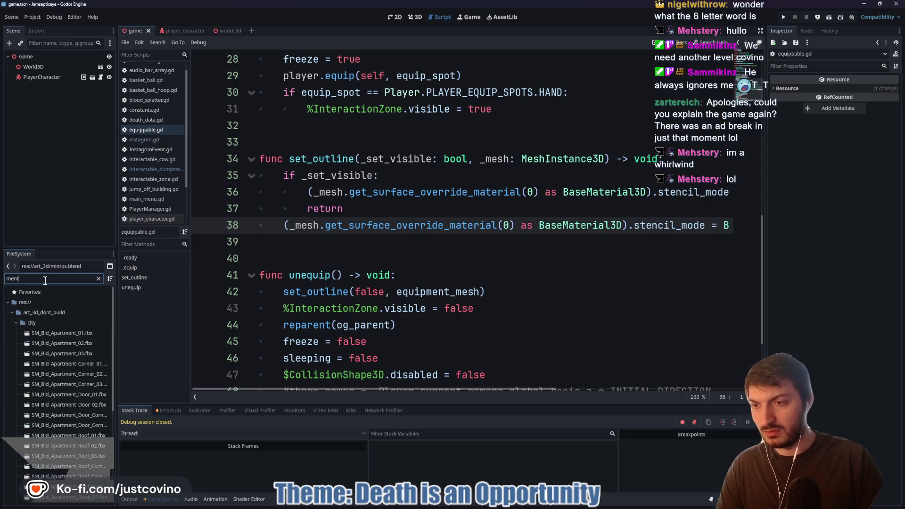
{"action": "double_click", "coordinate": [43, 333]}
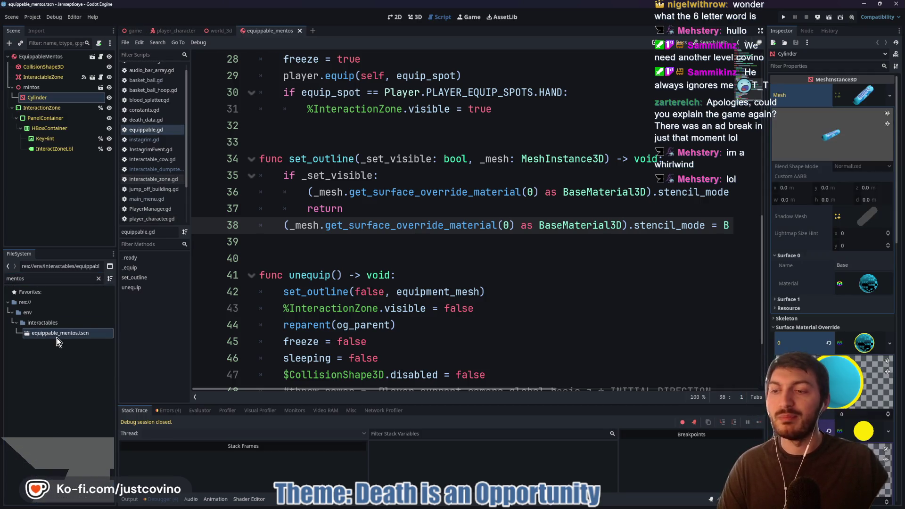
Assign the Cylinder node as the EquippableMentos root's Equipment Mesh
{"action": "left_click", "coordinate": [48, 88]}
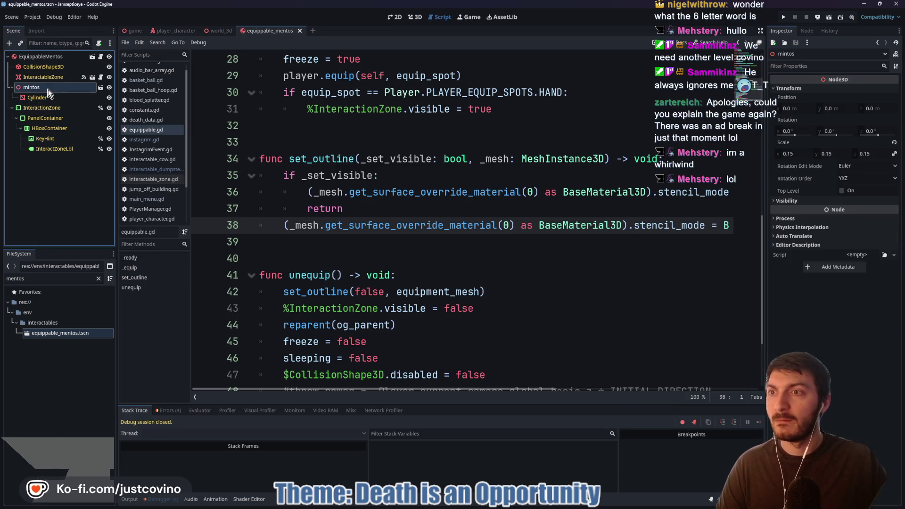
{"action": "left_click", "coordinate": [38, 57]}
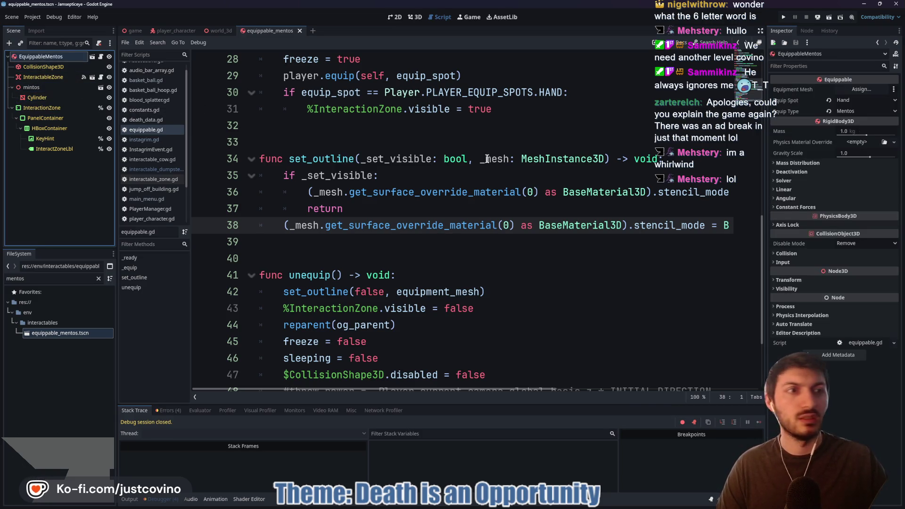
{"action": "left_click", "coordinate": [862, 89]}
{"action": "left_click", "coordinate": [447, 187]}
{"action": "left_click", "coordinate": [426, 369]}
{"action": "left_click", "coordinate": [34, 98]}
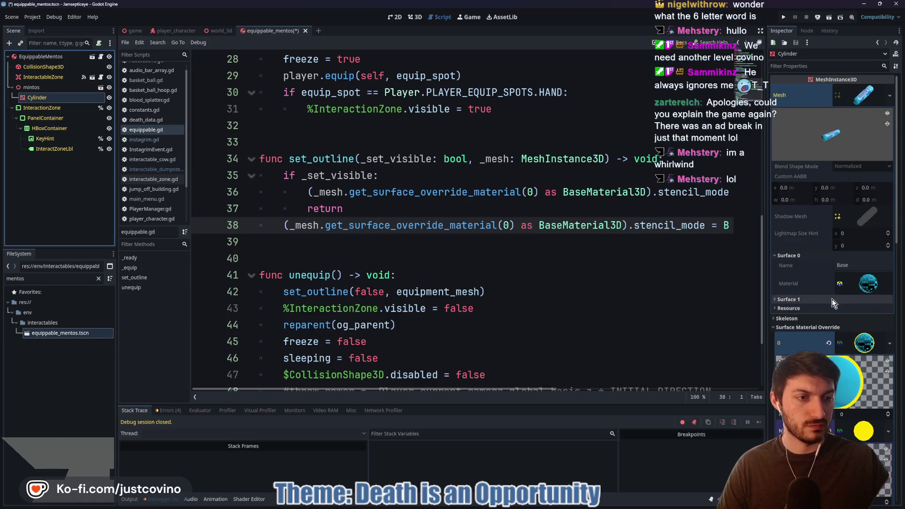
Save the changes and run the game again with F5
{"action": "left_click", "coordinate": [539, 276]}
{"action": "key", "text": "ctrl+s"}
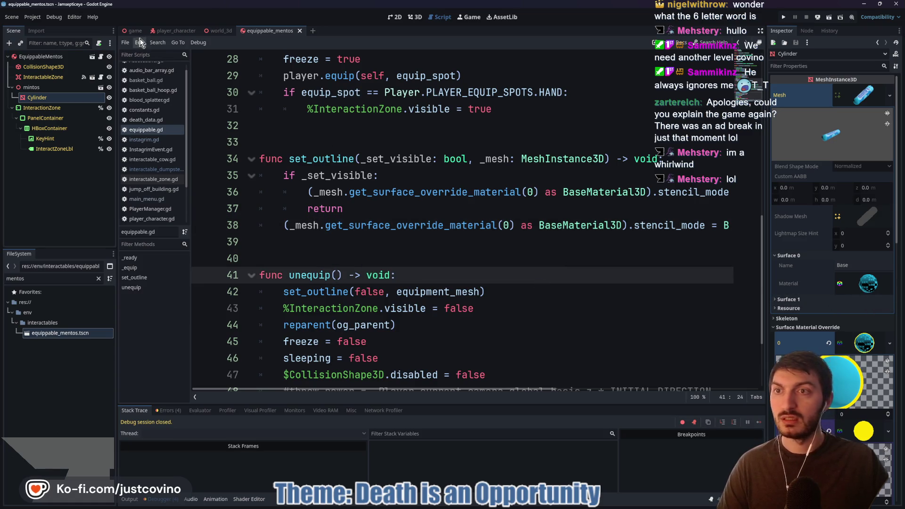
{"action": "key", "text": "F5"}
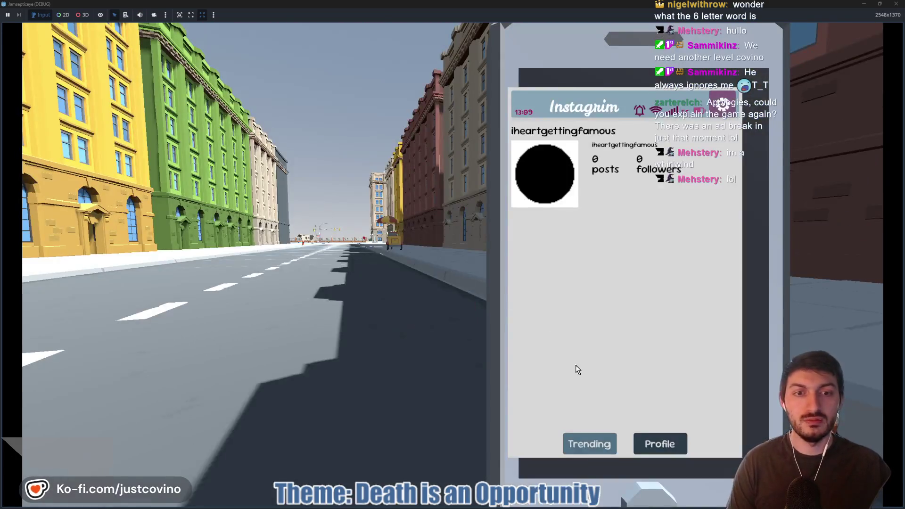
Open and close the phone's Trending page, then exit fullscreen and stop the game with F8
{"action": "left_click", "coordinate": [589, 443]}
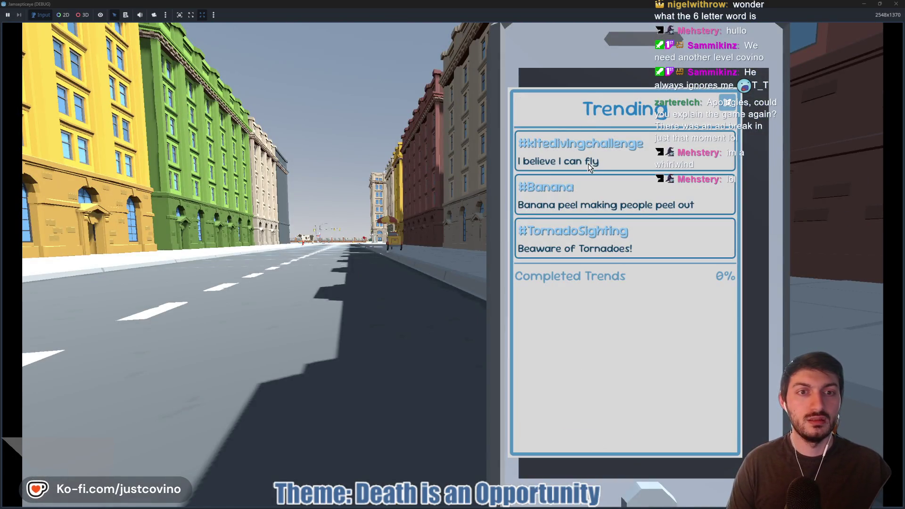
{"action": "left_click", "coordinate": [725, 104]}
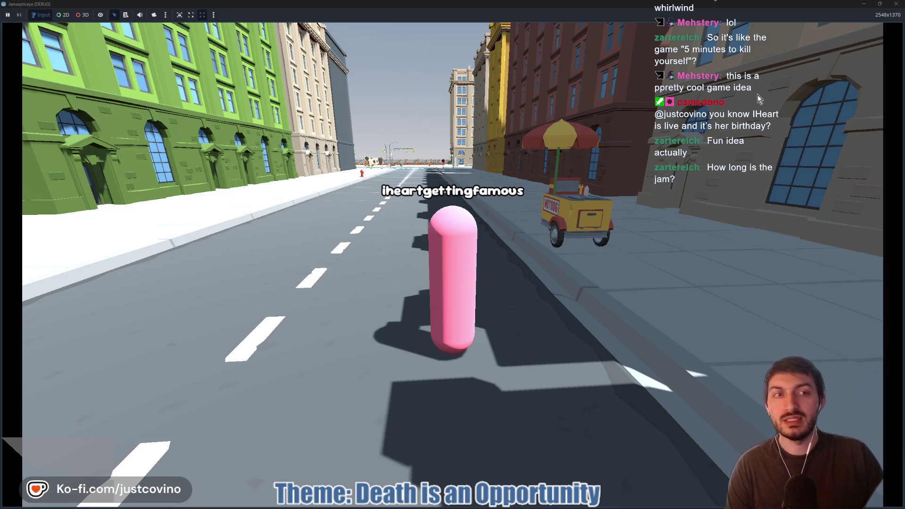
{"action": "left_click", "coordinate": [884, 4]}
{"action": "key", "text": "F8"}
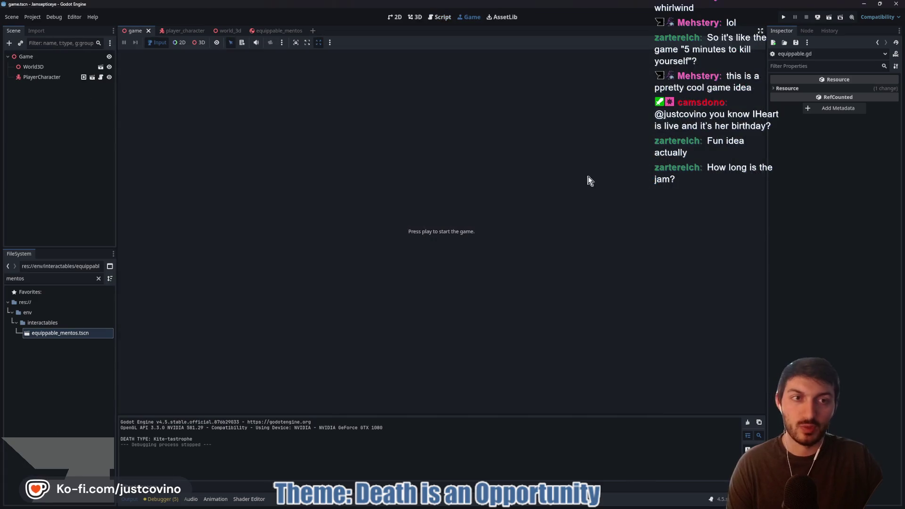
Show the city scene in 3D and look left across it, then switch to the jam page
{"action": "left_click", "coordinate": [412, 19]}
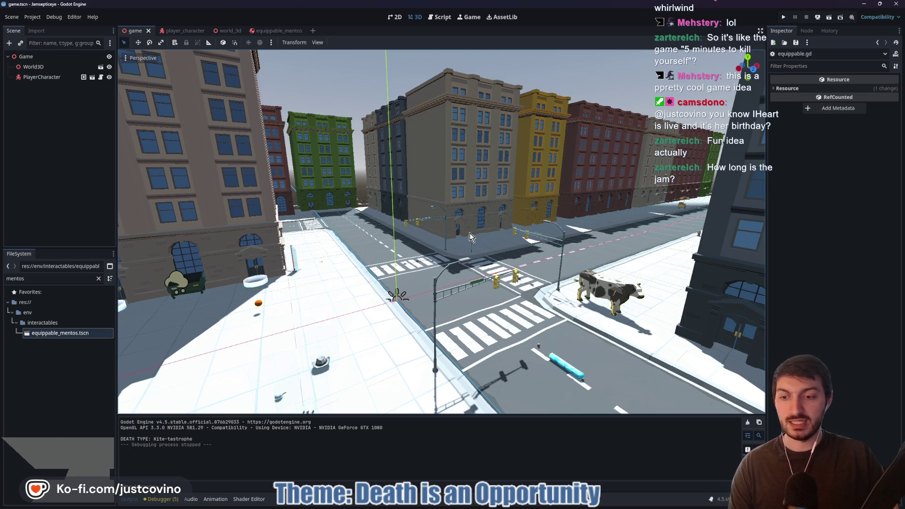
{"action": "left_click_drag", "start_coordinate": [469, 233], "coordinate": [415, 255]}
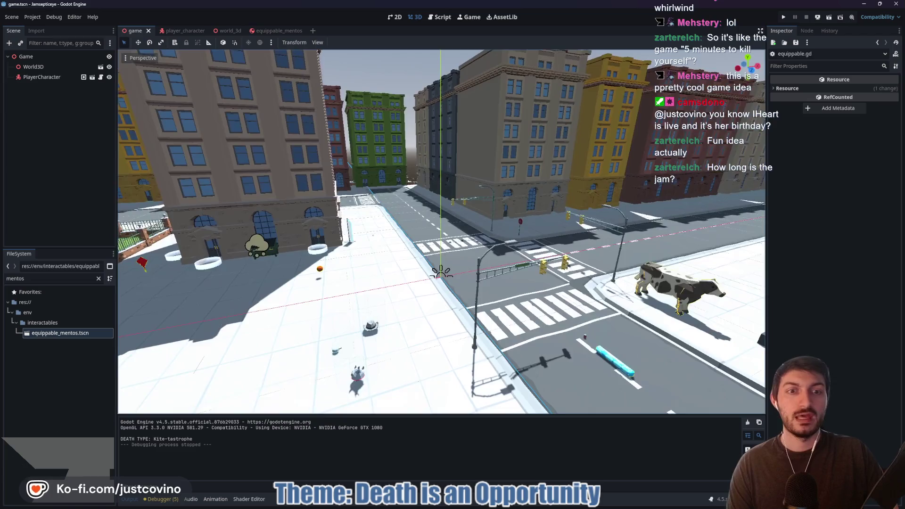
{"action": "left_click", "coordinate": [517, 503]}
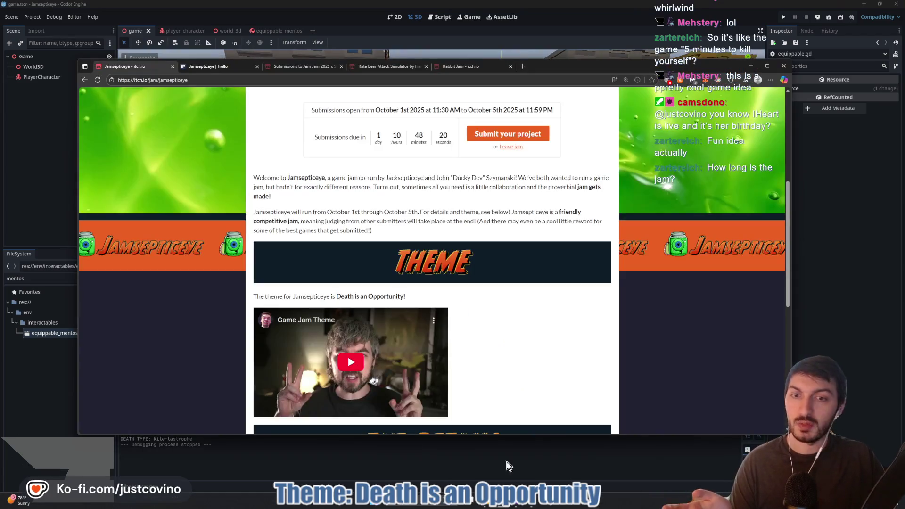
Read the 'Death is an Opportunity!' theme on the Jamsepticeye page, then return to Godot
{"action": "left_click_drag", "start_coordinate": [406, 296], "coordinate": [336, 297]}
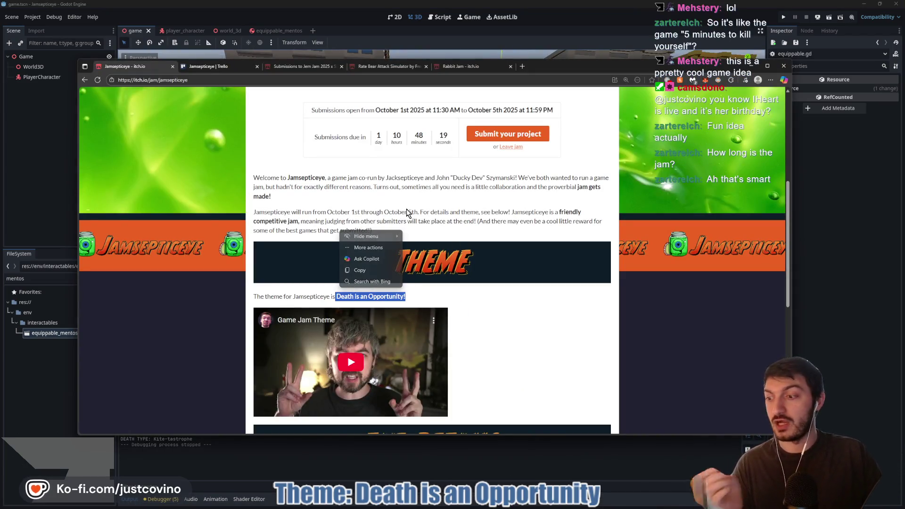
{"action": "left_click", "coordinate": [389, 192]}
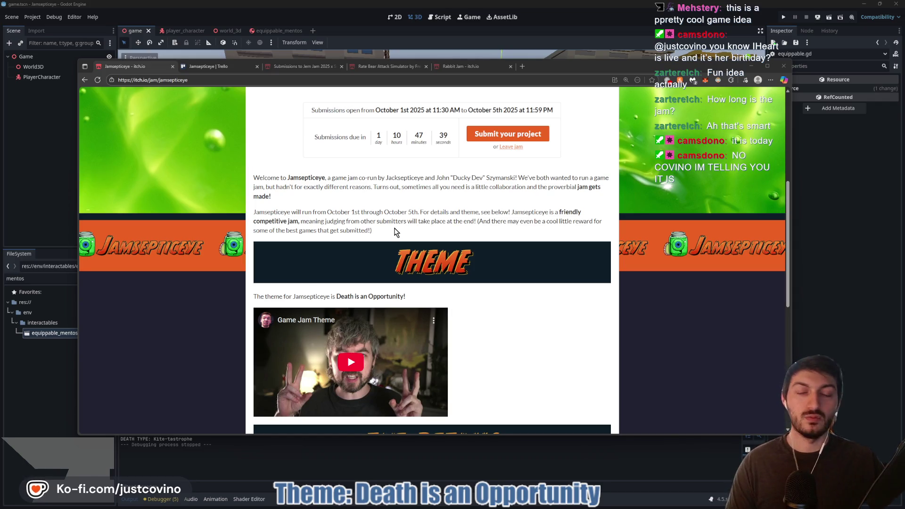
{"action": "key", "text": "alt+Tab"}
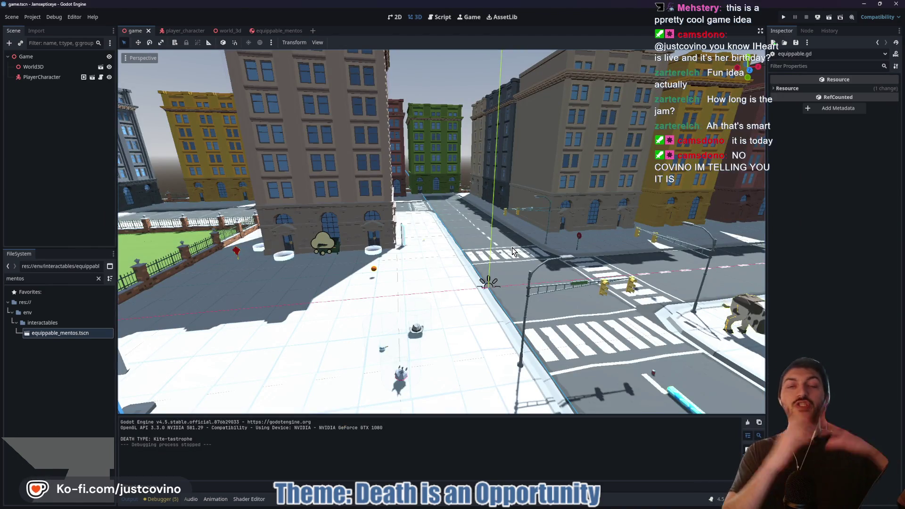
Fly the view to the crosswalk cows, along the street, and over to the basketball hoop
{"action": "left_click_drag", "start_coordinate": [524, 223], "coordinate": [524, 223]}
{"action": "left_click_drag", "start_coordinate": [479, 256], "coordinate": [479, 256]}
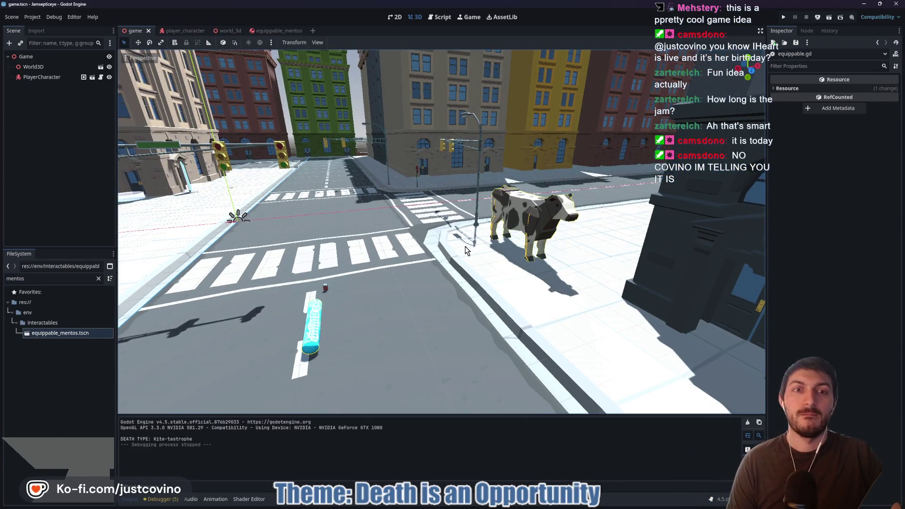
{"action": "left_click_drag", "start_coordinate": [420, 246], "coordinate": [420, 246]}
{"action": "left_click_drag", "start_coordinate": [514, 158], "coordinate": [514, 158]}
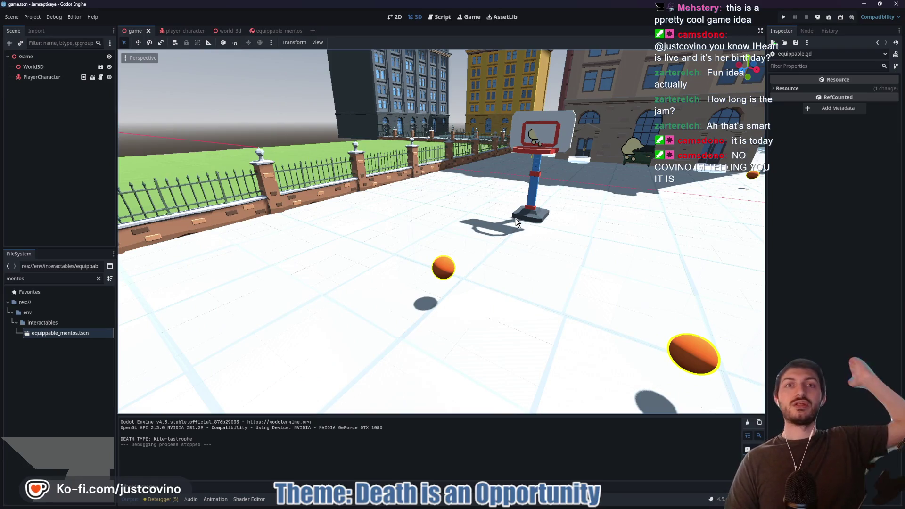
{"action": "left_click_drag", "start_coordinate": [516, 219], "coordinate": [505, 197]}
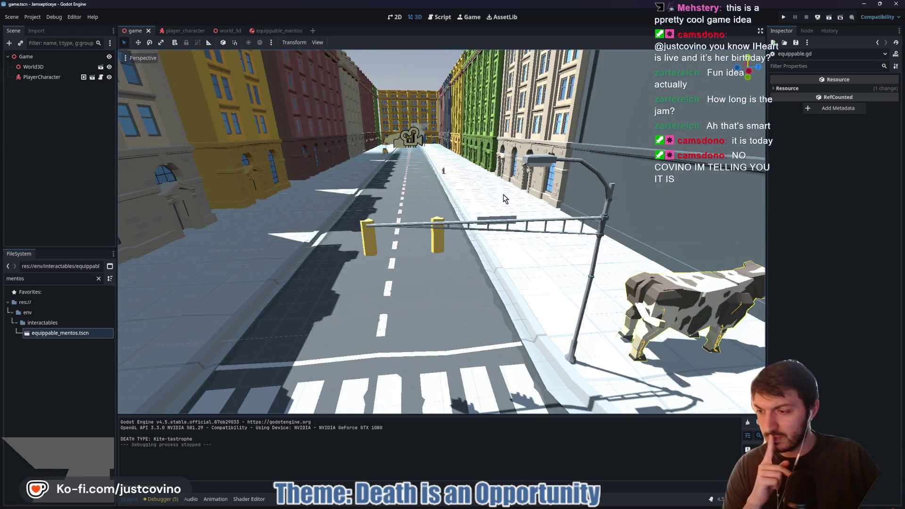
Clear the FileSystem search filter and look straight down another street
{"action": "left_click", "coordinate": [98, 279]}
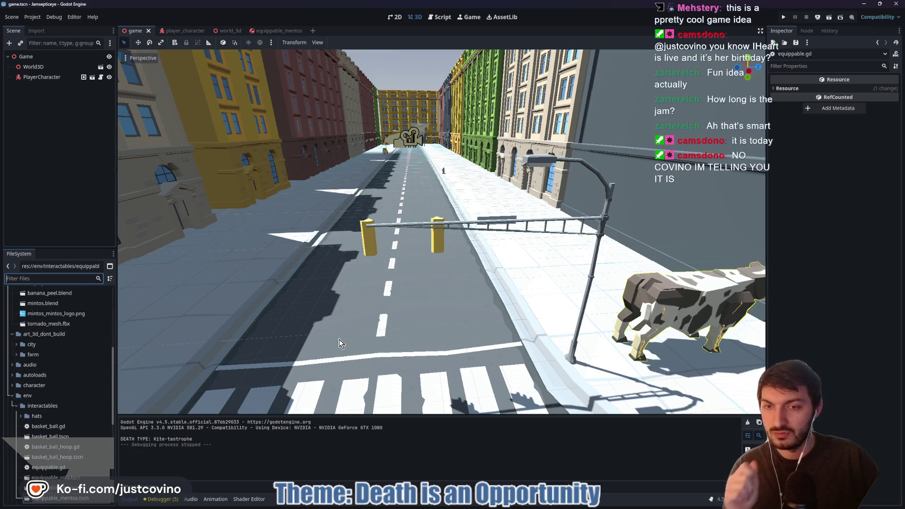
{"action": "left_click_drag", "start_coordinate": [260, 356], "coordinate": [259, 356]}
{"action": "left_click_drag", "start_coordinate": [448, 302], "coordinate": [447, 302]}
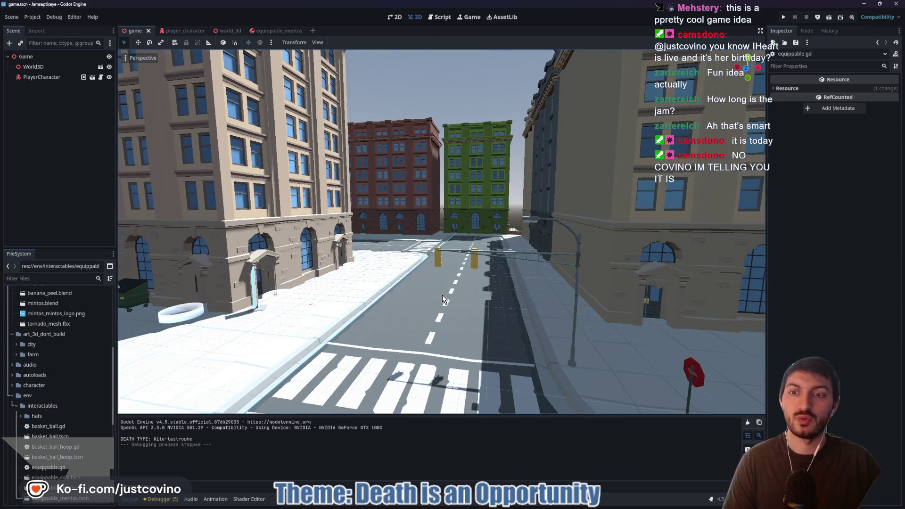
Glance at pending changes in GitHub Desktop, then fly over the intersection toward the cows
{"action": "left_click", "coordinate": [517, 505]}
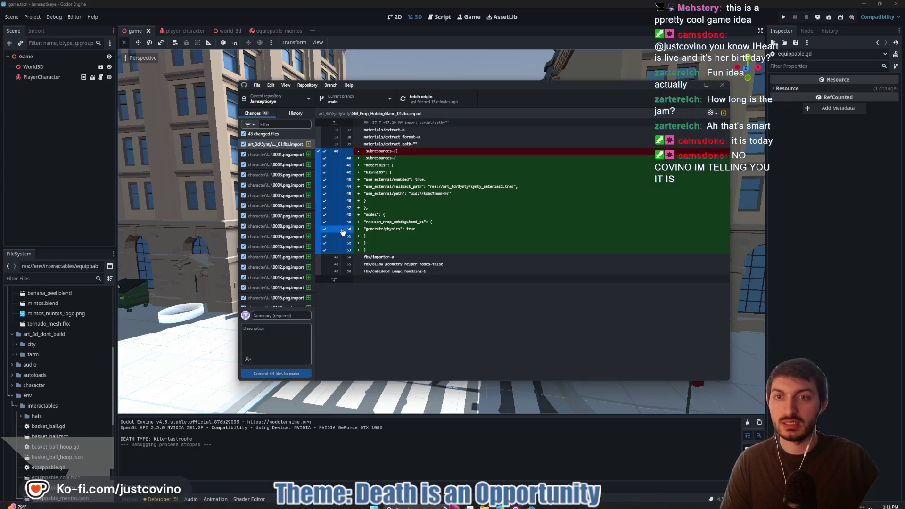
{"action": "left_click", "coordinate": [691, 85]}
{"action": "left_click_drag", "start_coordinate": [461, 263], "coordinate": [461, 264]}
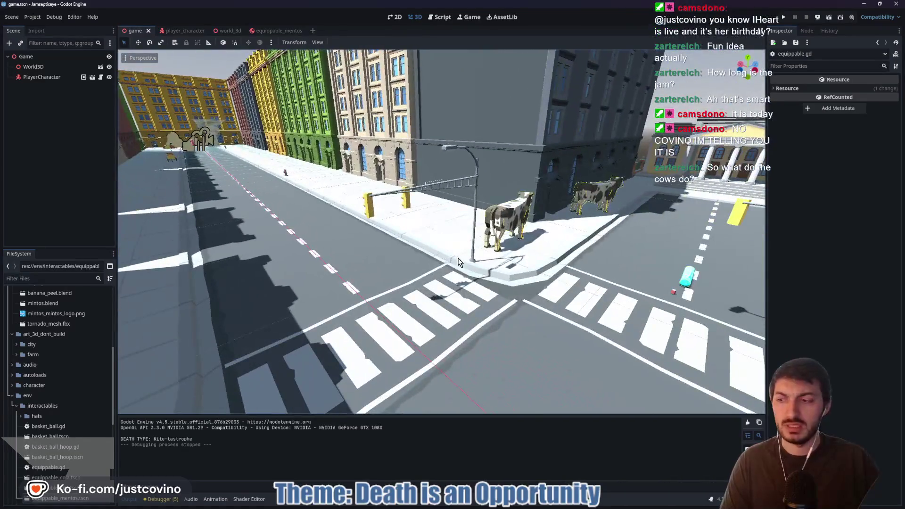
{"action": "left_click_drag", "start_coordinate": [442, 304], "coordinate": [447, 301]}
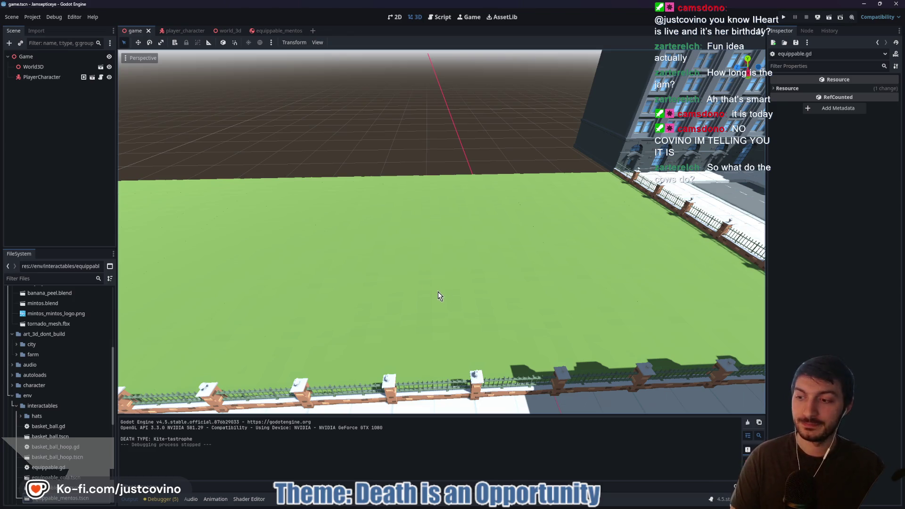
{"action": "left_click_drag", "start_coordinate": [422, 259], "coordinate": [417, 257]}
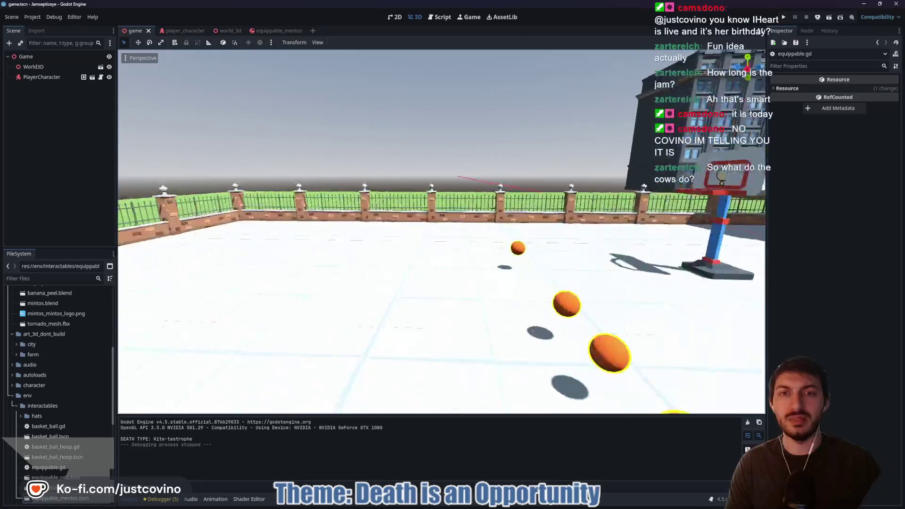
{"action": "mouse_move", "coordinate": [477, 283]}
{"action": "left_mouse_down"}
{"action": "mouse_move", "coordinate": [481, 356]}
{"action": "mouse_move", "coordinate": [360, 223]}
{"action": "left_mouse_up"}
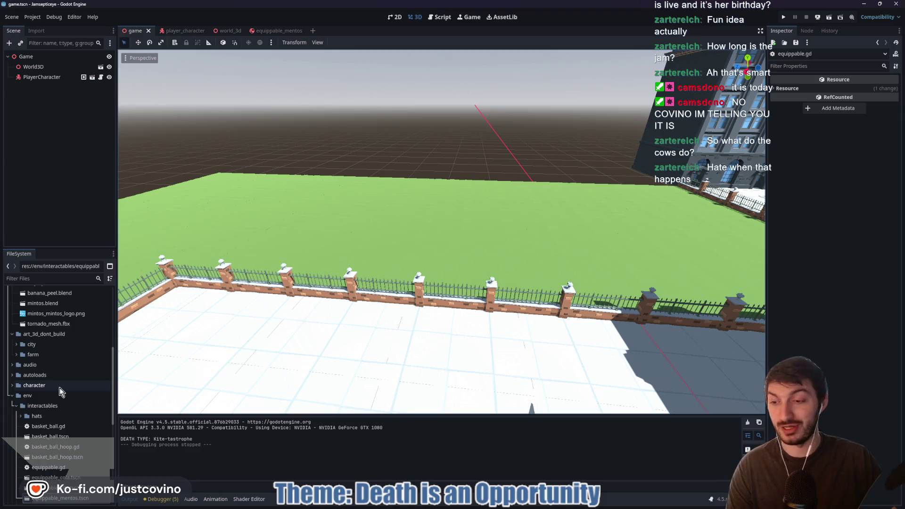
Expand the farm folder under art_3d_dont_build and scroll down to the SM_Env_Dirt meshes
{"action": "scroll", "coordinate": [60, 391], "scroll_direction": "down", "scroll_amount": 3}
{"action": "scroll", "coordinate": [56, 401], "scroll_direction": "down", "scroll_amount": 3}
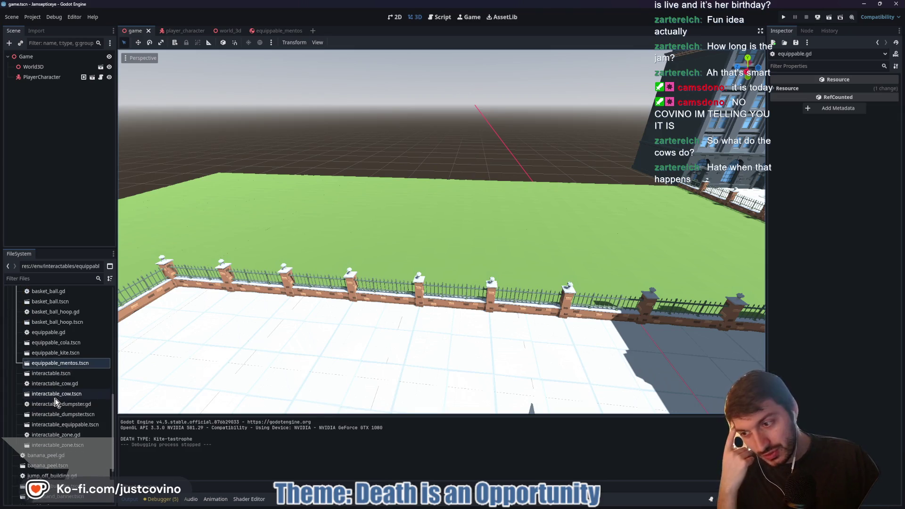
{"action": "scroll", "coordinate": [63, 415], "scroll_direction": "up", "scroll_amount": 1}
{"action": "scroll", "coordinate": [64, 415], "scroll_direction": "up", "scroll_amount": 6}
{"action": "left_click", "coordinate": [16, 371]}
{"action": "scroll", "coordinate": [66, 380], "scroll_direction": "down", "scroll_amount": 1}
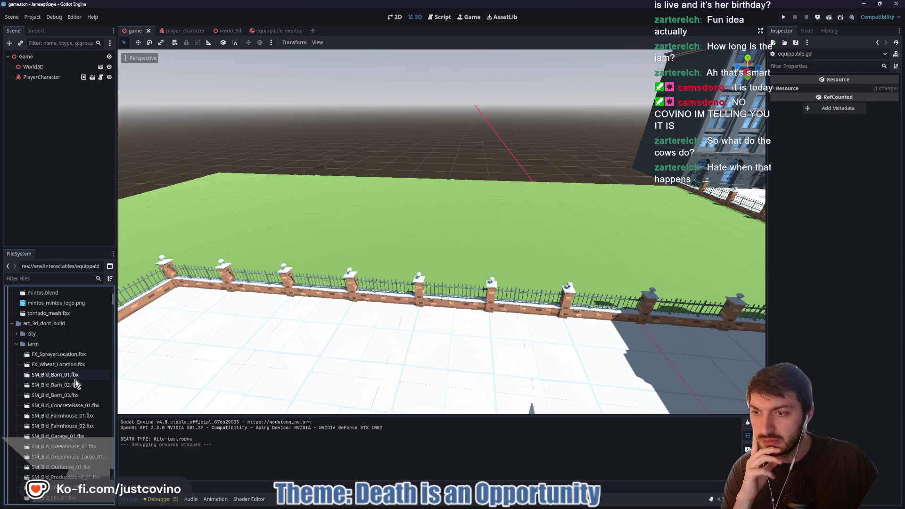
{"action": "scroll", "coordinate": [71, 378], "scroll_direction": "down", "scroll_amount": 6}
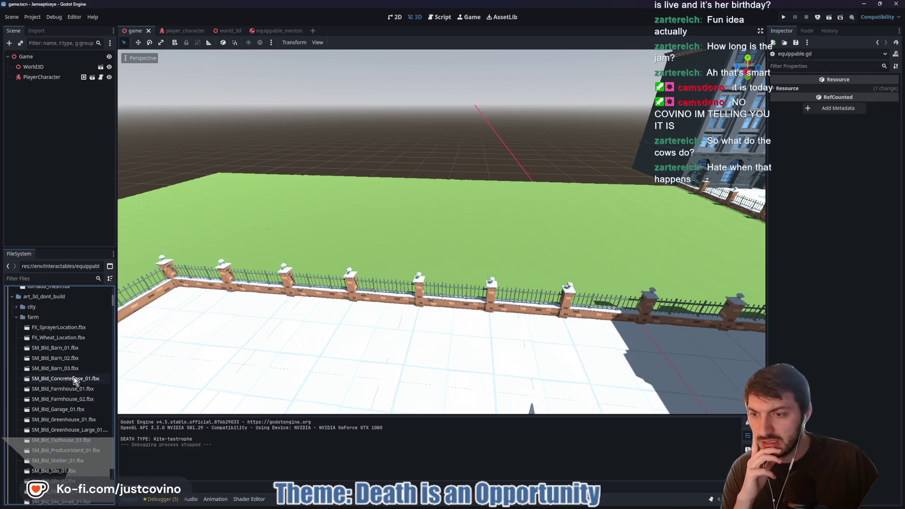
{"action": "scroll", "coordinate": [72, 379], "scroll_direction": "down", "scroll_amount": 2}
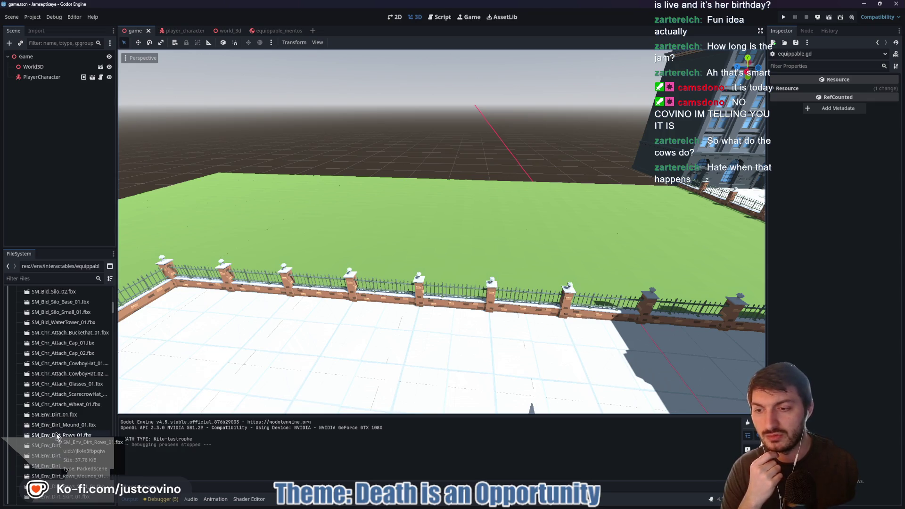
Open SM_Env_Dirt_Rows_01.fbx's import settings and enable physics collision on its mesh
{"action": "double_click", "coordinate": [59, 435]}
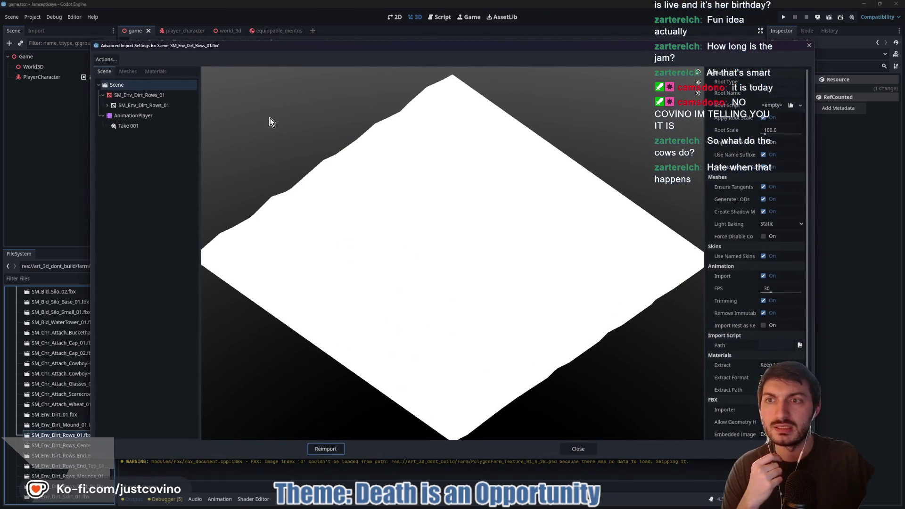
{"action": "mouse_move", "coordinate": [330, 141]}
{"action": "left_mouse_down"}
{"action": "mouse_move", "coordinate": [433, 224]}
{"action": "mouse_move", "coordinate": [411, 231]}
{"action": "mouse_move", "coordinate": [443, 234]}
{"action": "left_mouse_up"}
{"action": "left_click_drag", "start_coordinate": [445, 234], "coordinate": [443, 244]}
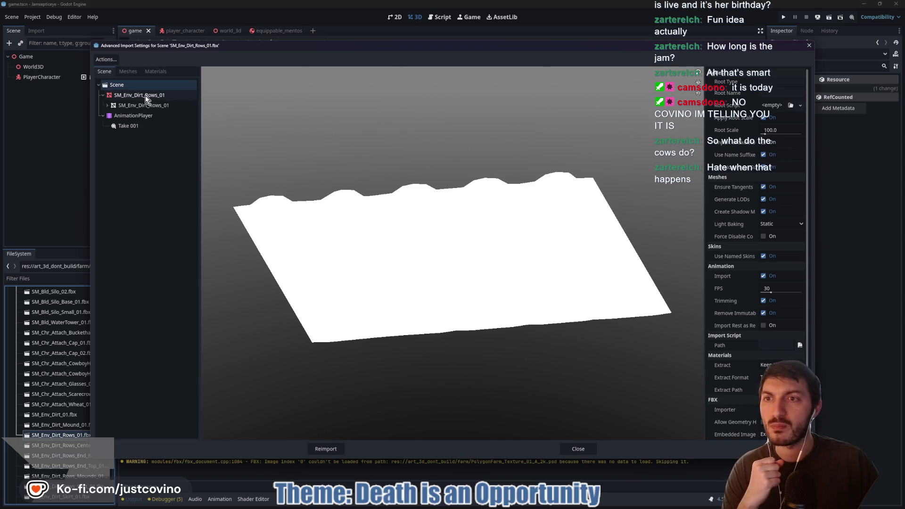
{"action": "left_click", "coordinate": [139, 95]}
{"action": "left_click", "coordinate": [766, 123]}
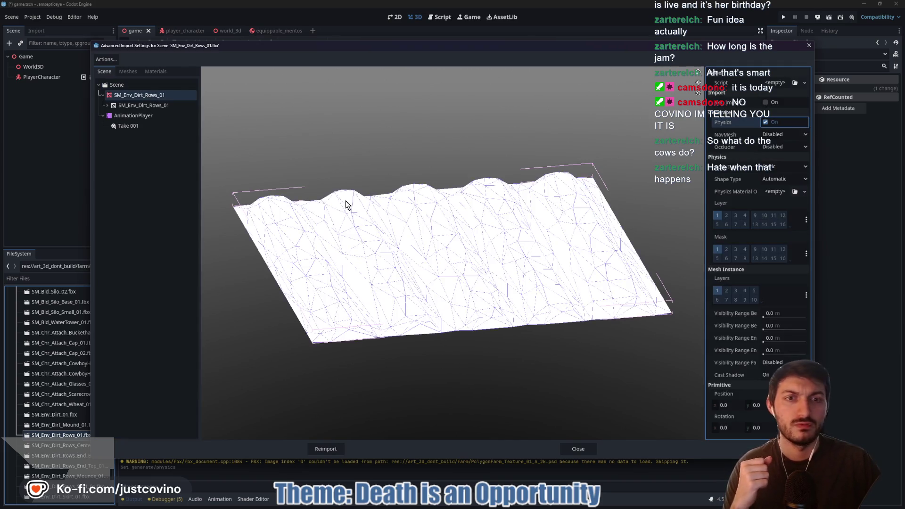
Make Farm_Mat use external art_3d/Synty/farm_animals_synty.tres, reimport, and drag the .fbx toward the farm folder
{"action": "left_click", "coordinate": [152, 74]}
{"action": "left_click", "coordinate": [135, 86]}
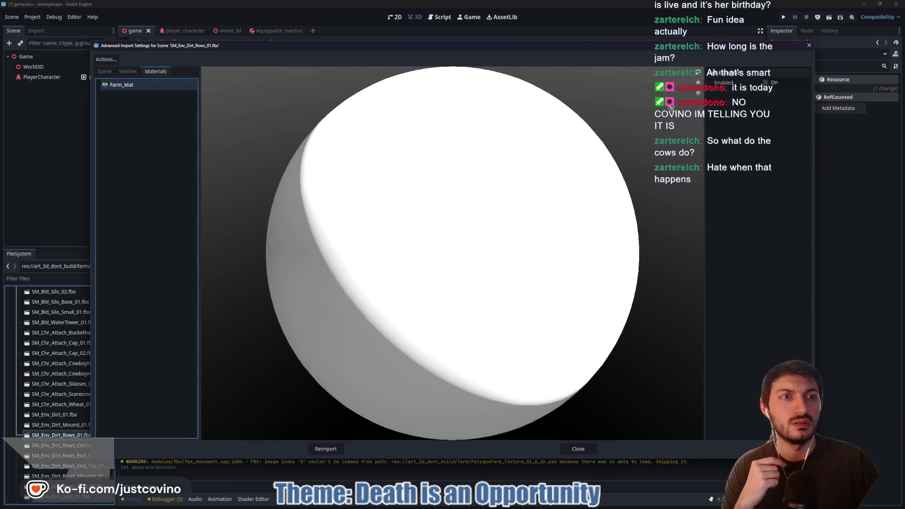
{"action": "left_click", "coordinate": [767, 83]}
{"action": "left_click", "coordinate": [804, 96]}
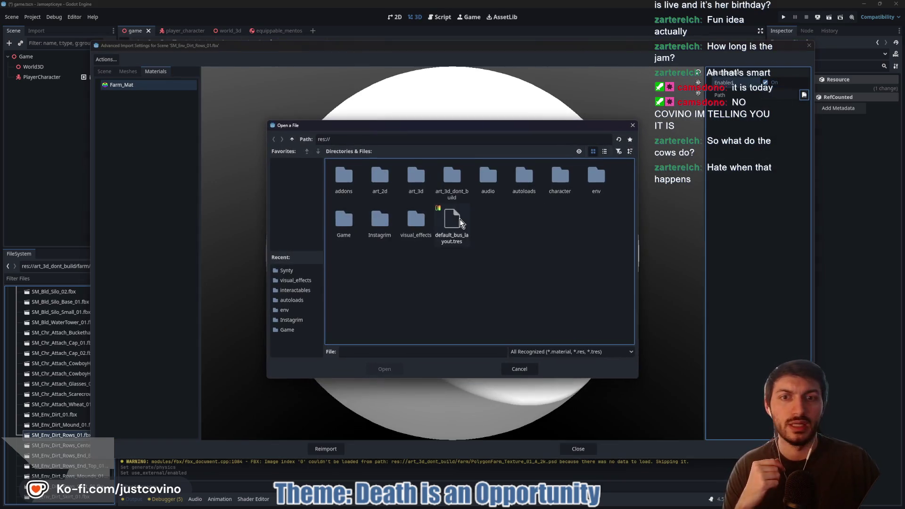
{"action": "double_click", "coordinate": [415, 188]}
{"action": "double_click", "coordinate": [377, 179]}
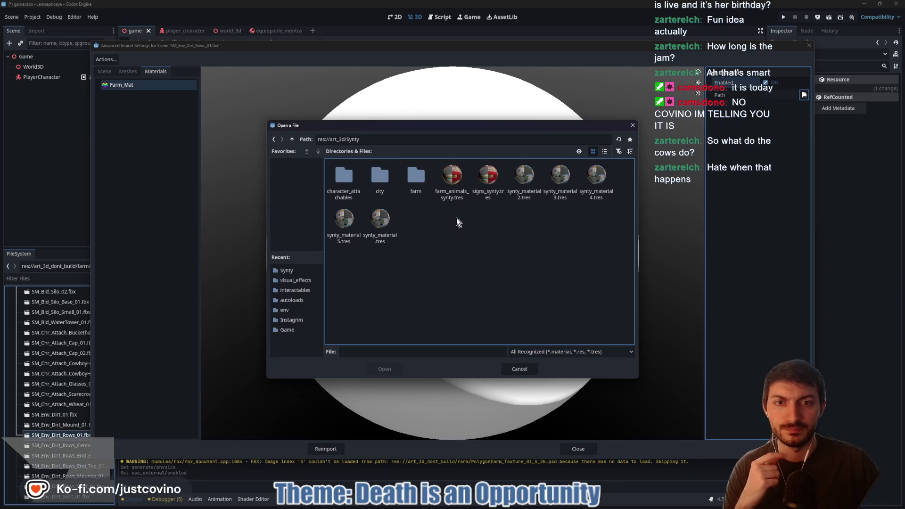
{"action": "left_click", "coordinate": [453, 181]}
{"action": "left_click", "coordinate": [384, 370]}
{"action": "left_click", "coordinate": [326, 449]}
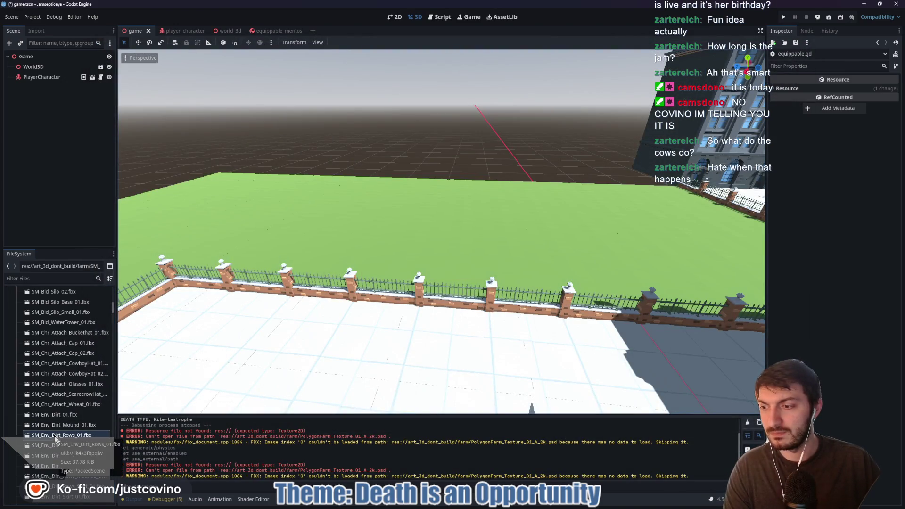
{"action": "left_click_drag", "start_coordinate": [55, 438], "coordinate": [38, 387]}
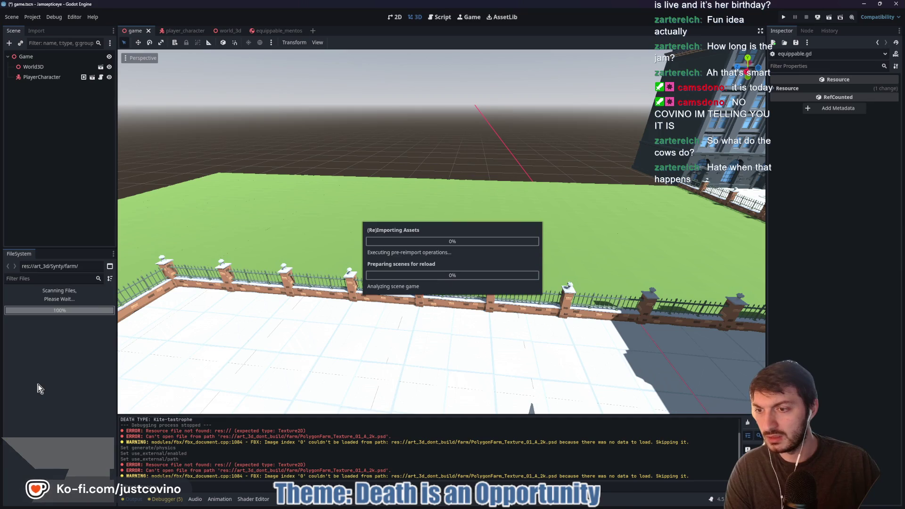
Expand art_3d/Synty/farm to confirm SM_Env_Dirt_Rows_01.fbx now sits there
{"action": "left_click", "coordinate": [20, 385]}
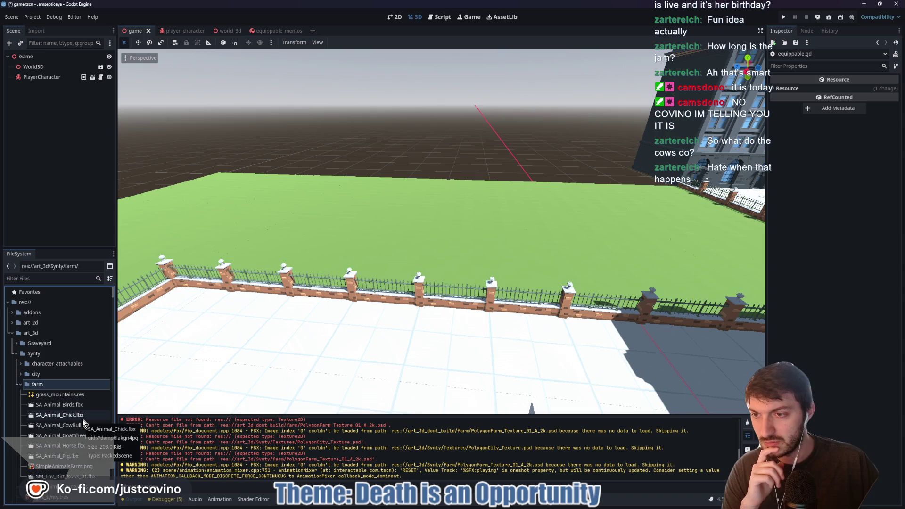
{"action": "scroll", "coordinate": [83, 420], "scroll_direction": "down", "scroll_amount": 1}
Drop the dirt rows mesh into game.tscn, then delete that node again
{"action": "mouse_move", "coordinate": [61, 450]}
{"action": "left_mouse_down"}
{"action": "mouse_move", "coordinate": [207, 390]}
{"action": "mouse_move", "coordinate": [439, 202]}
{"action": "mouse_move", "coordinate": [522, 150]}
{"action": "mouse_move", "coordinate": [491, 191]}
{"action": "left_mouse_up"}
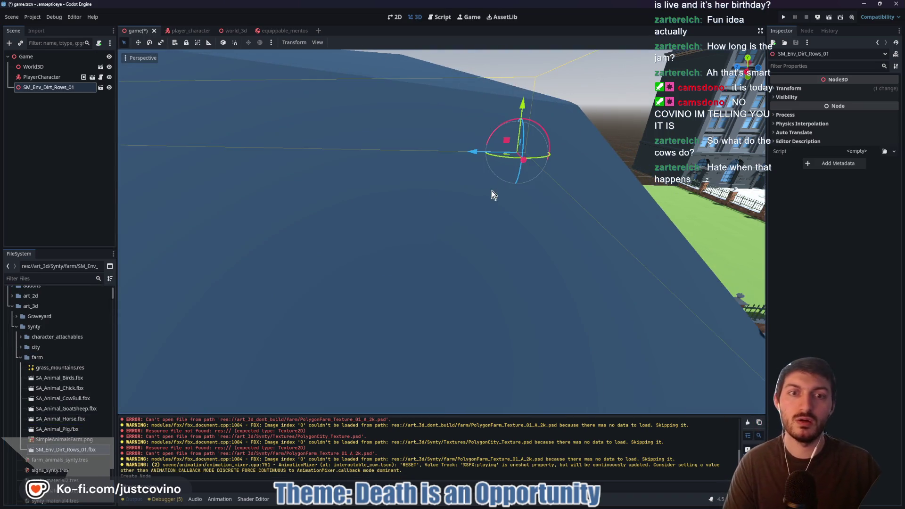
{"action": "scroll", "coordinate": [465, 228], "scroll_direction": "down", "scroll_amount": 5}
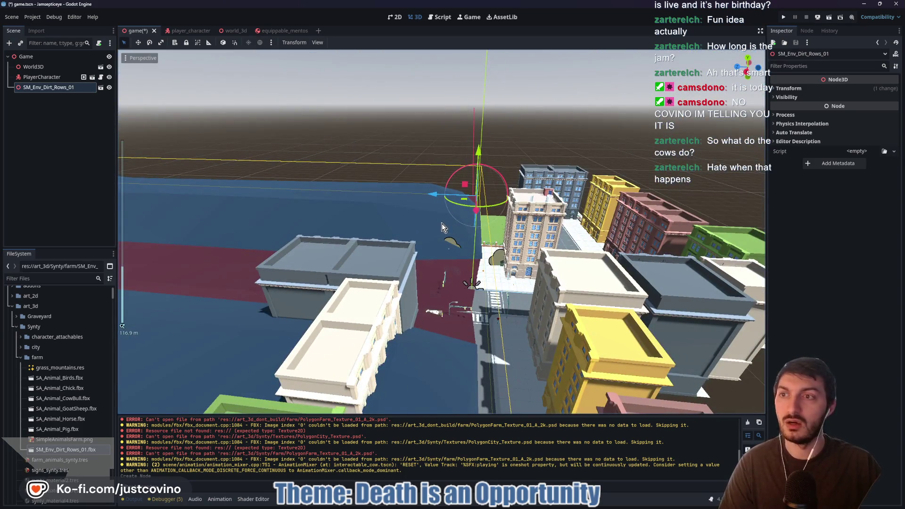
{"action": "key", "text": "Delete"}
{"action": "left_click", "coordinate": [432, 259]}
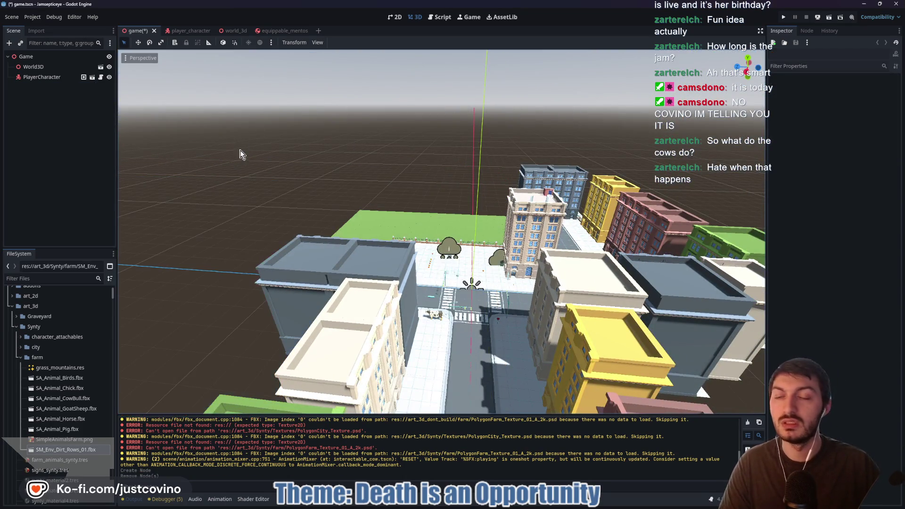
Add SM_Env_Dirt_Rows_01 under Farmland in the world_3d scene and frame it in view
{"action": "left_click", "coordinate": [231, 30]}
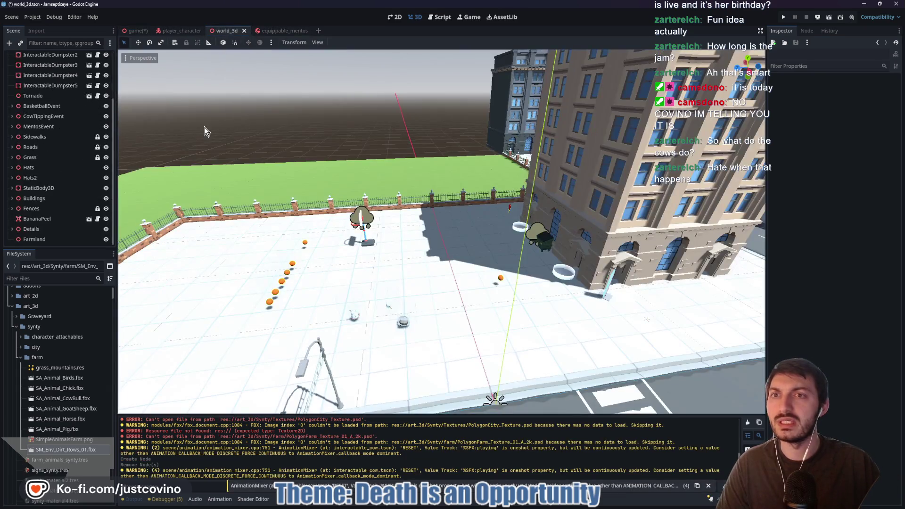
{"action": "left_click", "coordinate": [33, 239]}
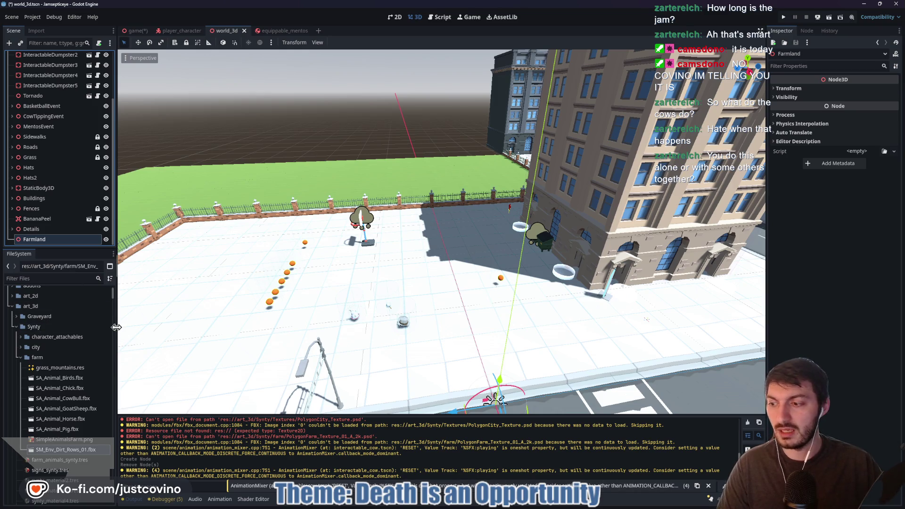
{"action": "mouse_move", "coordinate": [61, 454]}
{"action": "left_mouse_down"}
{"action": "mouse_move", "coordinate": [221, 330]}
{"action": "mouse_move", "coordinate": [425, 151]}
{"action": "left_mouse_up"}
{"action": "key", "text": "f"}
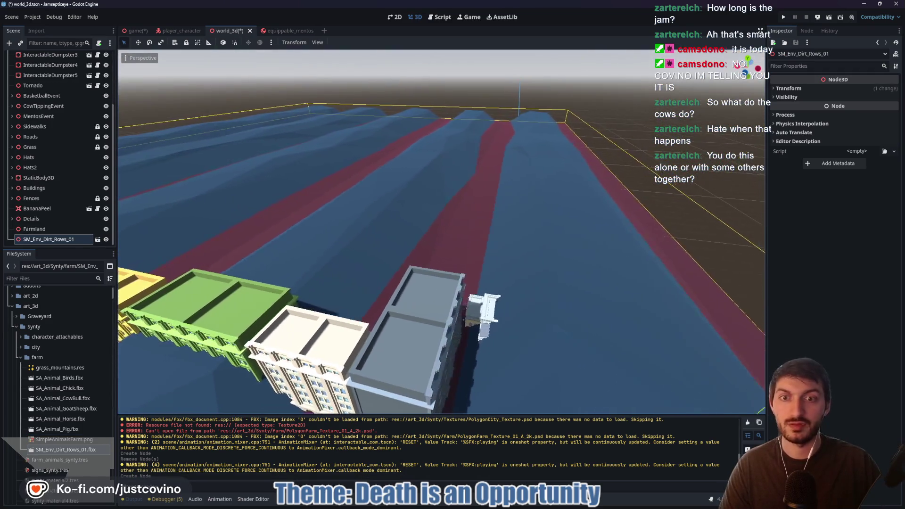
{"action": "left_click_drag", "start_coordinate": [623, 203], "coordinate": [623, 202]}
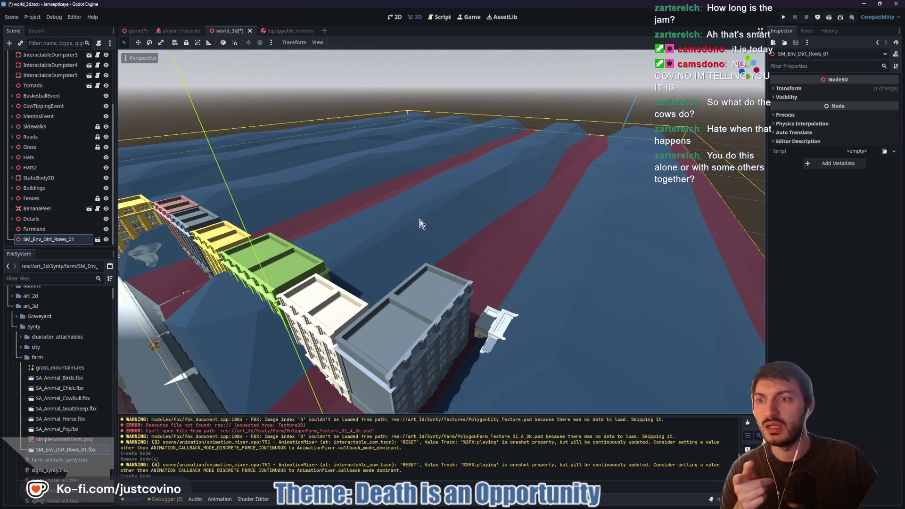
{"action": "left_click_drag", "start_coordinate": [440, 222], "coordinate": [440, 221]}
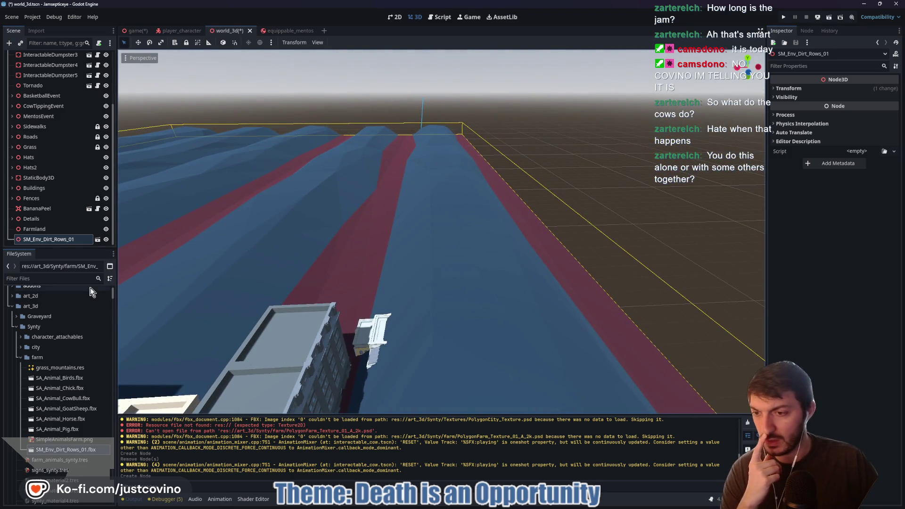
Point Farm_Mat's external material at synty_material2.tres and reimport the dirt-rows model
{"action": "double_click", "coordinate": [67, 451]}
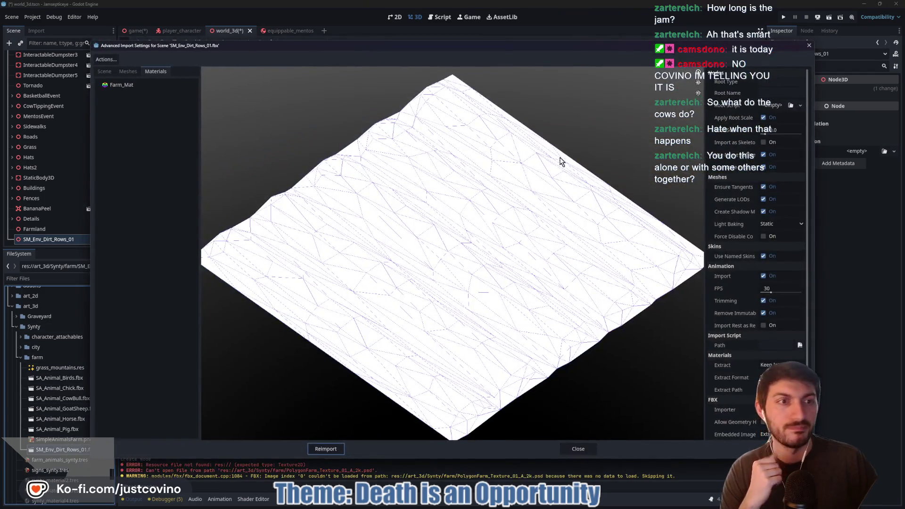
{"action": "left_click", "coordinate": [137, 87]}
{"action": "left_click", "coordinate": [804, 95]}
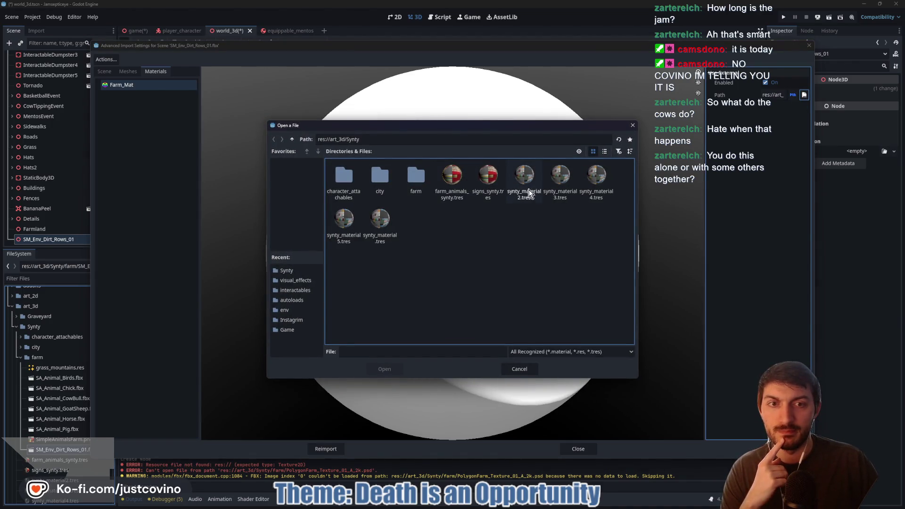
{"action": "left_click", "coordinate": [523, 195]}
{"action": "left_click", "coordinate": [384, 370]}
{"action": "left_click", "coordinate": [326, 449]}
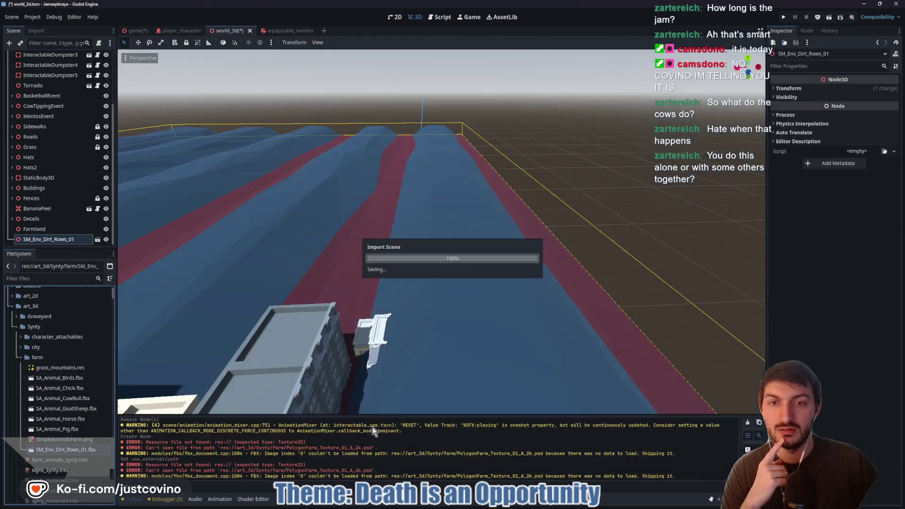
{"action": "scroll", "coordinate": [159, 243], "scroll_direction": "up", "scroll_amount": 5}
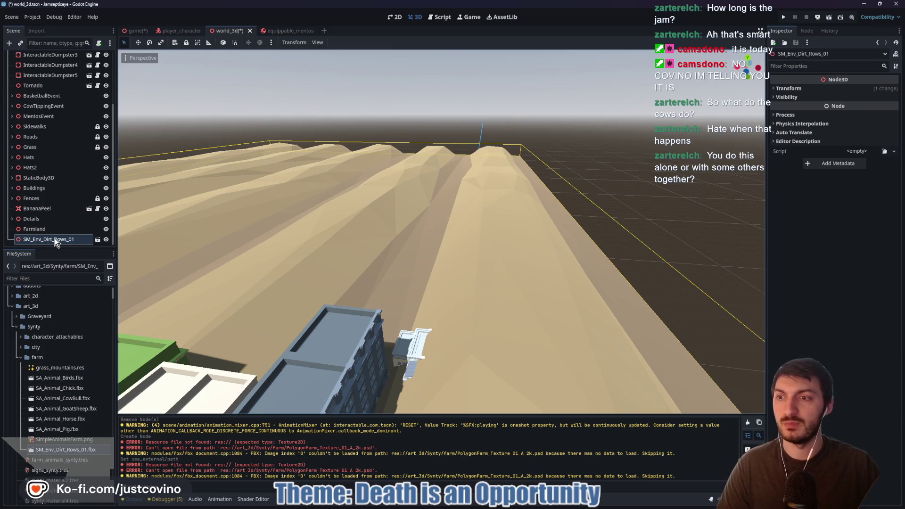
Shrink the dirt rows' scale to 0.25, then 0.125, then 0.067 on all axes
{"action": "left_click", "coordinate": [792, 88]}
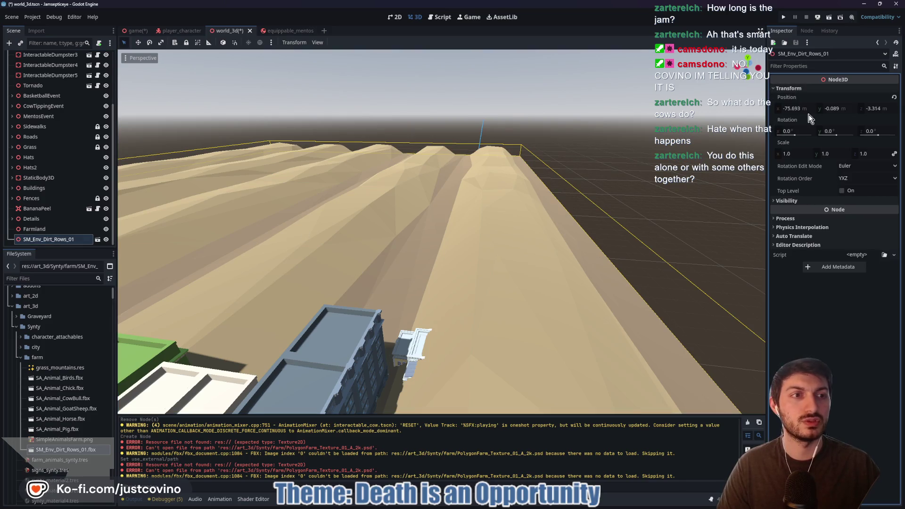
{"action": "left_click", "coordinate": [801, 151]}
{"action": "type", "text": ".25"}
{"action": "key", "text": "Return"}
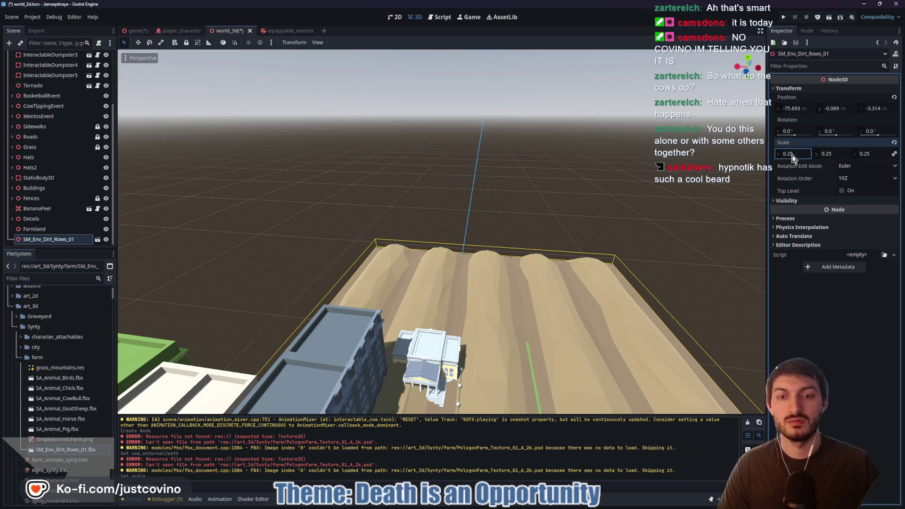
{"action": "left_click", "coordinate": [797, 156]}
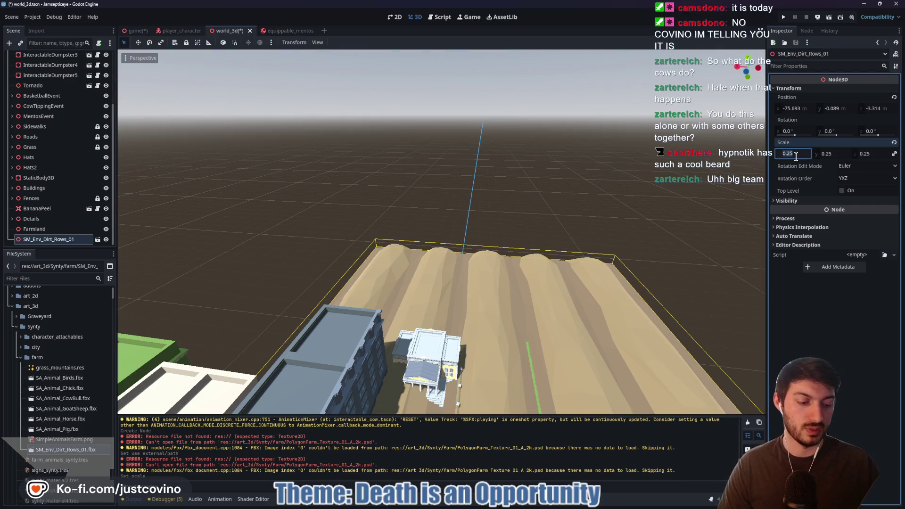
{"action": "type", "text": "0.12"}
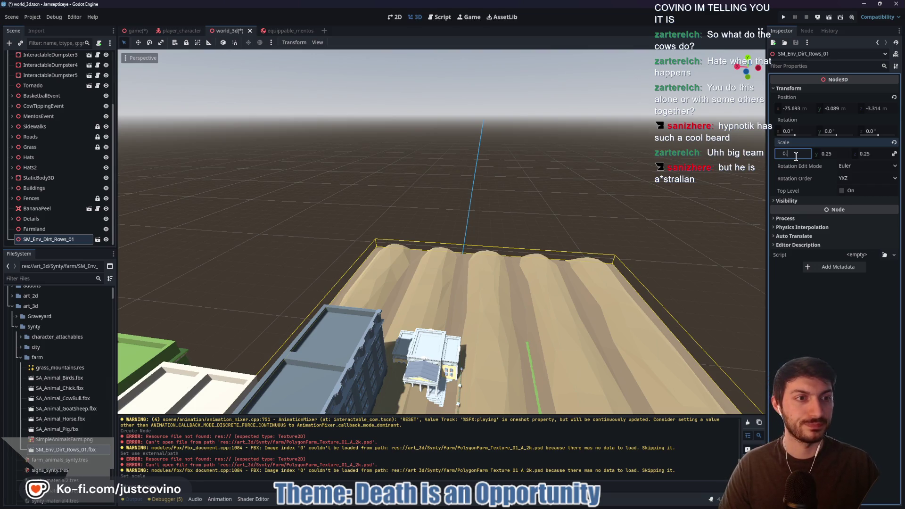
{"action": "type", "text": "5"}
{"action": "key", "text": "Return"}
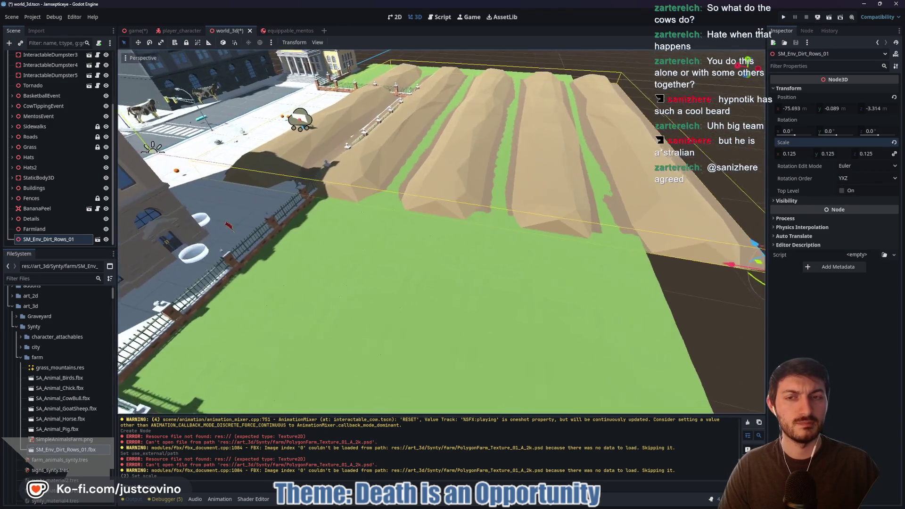
{"action": "left_click", "coordinate": [800, 154]}
{"action": "type", "text": "0.067"}
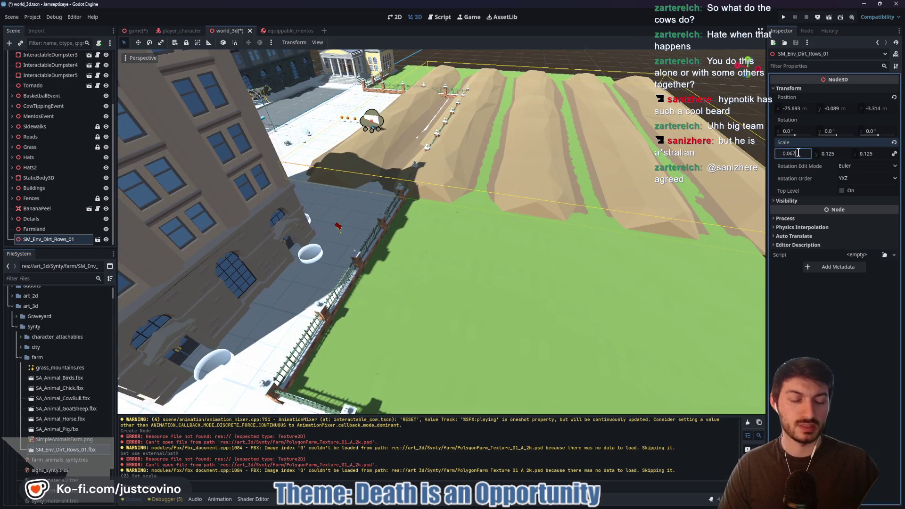
{"action": "key", "text": "Return"}
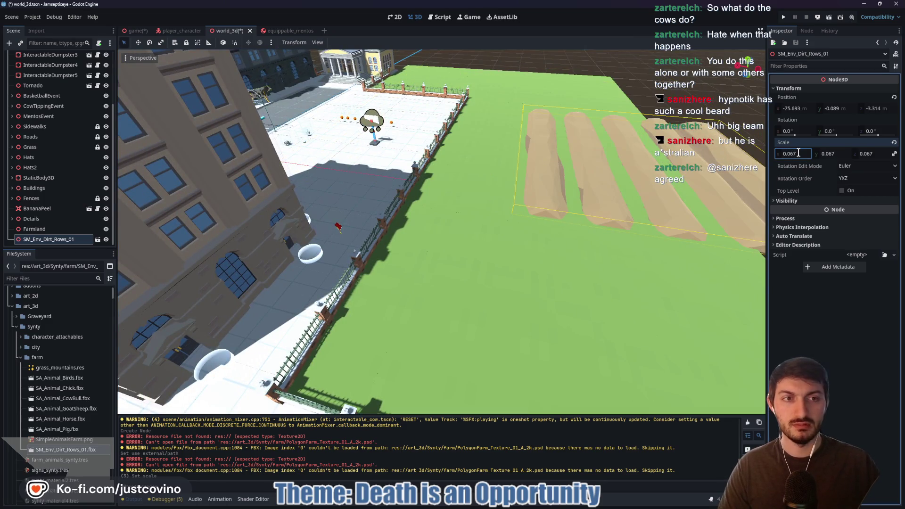
Slide the dirt rows onto the grass field along X and Z, shrinking them to 0.034
{"action": "left_click_drag", "start_coordinate": [682, 232], "coordinate": [607, 260]}
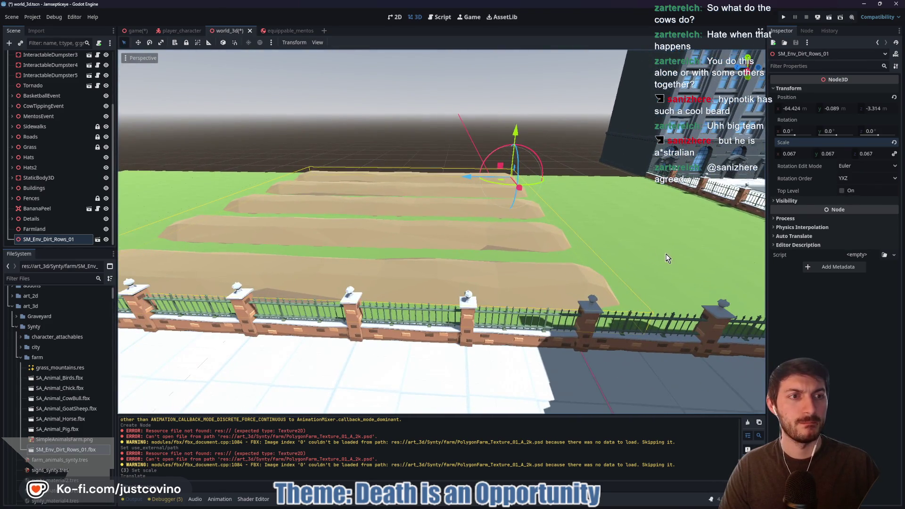
{"action": "left_click", "coordinate": [799, 153]}
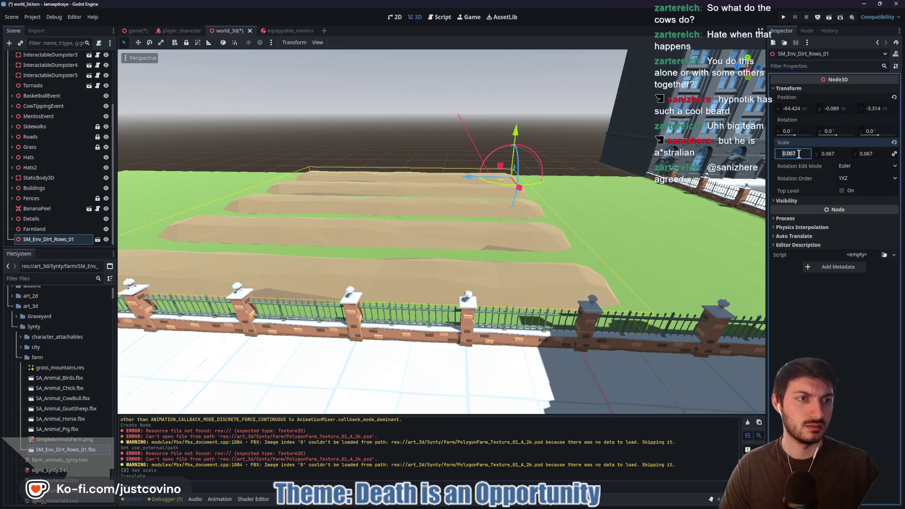
{"action": "type", "text": "0.034"}
{"action": "key", "text": "Return"}
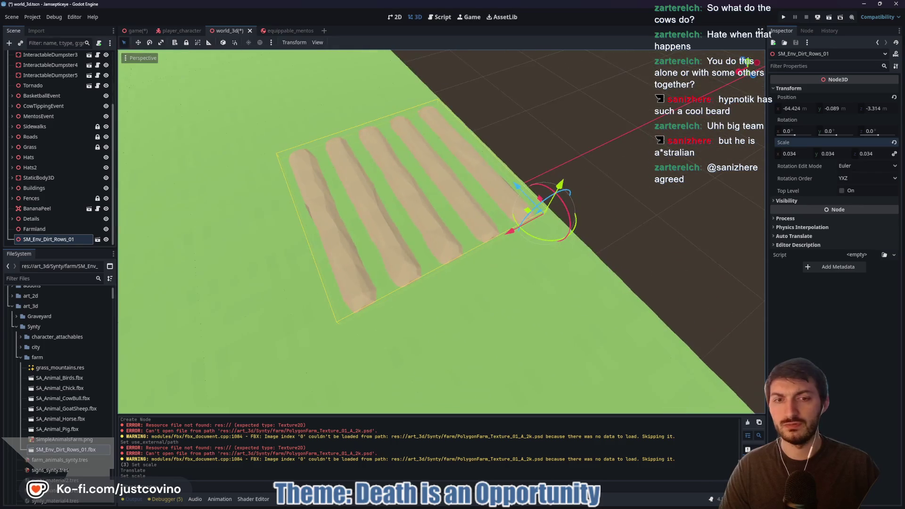
{"action": "left_click_drag", "start_coordinate": [515, 196], "coordinate": [421, 111]}
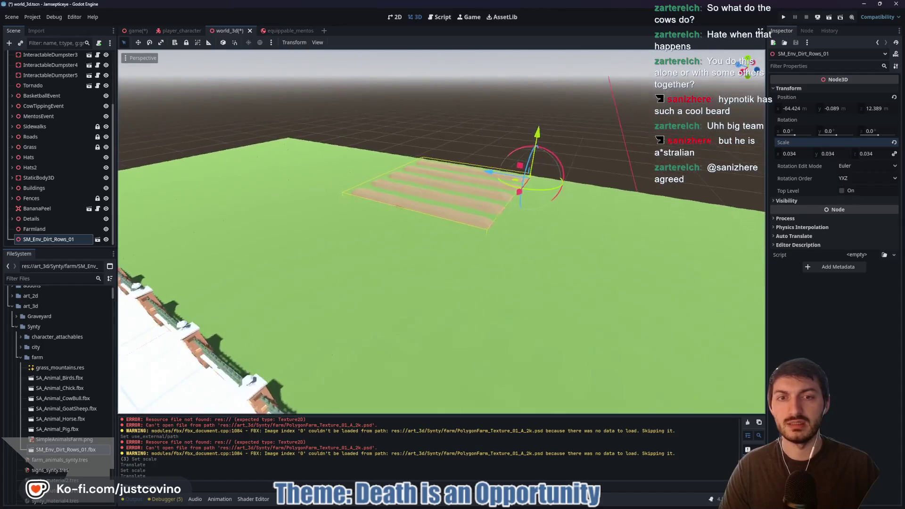
{"action": "left_click", "coordinate": [49, 239]}
Delete the SM_Env_Dirt_Rows_01 node and collapse the Synty farm folder
{"action": "key", "text": "Delete"}
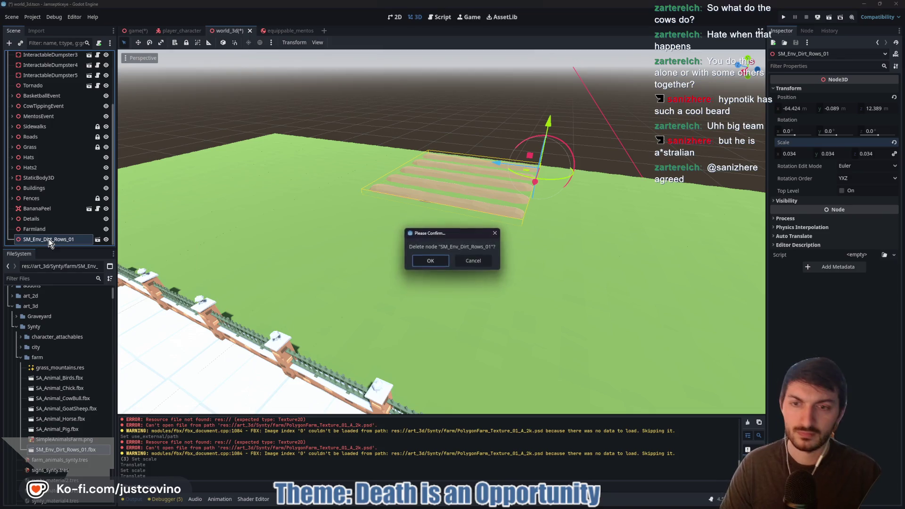
{"action": "left_click", "coordinate": [422, 262]}
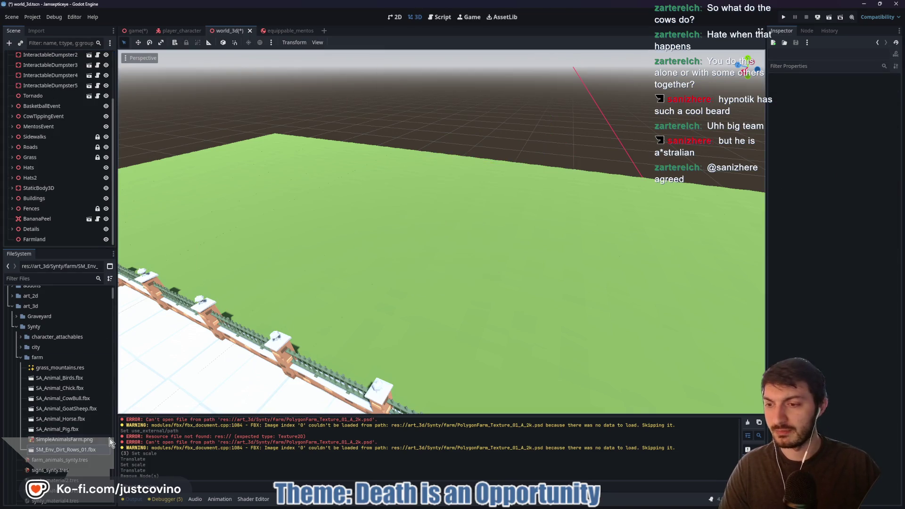
{"action": "left_click", "coordinate": [20, 358]}
Drop SM_Env_Dirt_01.fbx into the world_3d scene and frame the dirt plane
{"action": "scroll", "coordinate": [61, 387], "scroll_direction": "down", "scroll_amount": 5}
{"action": "scroll", "coordinate": [70, 396], "scroll_direction": "down", "scroll_amount": 8}
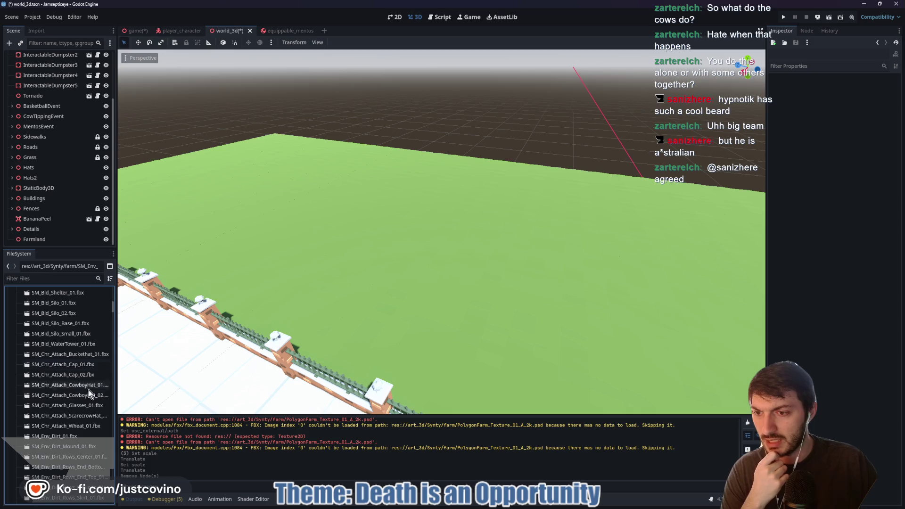
{"action": "scroll", "coordinate": [87, 396], "scroll_direction": "down", "scroll_amount": 1}
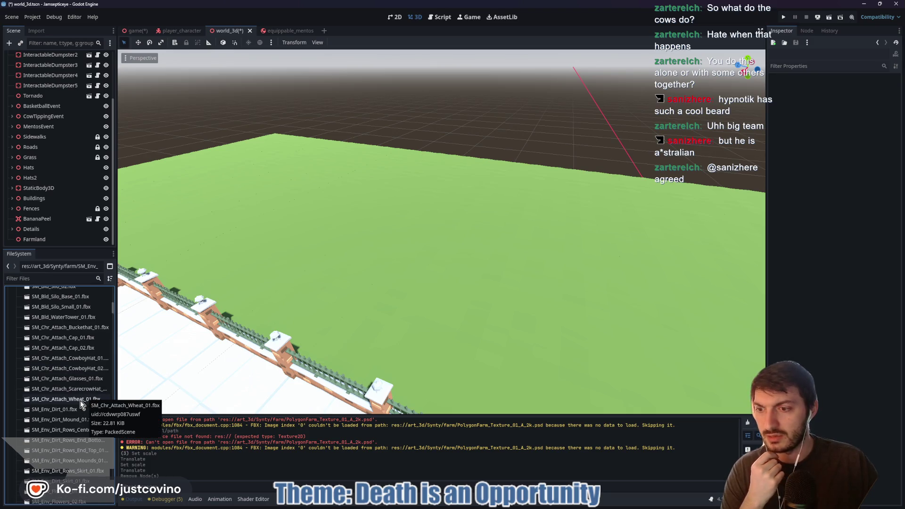
{"action": "scroll", "coordinate": [81, 404], "scroll_direction": "down", "scroll_amount": 1}
{"action": "mouse_move", "coordinate": [66, 382]}
{"action": "left_mouse_down"}
{"action": "mouse_move", "coordinate": [445, 207]}
{"action": "mouse_move", "coordinate": [610, 104]}
{"action": "left_mouse_up"}
{"action": "scroll", "coordinate": [441, 231], "scroll_direction": "down", "scroll_amount": 10}
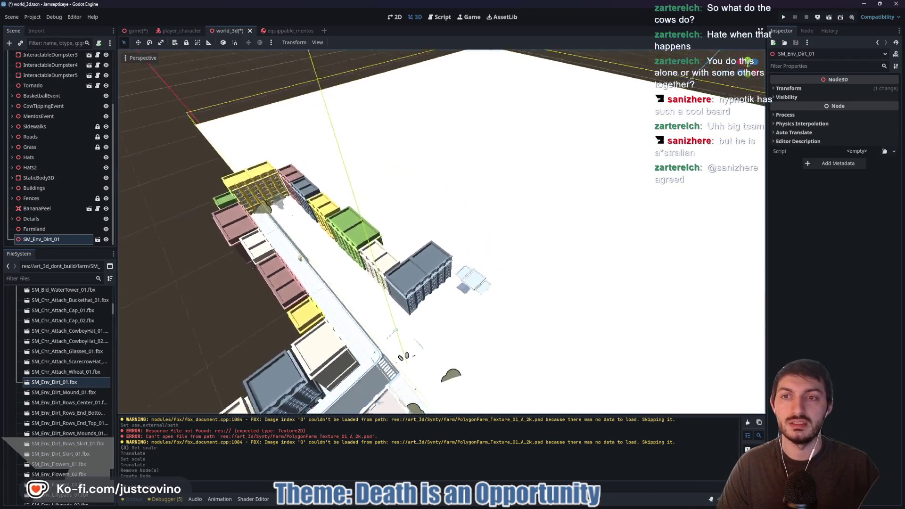
{"action": "key", "text": "f"}
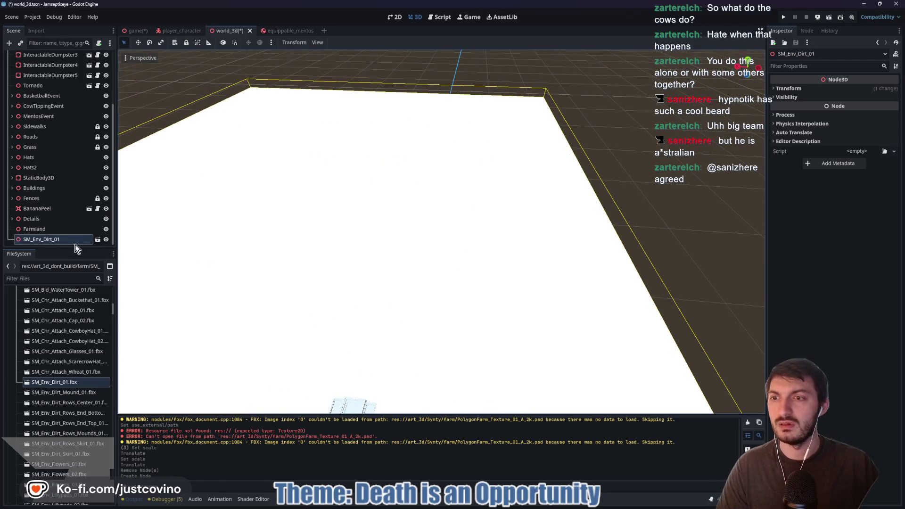
{"action": "left_click_drag", "start_coordinate": [316, 246], "coordinate": [354, 247]}
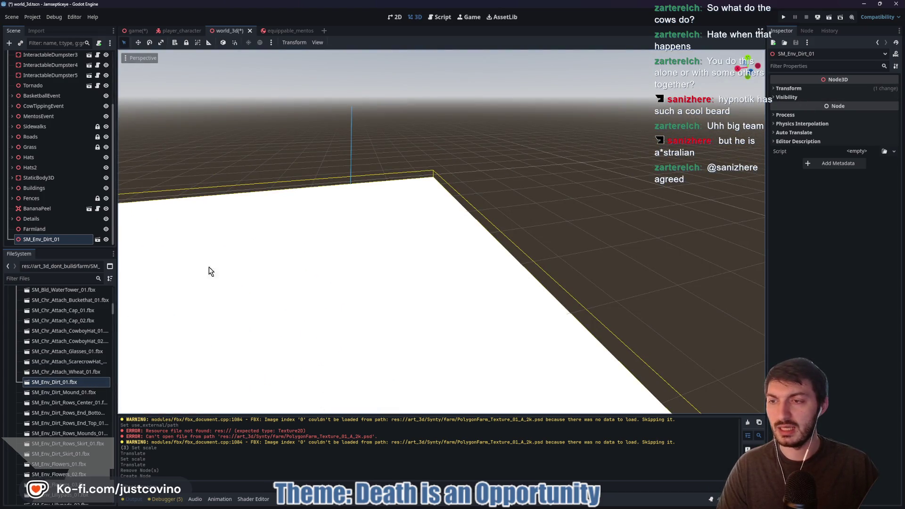
Delete the SM_Env_Dirt_01 plane and look out over the town
{"action": "key", "text": "Delete"}
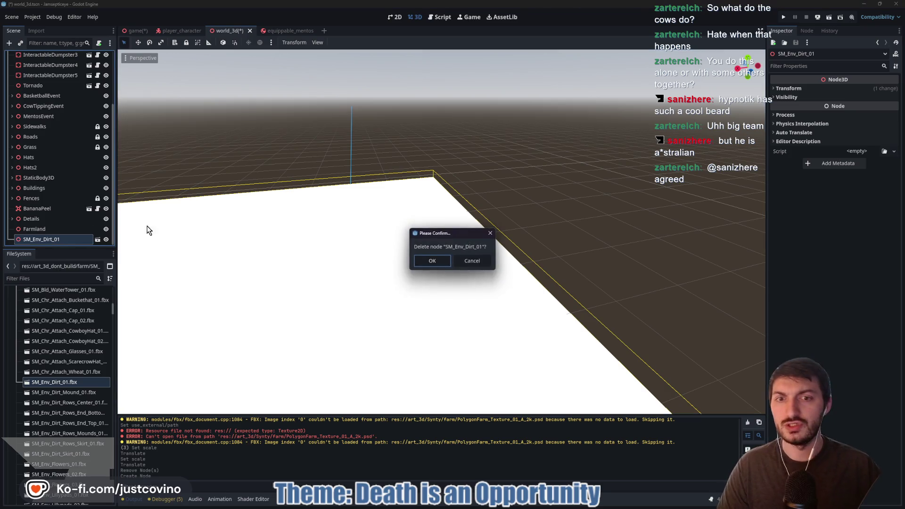
{"action": "left_click", "coordinate": [432, 261]}
{"action": "mouse_move", "coordinate": [398, 274]}
{"action": "left_mouse_down"}
{"action": "mouse_move", "coordinate": [398, 258]}
{"action": "mouse_move", "coordinate": [432, 233]}
{"action": "mouse_move", "coordinate": [390, 246]}
{"action": "left_mouse_up"}
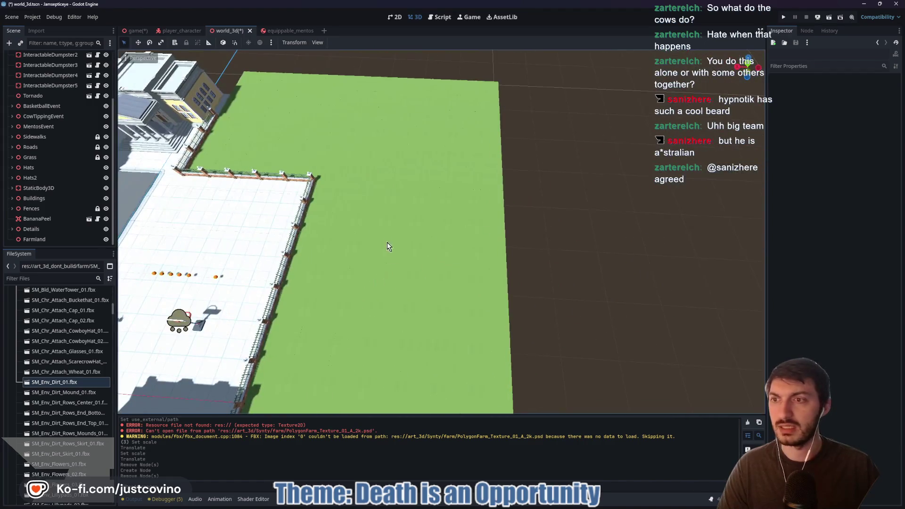
{"action": "left_click", "coordinate": [31, 158]}
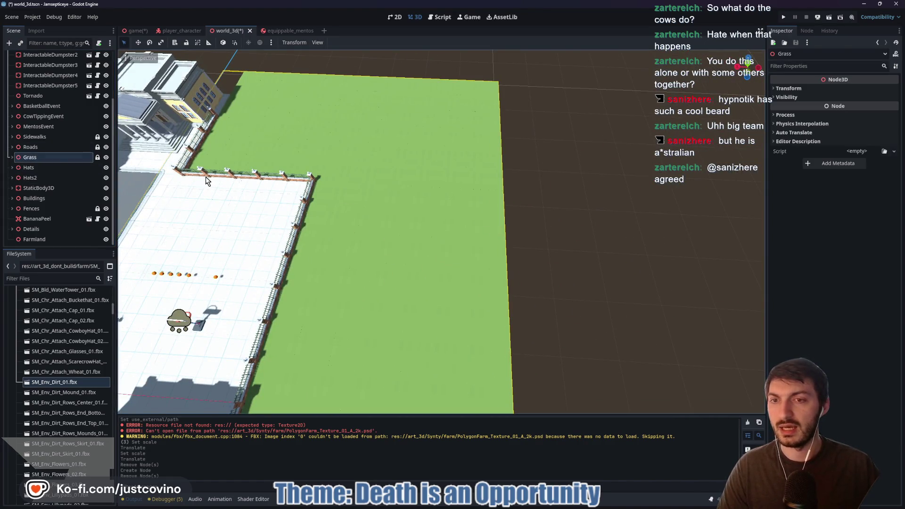
{"action": "left_click", "coordinate": [10, 159]}
{"action": "left_click", "coordinate": [36, 167]}
{"action": "left_click_drag", "start_coordinate": [394, 210], "coordinate": [429, 191]}
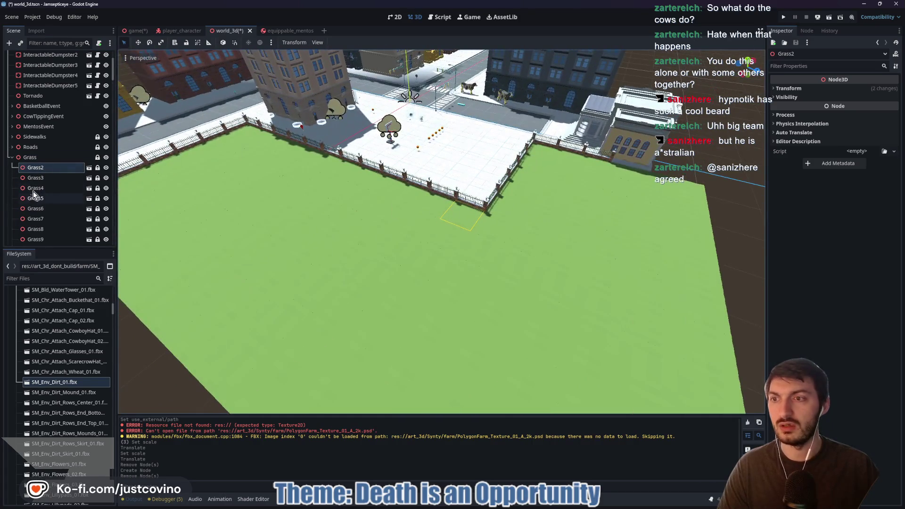
{"action": "scroll", "coordinate": [49, 209], "scroll_direction": "down", "scroll_amount": 4}
{"action": "scroll", "coordinate": [47, 207], "scroll_direction": "up", "scroll_amount": 5}
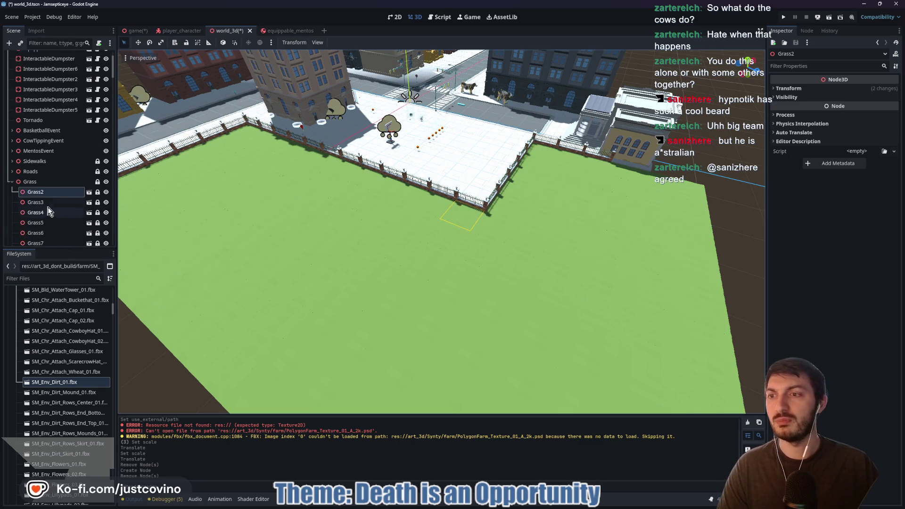
{"action": "left_click", "coordinate": [44, 203]}
{"action": "left_click", "coordinate": [30, 184]}
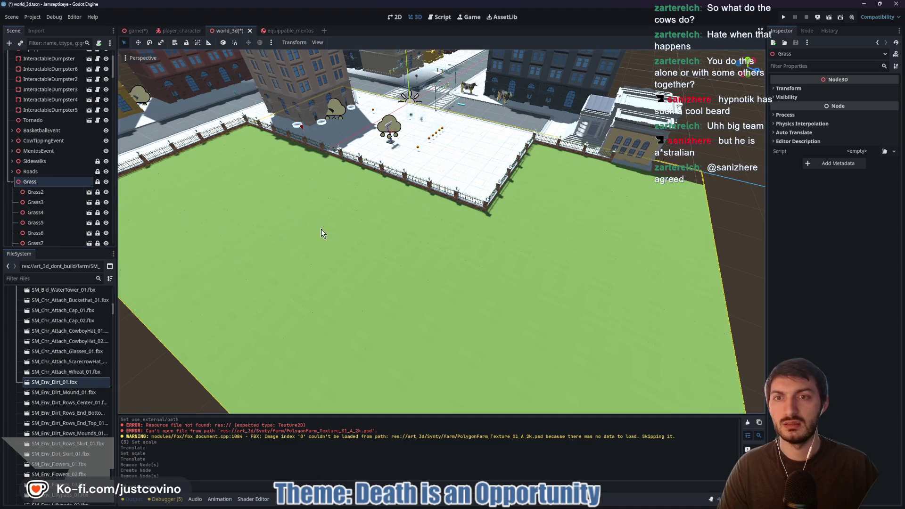
{"action": "left_click_drag", "start_coordinate": [390, 228], "coordinate": [389, 227]}
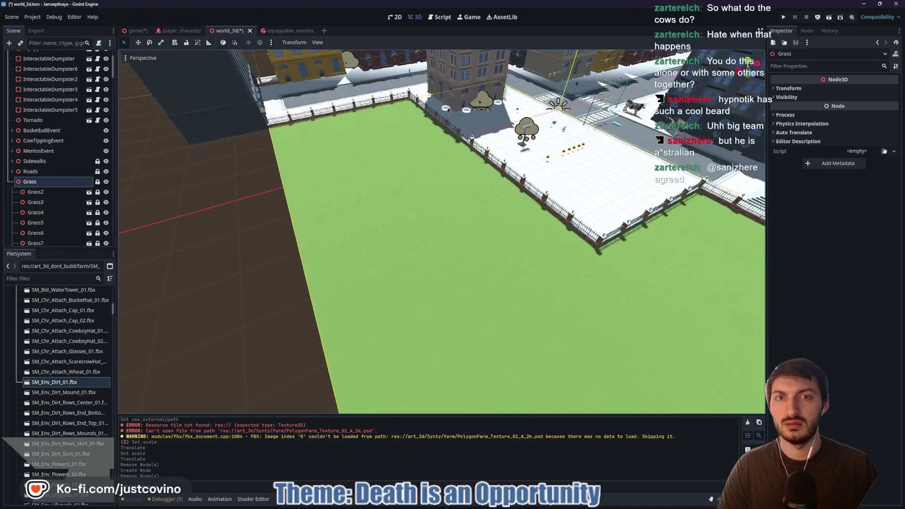
{"action": "left_click_drag", "start_coordinate": [216, 235], "coordinate": [216, 234]}
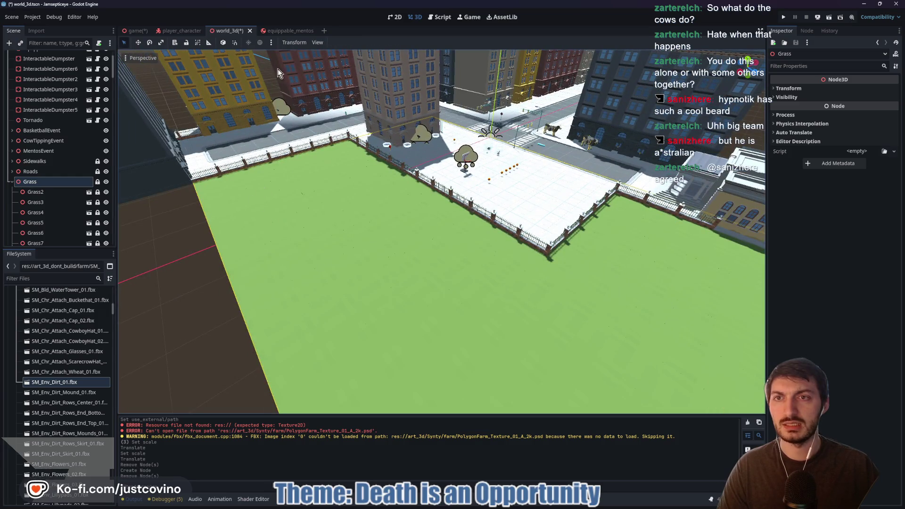
{"action": "left_click", "coordinate": [186, 43]}
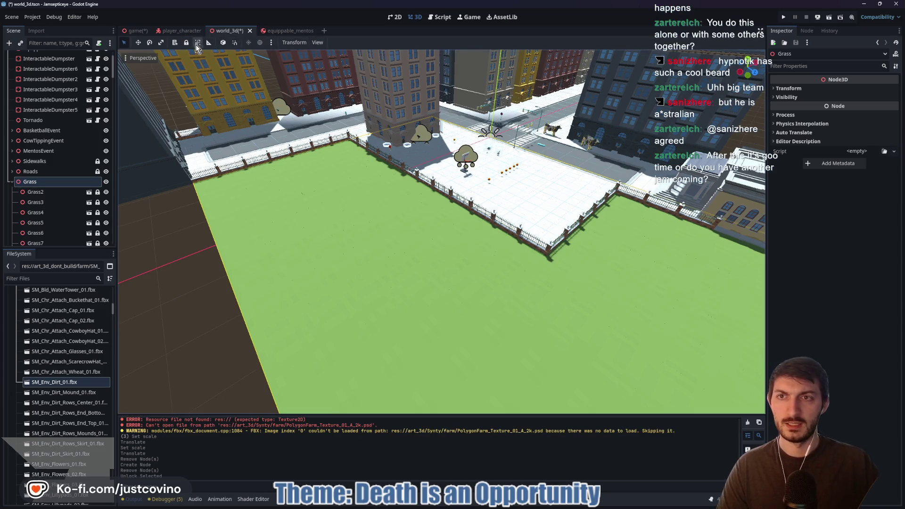
{"action": "left_click", "coordinate": [187, 43]}
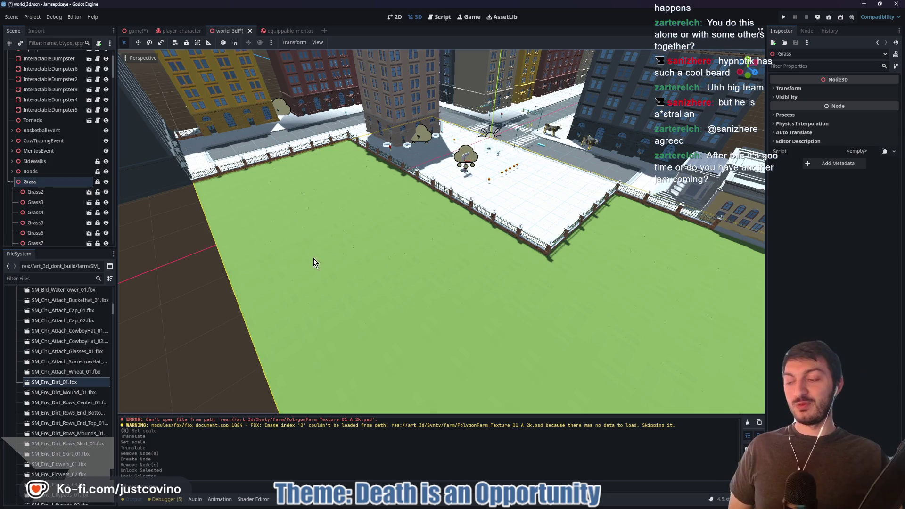
{"action": "mouse_move", "coordinate": [438, 506]}
{"action": "left_click", "coordinate": [496, 507]}
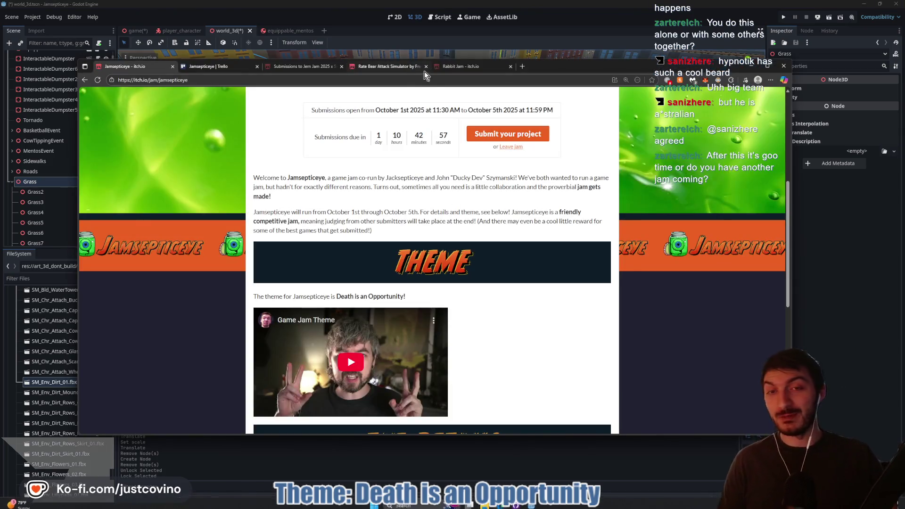
{"action": "left_click", "coordinate": [460, 66]}
{"action": "scroll", "coordinate": [418, 199], "scroll_direction": "up", "scroll_amount": 3}
{"action": "left_click", "coordinate": [396, 228]}
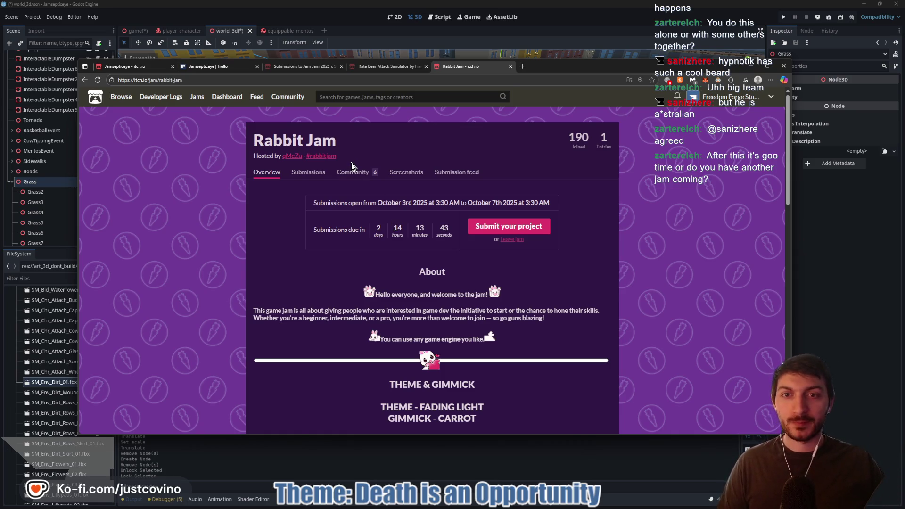
{"action": "scroll", "coordinate": [371, 192], "scroll_direction": "down", "scroll_amount": 1}
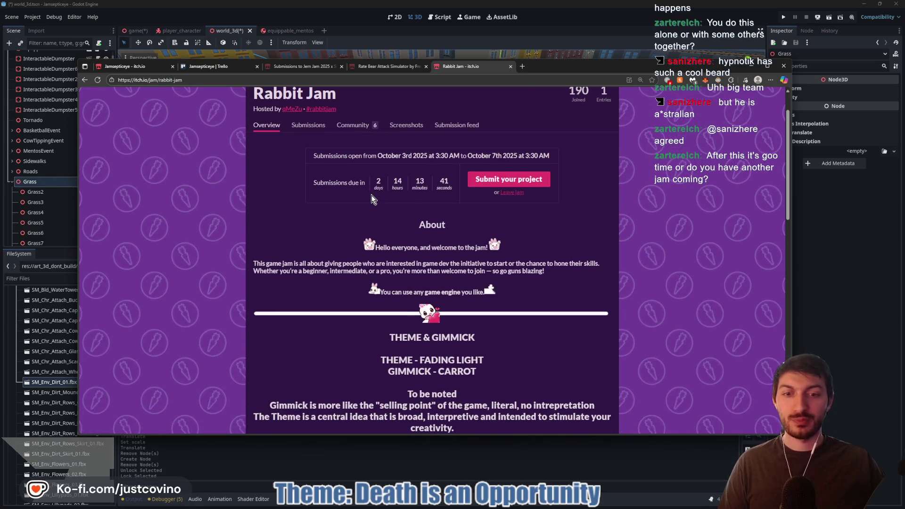
{"action": "left_click", "coordinate": [811, 261]}
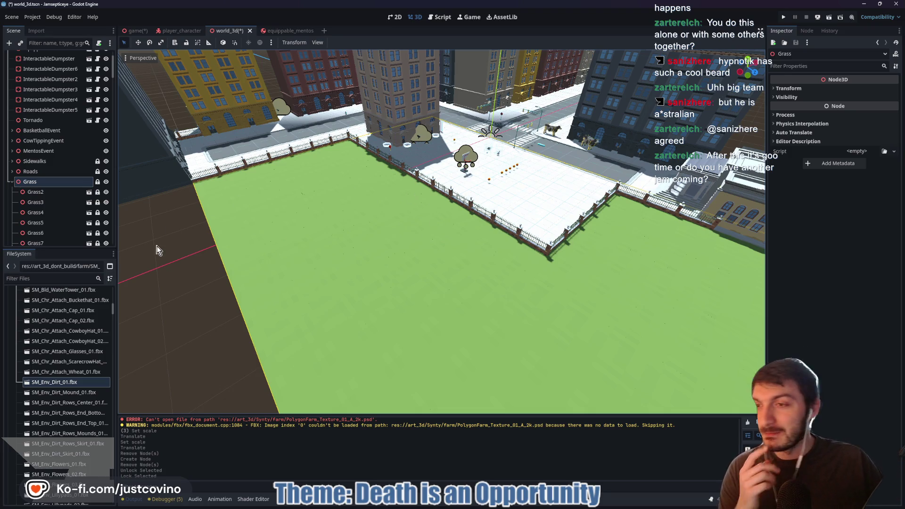
Select the Grass19, Grass18, Grass17 and Grass14 tiles, turning the view across the grass field
{"action": "scroll", "coordinate": [50, 205], "scroll_direction": "down", "scroll_amount": 5}
{"action": "left_click", "coordinate": [50, 196]}
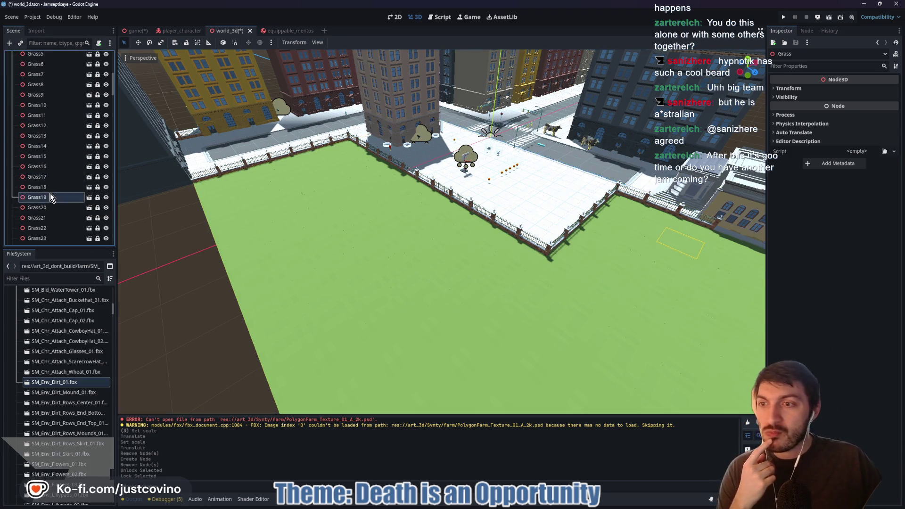
{"action": "left_click_drag", "start_coordinate": [329, 239], "coordinate": [415, 242]}
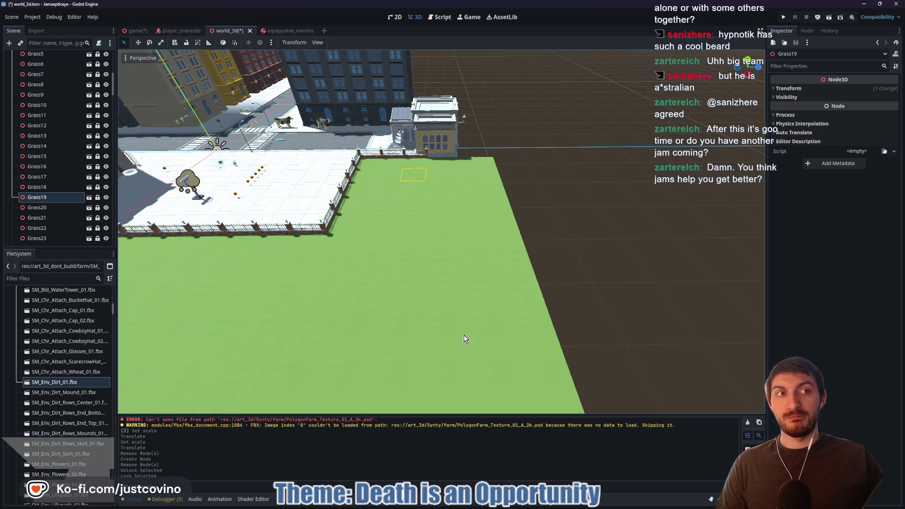
{"action": "left_click", "coordinate": [54, 188]}
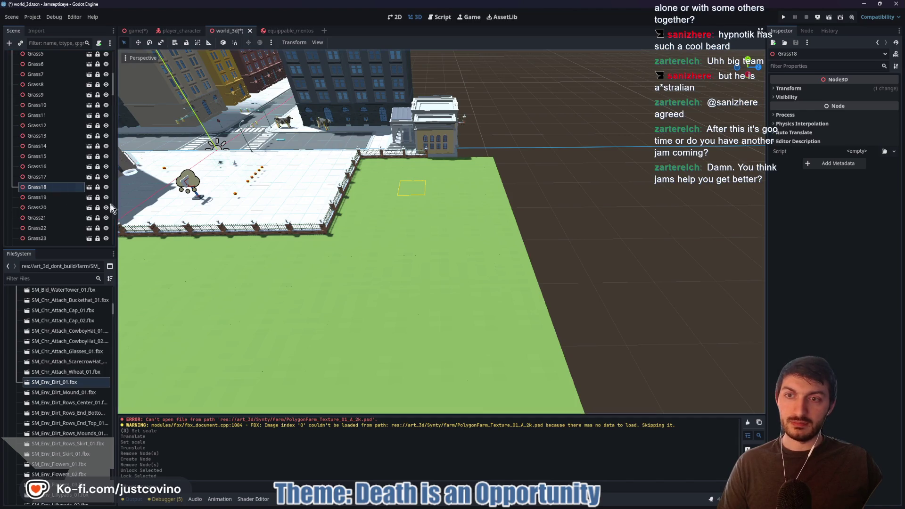
{"action": "left_click", "coordinate": [45, 177]}
{"action": "left_click", "coordinate": [34, 147]}
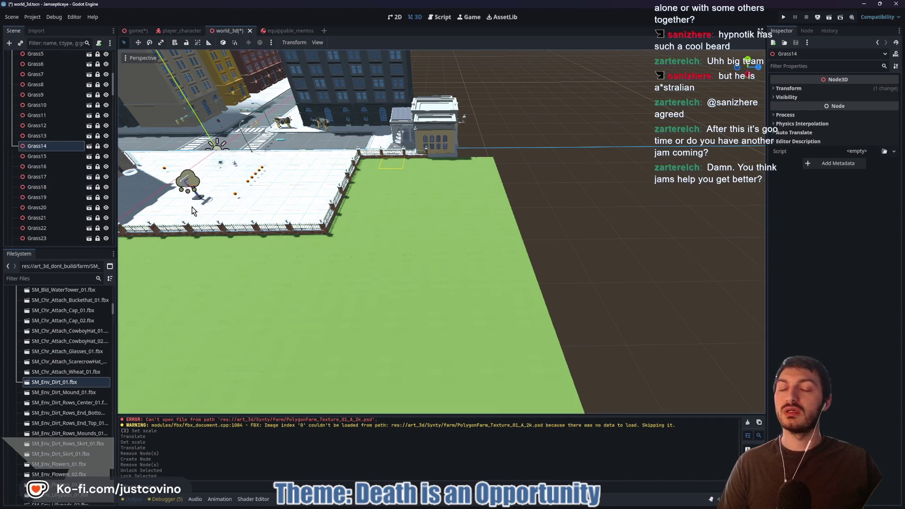
Fly toward the building, select Grass2 and Grass5, then bring the Rabbit Jam browser page back
{"action": "key", "text": "w"}
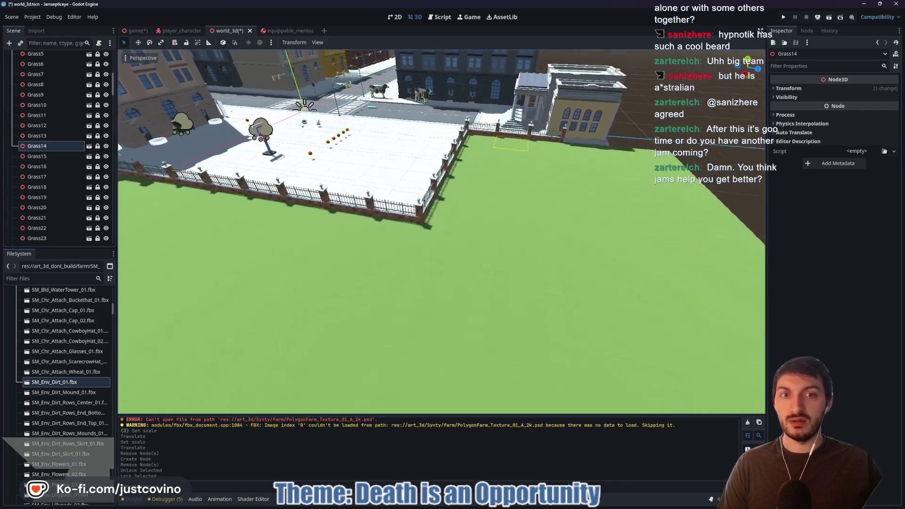
{"action": "scroll", "coordinate": [59, 165], "scroll_direction": "up", "scroll_amount": 4}
{"action": "left_click", "coordinate": [44, 143]}
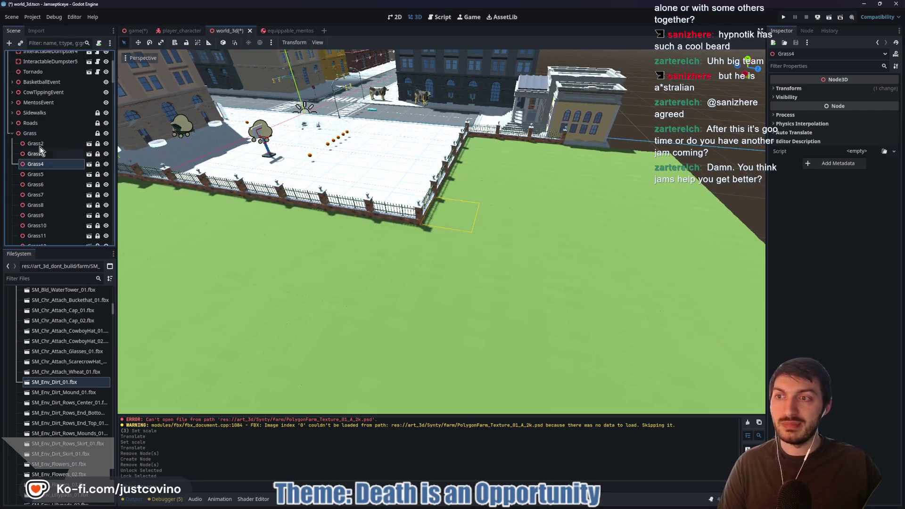
{"action": "left_click", "coordinate": [52, 175]}
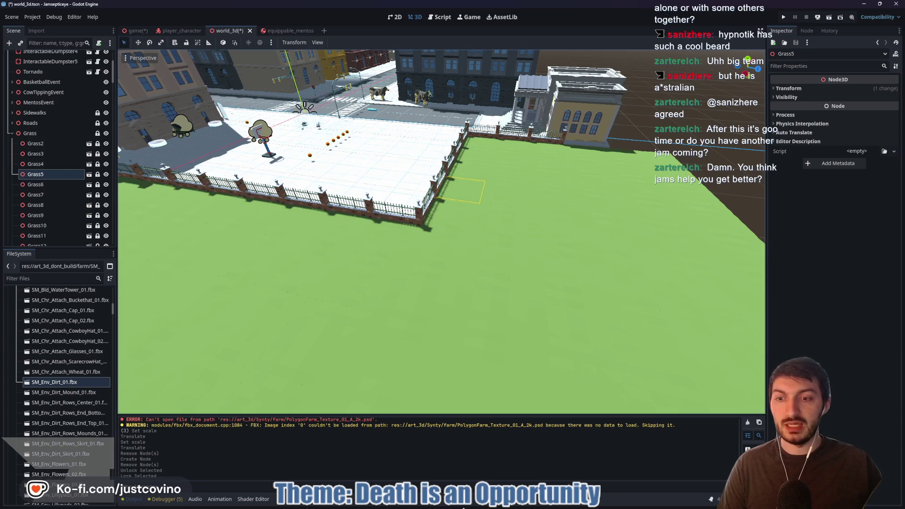
{"action": "left_click", "coordinate": [504, 506]}
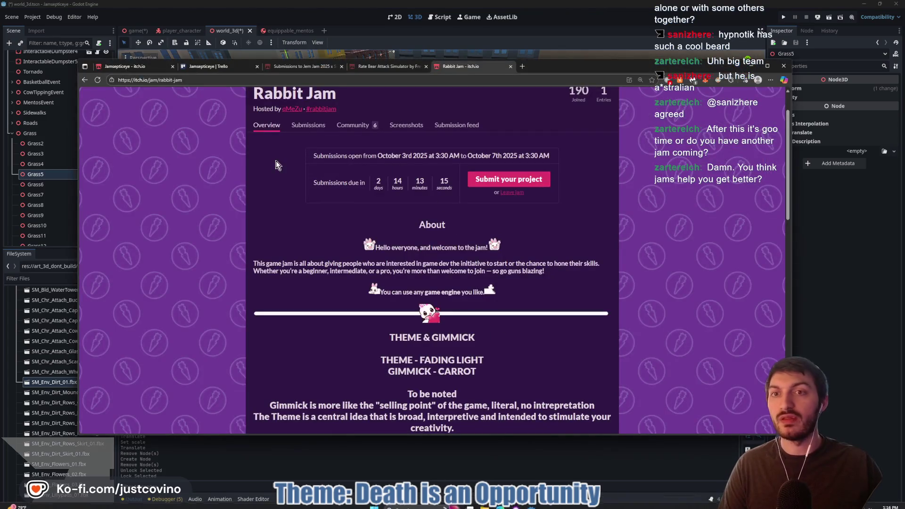
Open Bear Attack Simulator's itch.io page from the Jern Jam 2025 submissions
{"action": "left_click", "coordinate": [299, 66]}
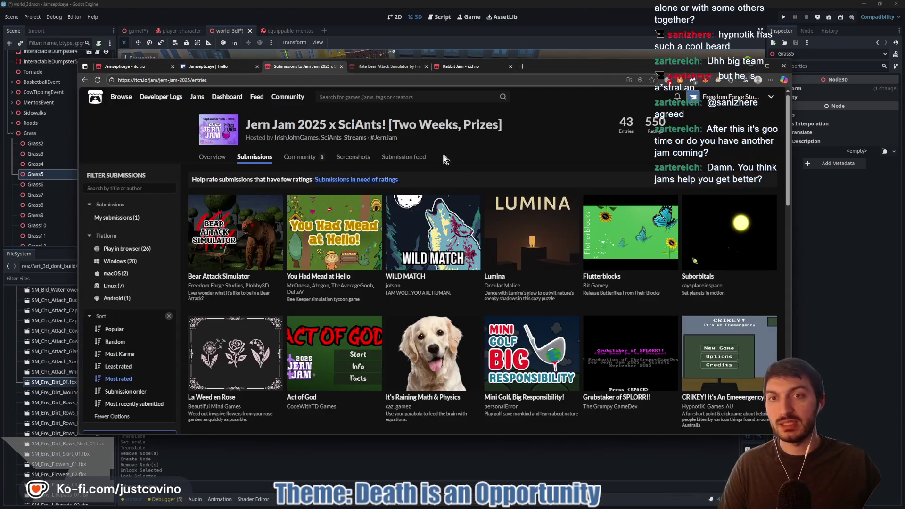
{"action": "left_click", "coordinate": [213, 279]}
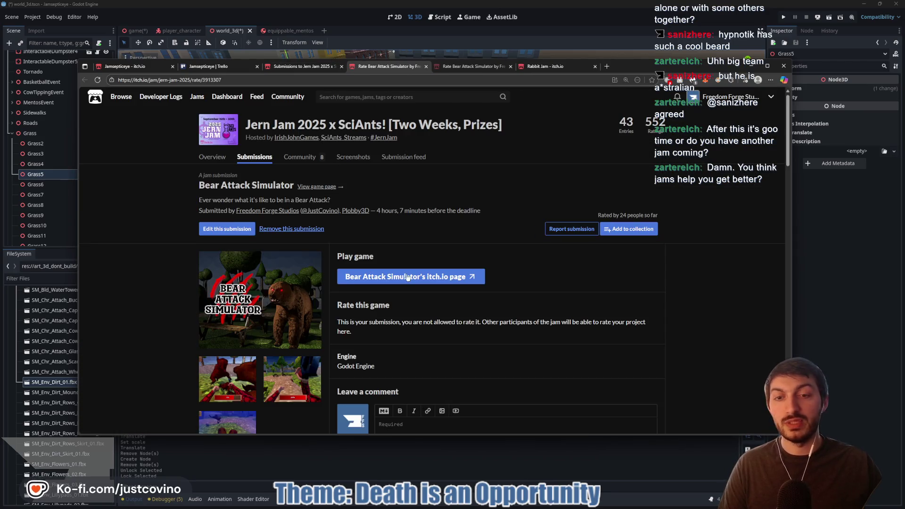
{"action": "left_click", "coordinate": [399, 276]}
{"action": "left_click", "coordinate": [262, 79]}
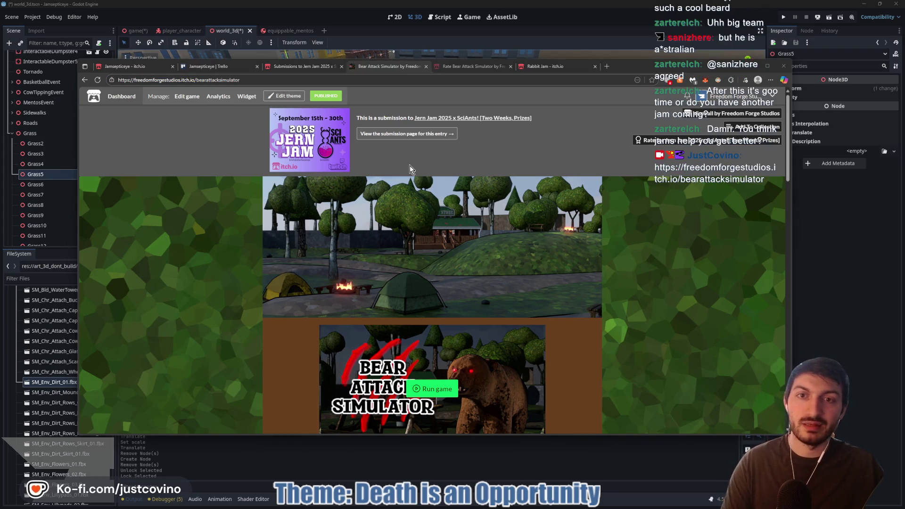
Scroll through the Bear Attack Simulator page, close it, and switch back to the Godot editor
{"action": "scroll", "coordinate": [451, 225], "scroll_direction": "down", "scroll_amount": 5}
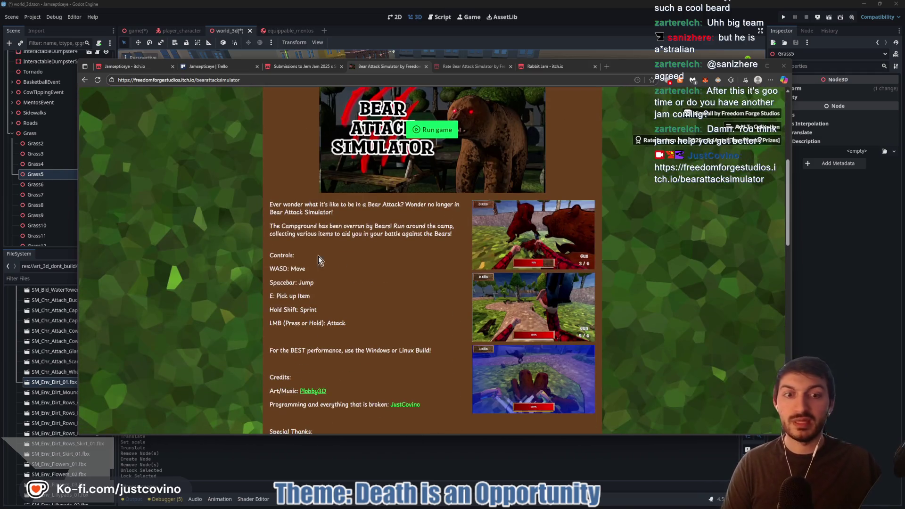
{"action": "scroll", "coordinate": [325, 378], "scroll_direction": "down", "scroll_amount": 2}
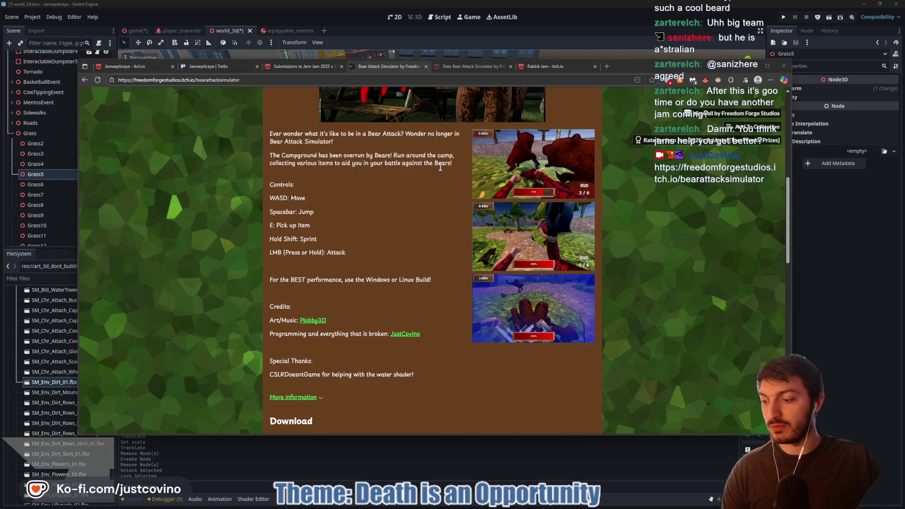
{"action": "scroll", "coordinate": [451, 197], "scroll_direction": "down", "scroll_amount": 8}
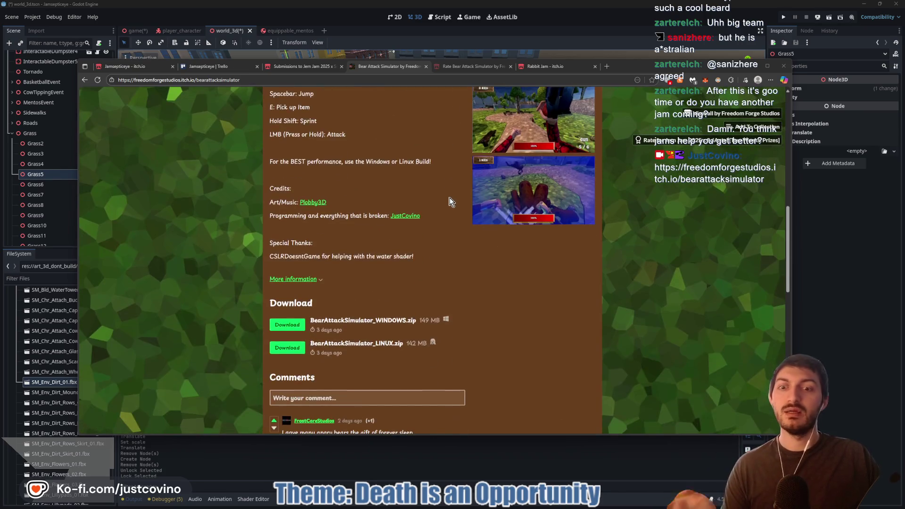
{"action": "scroll", "coordinate": [445, 204], "scroll_direction": "down", "scroll_amount": 6}
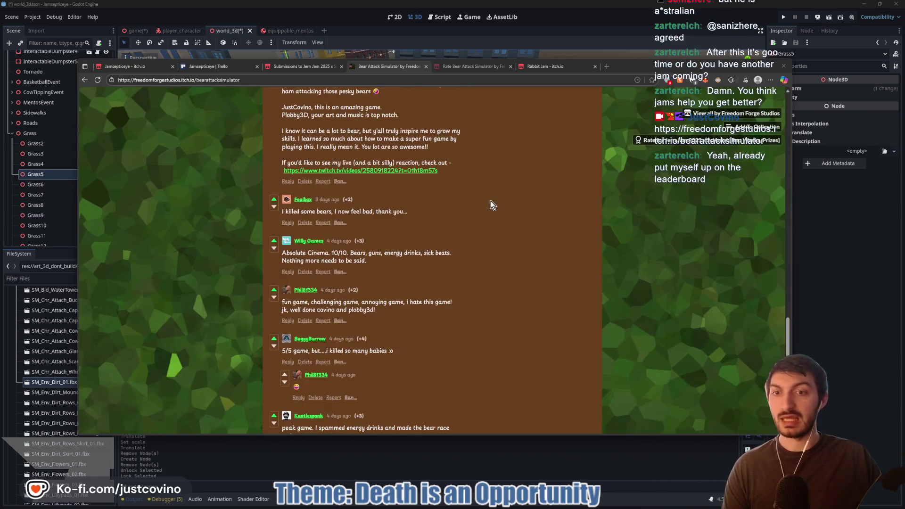
{"action": "scroll", "coordinate": [503, 196], "scroll_direction": "up", "scroll_amount": 3}
{"action": "scroll", "coordinate": [502, 190], "scroll_direction": "up", "scroll_amount": 10}
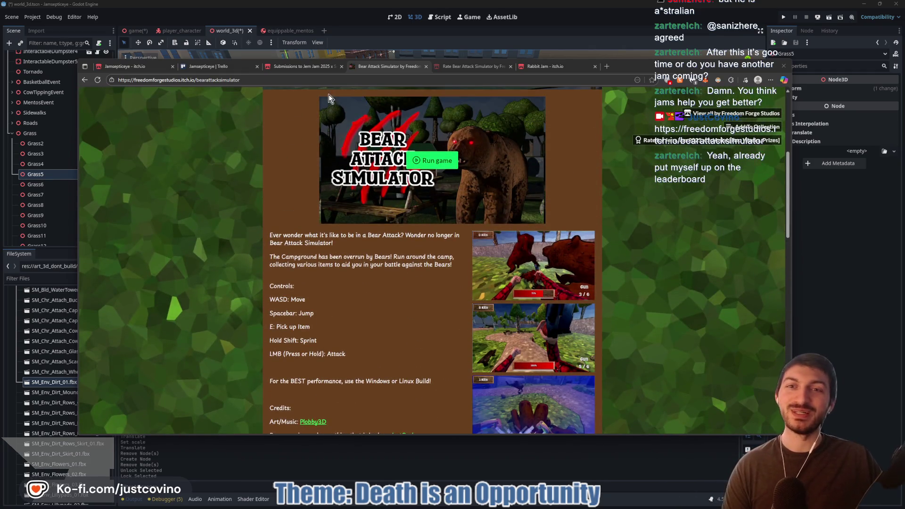
{"action": "left_click", "coordinate": [426, 66]}
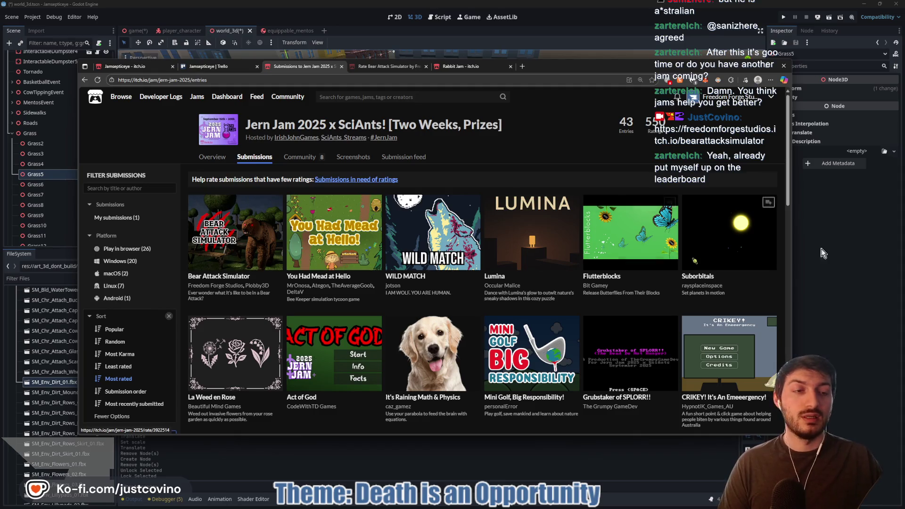
{"action": "key", "text": "alt+Tab"}
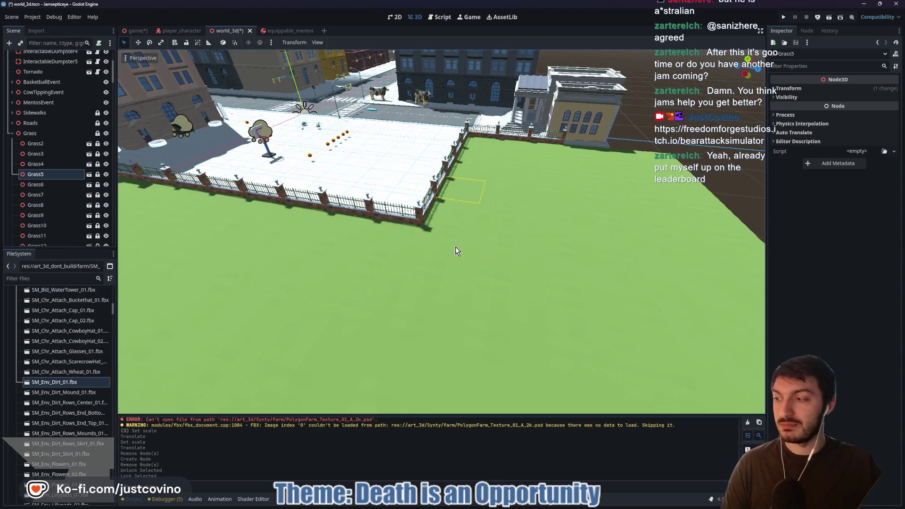
Select the Grass6 tile and open the import settings of SM_Env_Dirt_01.fbx
{"action": "left_click_drag", "start_coordinate": [505, 250], "coordinate": [505, 247]}
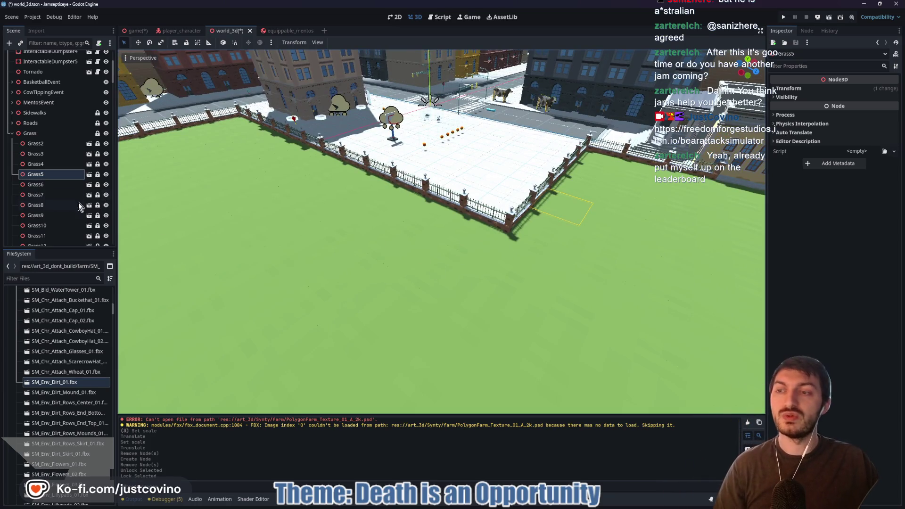
{"action": "left_click", "coordinate": [47, 184]}
{"action": "double_click", "coordinate": [62, 383]}
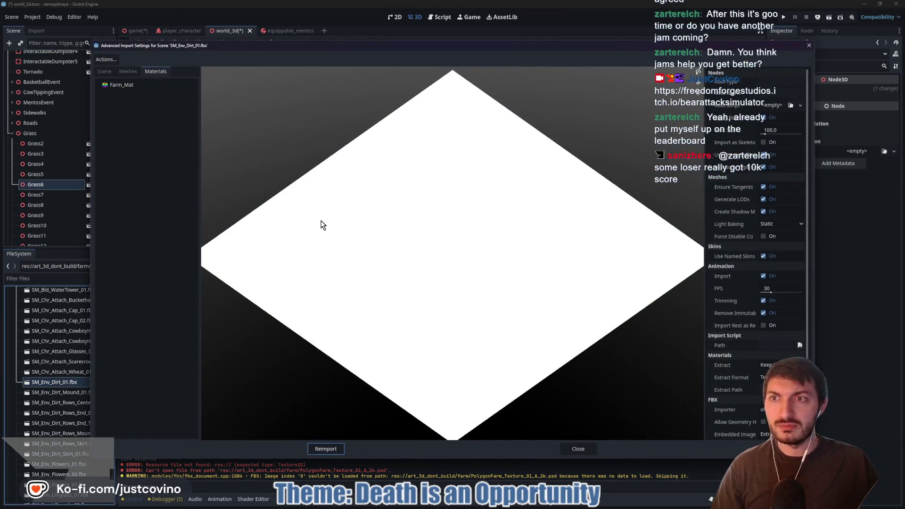
Make the dirt model's Farm_Mat use the external art_3d/Synty synty_material.tres, then reimport
{"action": "left_click", "coordinate": [121, 86]}
{"action": "left_click", "coordinate": [765, 82]}
{"action": "left_click", "coordinate": [804, 94]}
{"action": "double_click", "coordinate": [415, 186]}
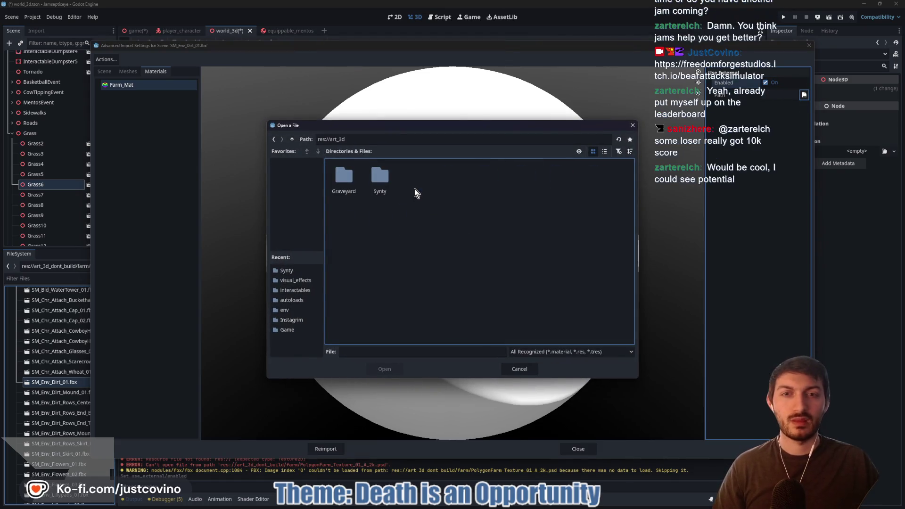
{"action": "double_click", "coordinate": [376, 179]}
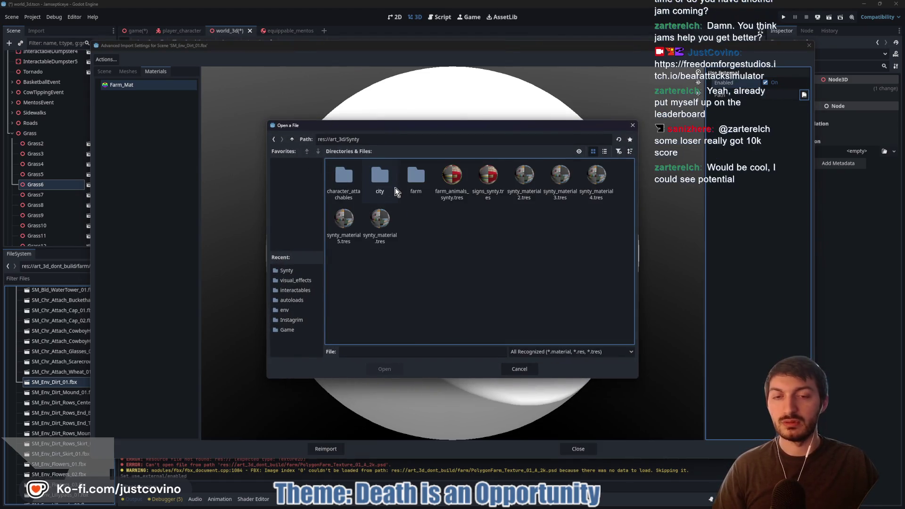
{"action": "left_click", "coordinate": [381, 219]}
{"action": "left_click", "coordinate": [385, 369]}
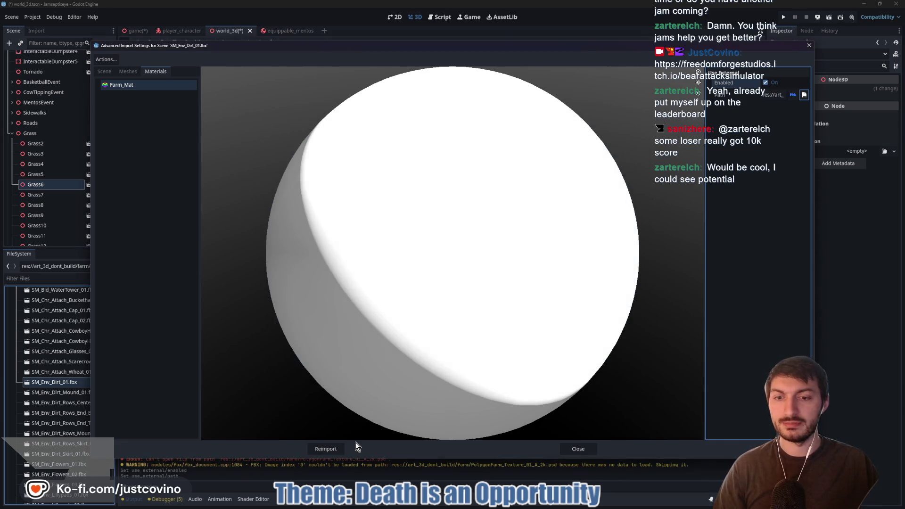
{"action": "left_click", "coordinate": [340, 448]}
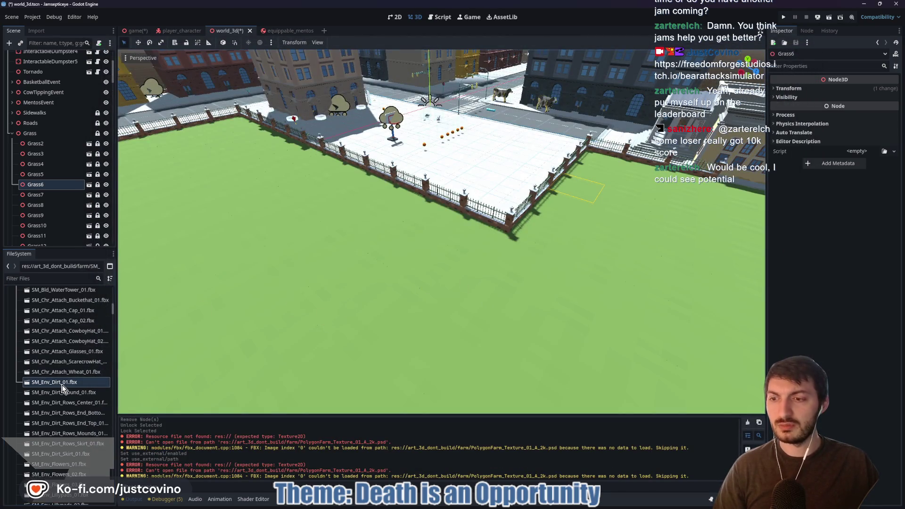
Move the dirt FBX files into art_3d/Synty/farm and select SM_Env_Dirt_01 there
{"action": "mouse_move", "coordinate": [60, 387]}
{"action": "left_mouse_down"}
{"action": "mouse_move", "coordinate": [61, 351]}
{"action": "mouse_move", "coordinate": [31, 360]}
{"action": "left_mouse_up"}
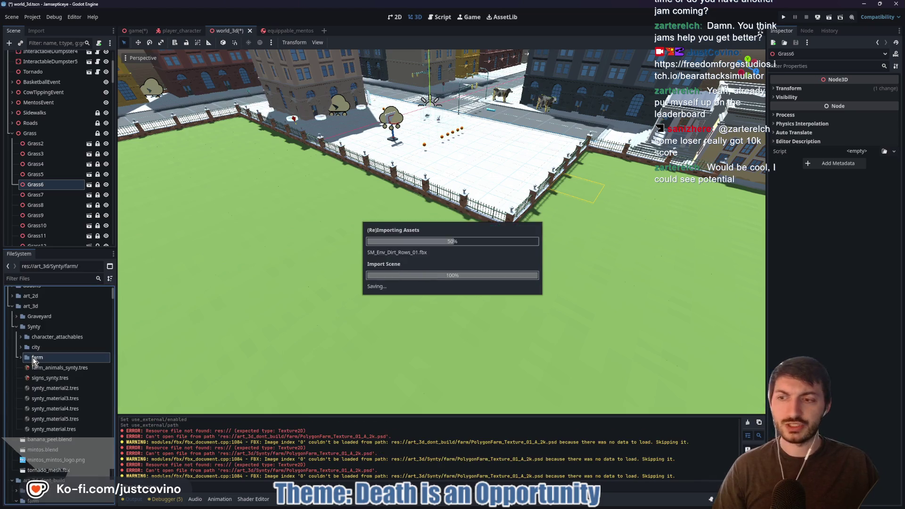
{"action": "scroll", "coordinate": [77, 425], "scroll_direction": "down", "scroll_amount": 2}
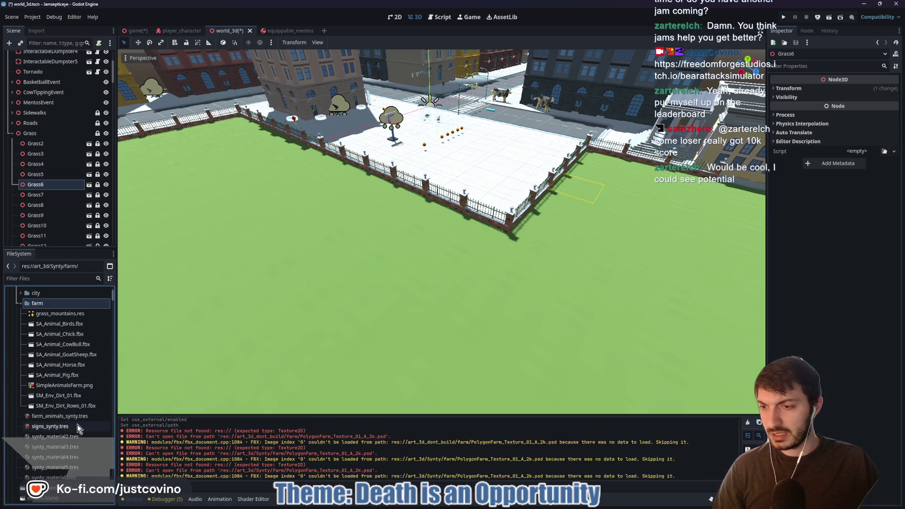
{"action": "left_click", "coordinate": [72, 409]}
Place SM_Env_Dirt_01 into the world scene, view it, then open Grass38's scene
{"action": "mouse_move", "coordinate": [64, 396]}
{"action": "left_mouse_down"}
{"action": "mouse_move", "coordinate": [285, 355]}
{"action": "mouse_move", "coordinate": [265, 344]}
{"action": "mouse_move", "coordinate": [333, 360]}
{"action": "left_mouse_up"}
{"action": "key", "text": "w"}
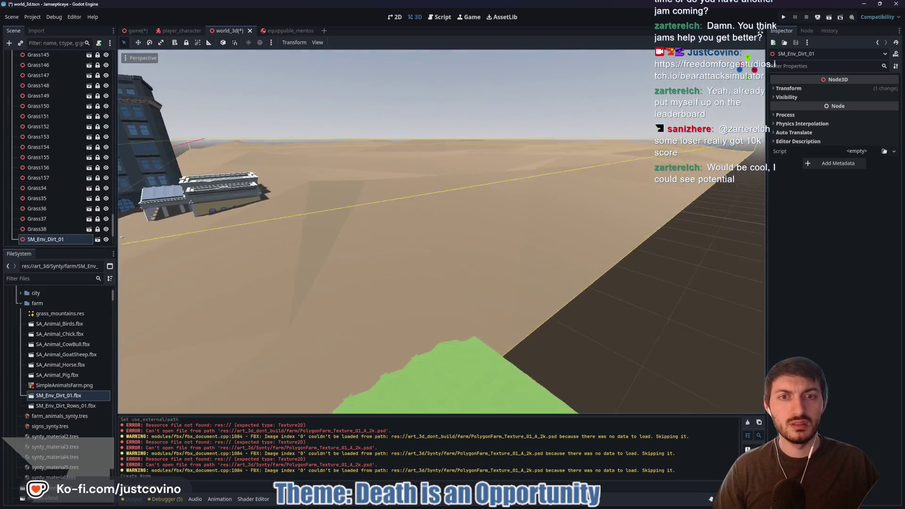
{"action": "key", "text": "s"}
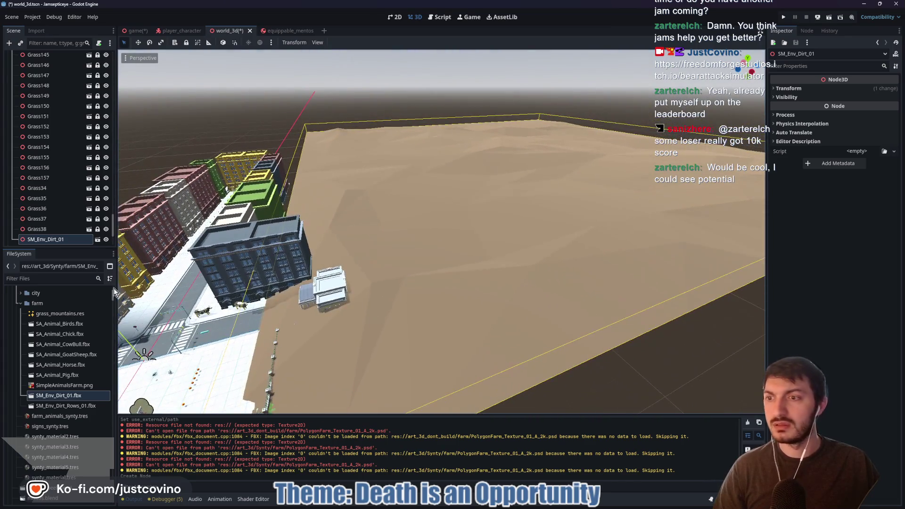
{"action": "left_click", "coordinate": [88, 230]}
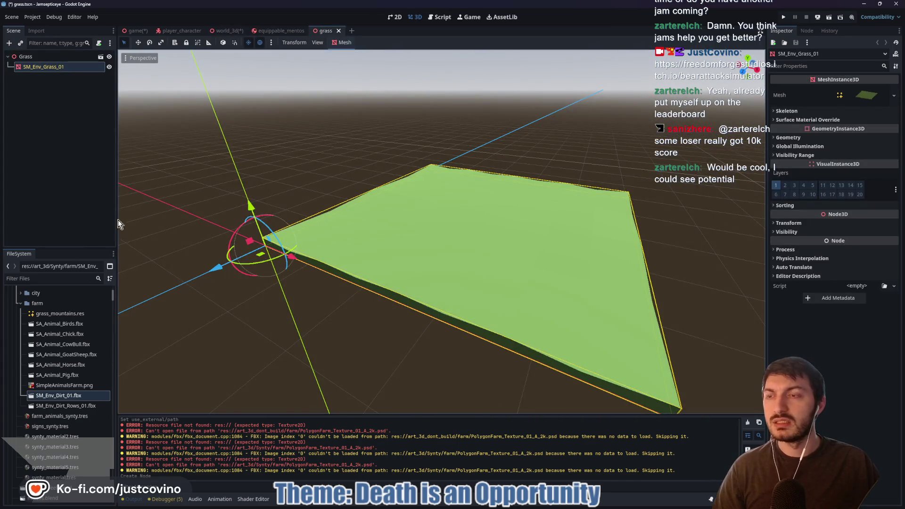
Frame the grass mesh and inspect the Grass root and mesh node properties
{"action": "key", "text": "f"}
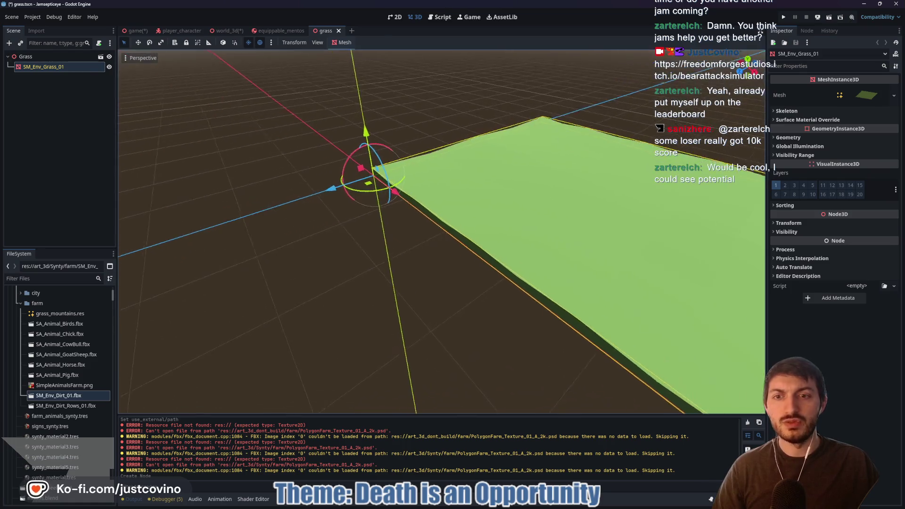
{"action": "left_click", "coordinate": [28, 56]}
{"action": "left_click", "coordinate": [789, 89]}
{"action": "left_click", "coordinate": [789, 88]}
{"action": "left_click", "coordinate": [66, 67]}
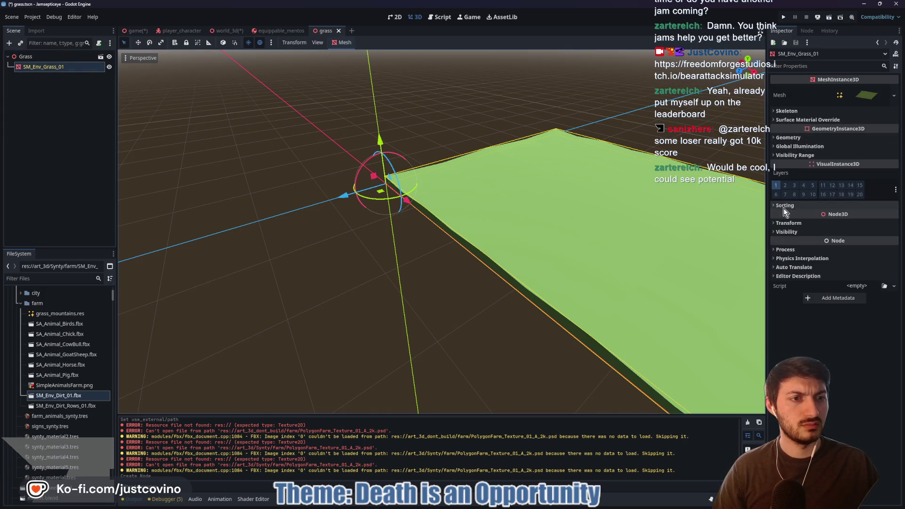
{"action": "key", "text": "f"}
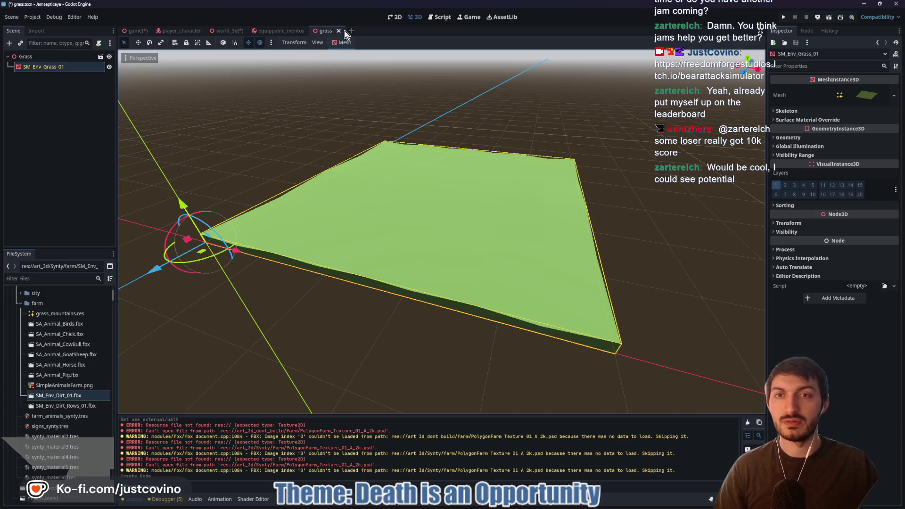
Close the grass scene, return to world_3d, and expand SM_Env_Dirt_01's Transform
{"action": "left_click", "coordinate": [339, 31]}
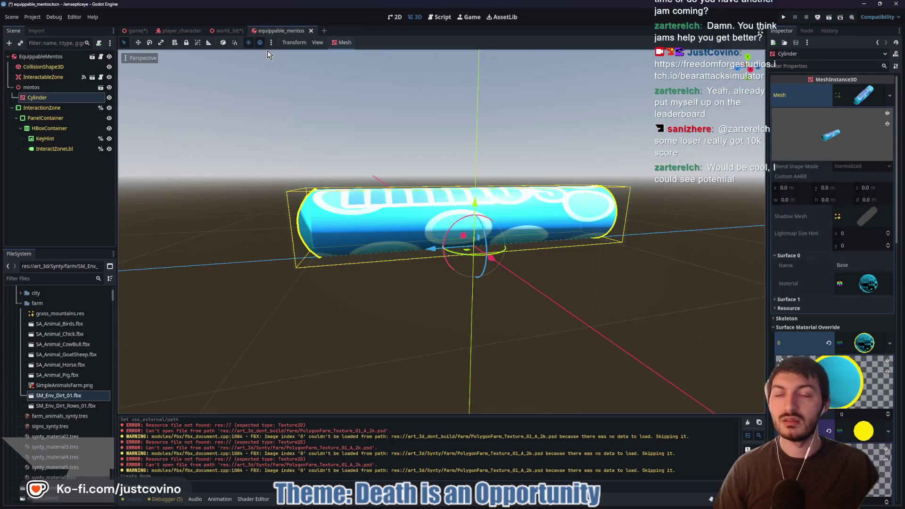
{"action": "left_click", "coordinate": [222, 31]}
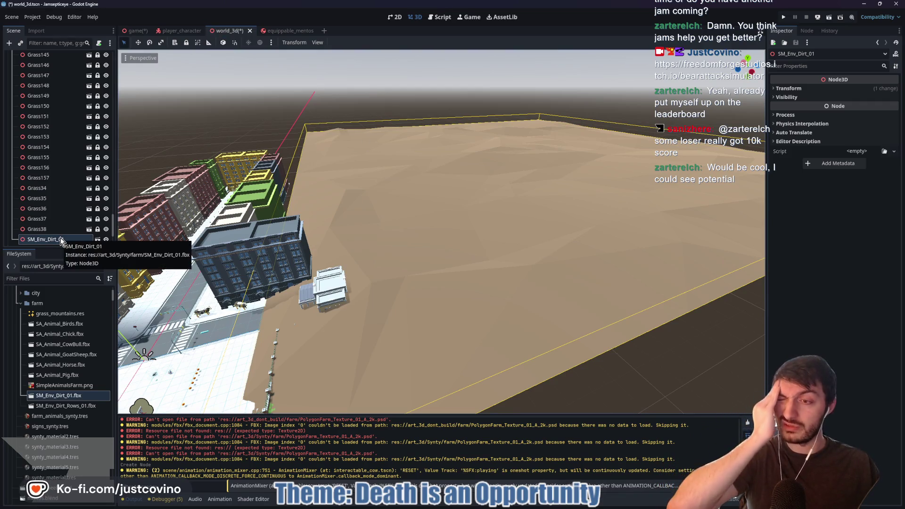
{"action": "left_click", "coordinate": [802, 88]}
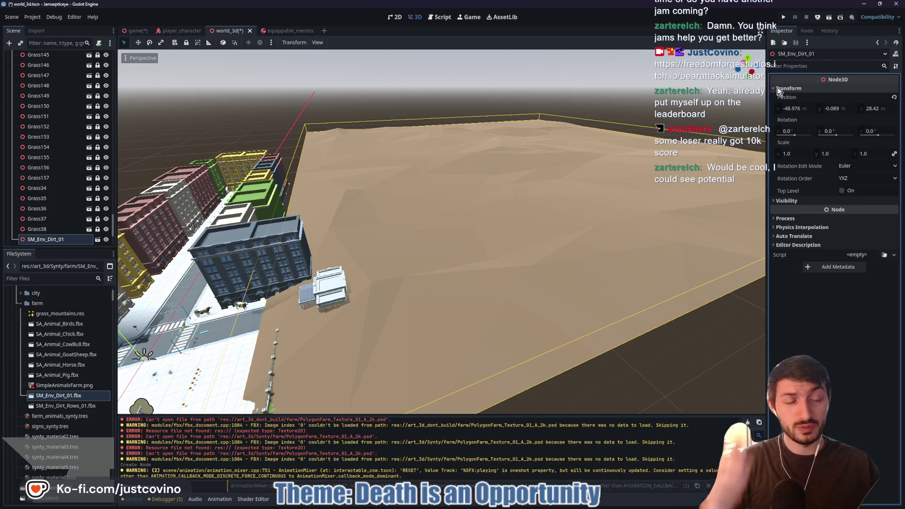
Shrink SM_Env_Dirt_01's linked scale to 0.335, then 0.168, then 0.042, and frame it
{"action": "left_click", "coordinate": [795, 154]}
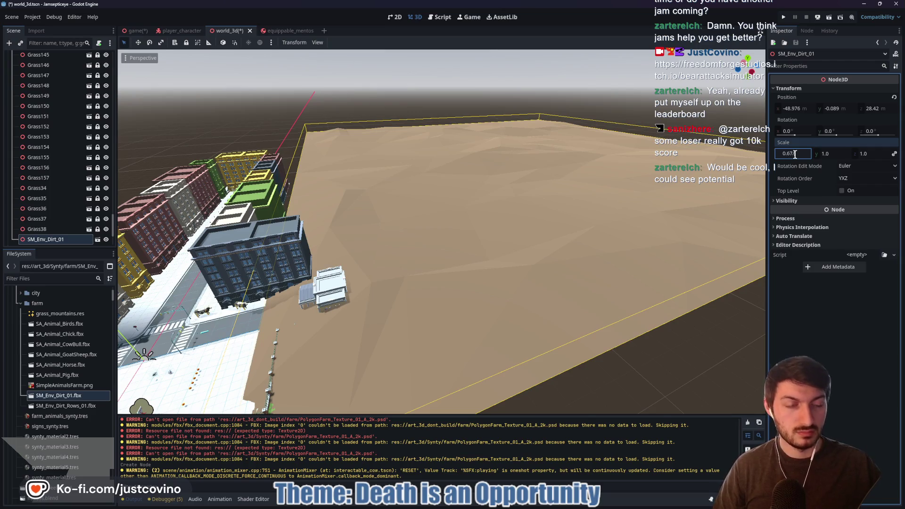
{"action": "type", "text": "/2"}
{"action": "key", "text": "Return"}
{"action": "left_click", "coordinate": [797, 155]}
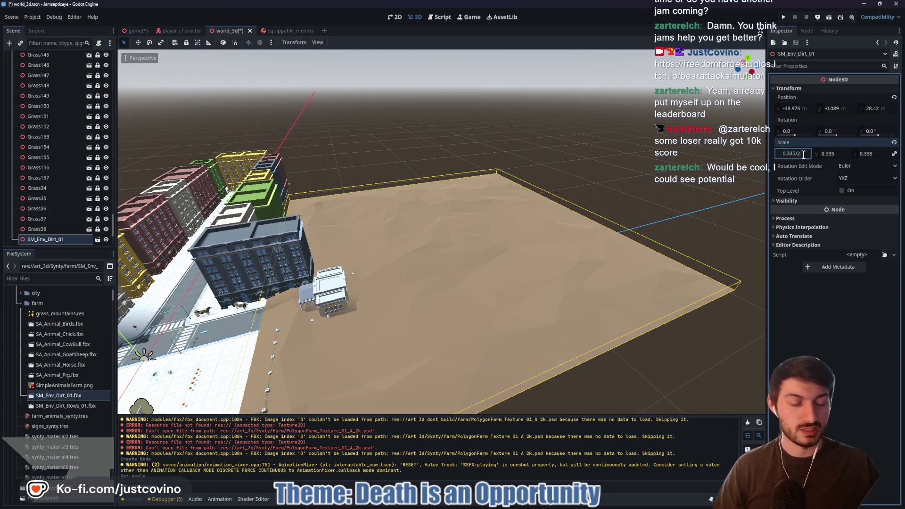
{"action": "key", "text": "Return"}
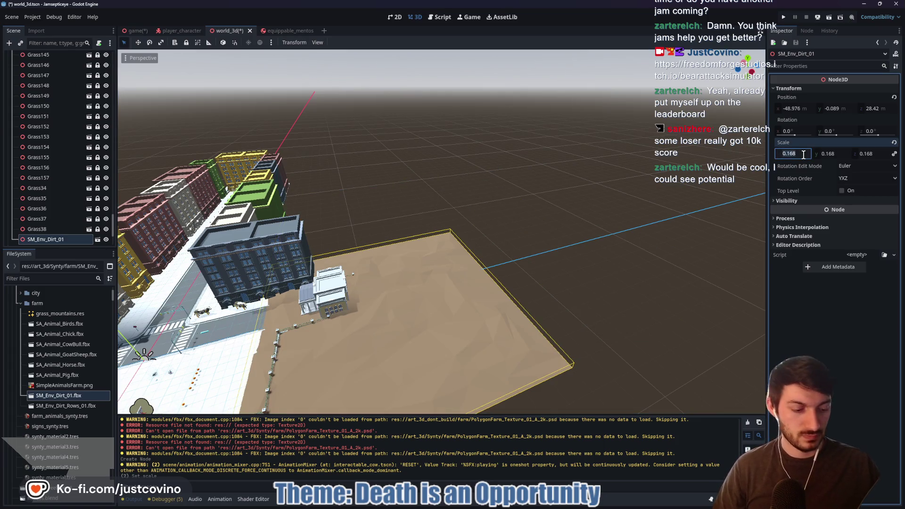
{"action": "type", "text": "/4"}
{"action": "key", "text": "Return"}
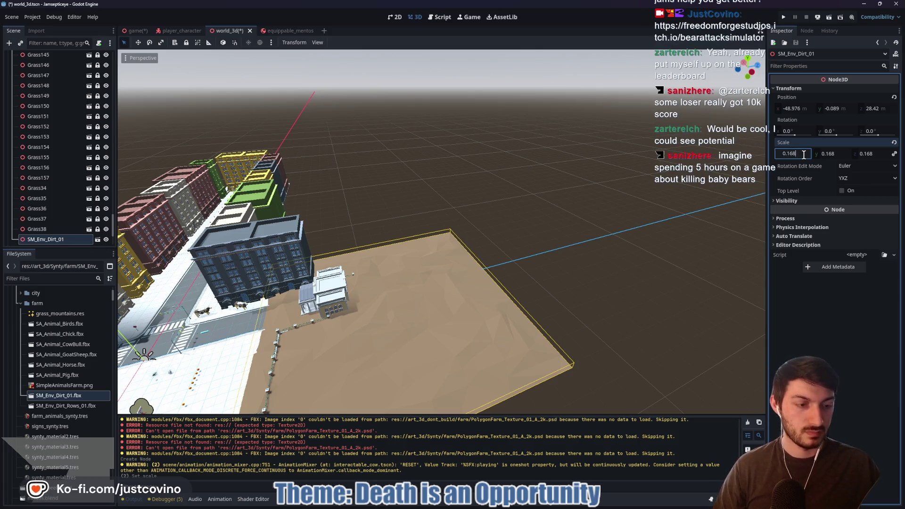
{"action": "type", "text": "4"}
{"action": "key", "text": "Return"}
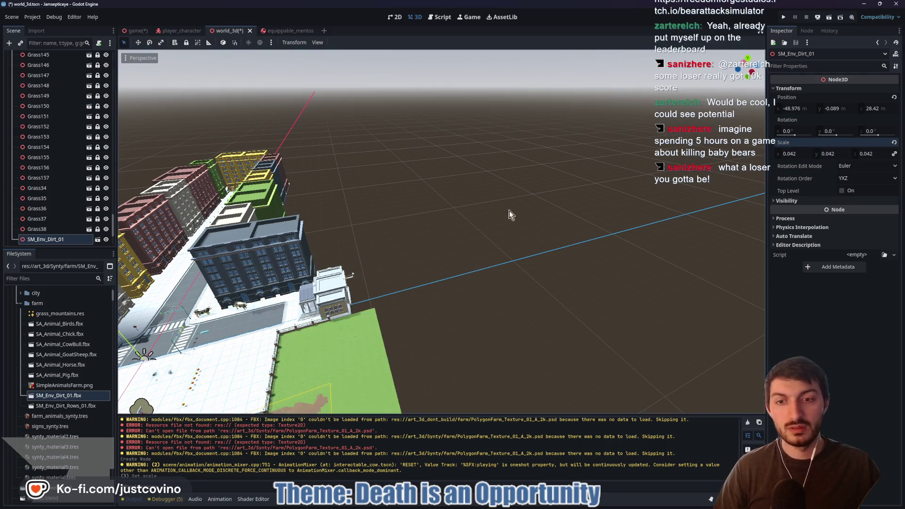
{"action": "key", "text": "f"}
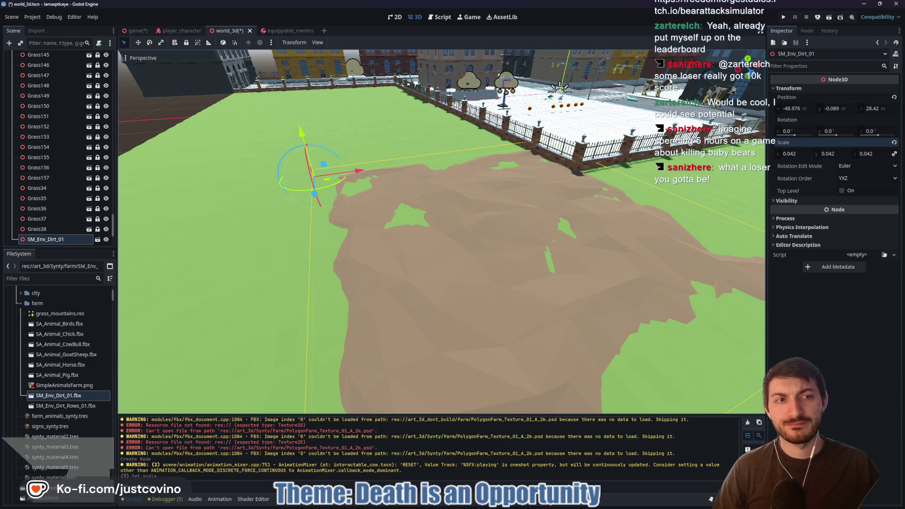
Halve the dirt patch's scale to 0.021 and raise it to Y 0.121 above the grass
{"action": "left_click", "coordinate": [800, 153]}
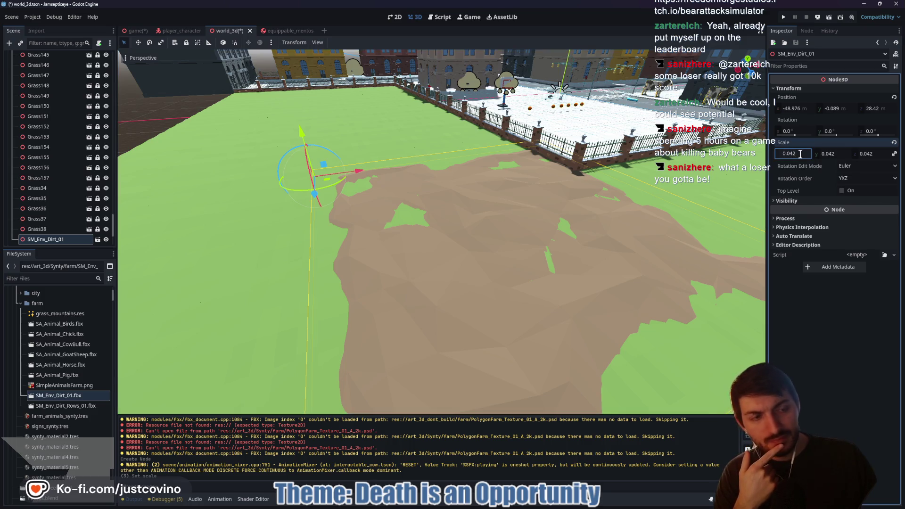
{"action": "type", "text": "/"}
{"action": "key", "text": "Return"}
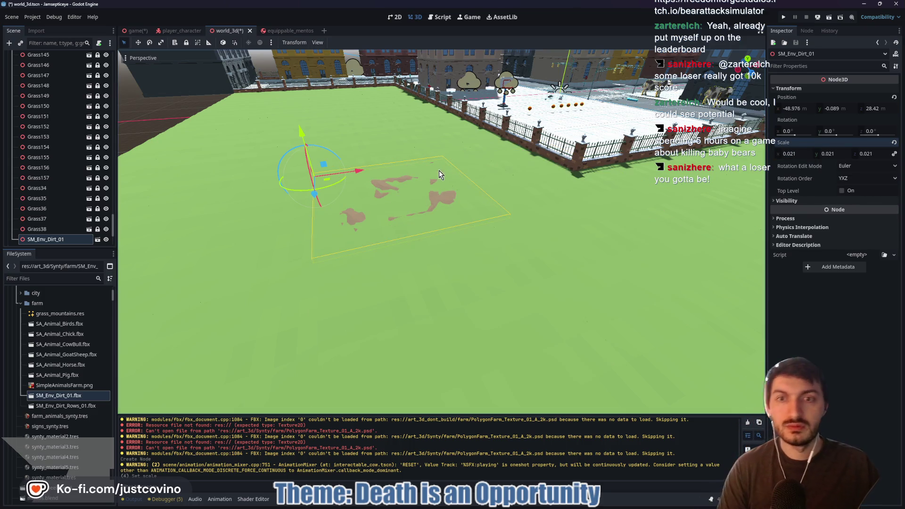
{"action": "left_click_drag", "start_coordinate": [296, 141], "coordinate": [298, 129]}
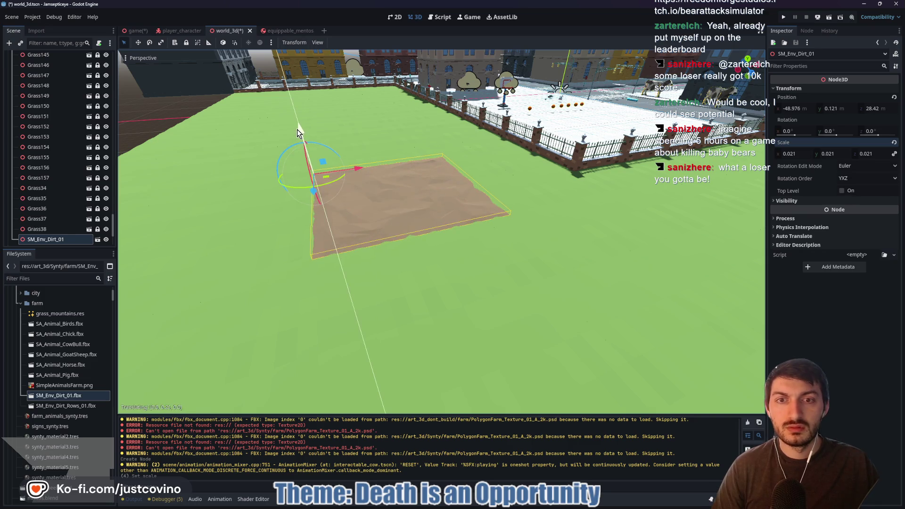
{"action": "key", "text": "s"}
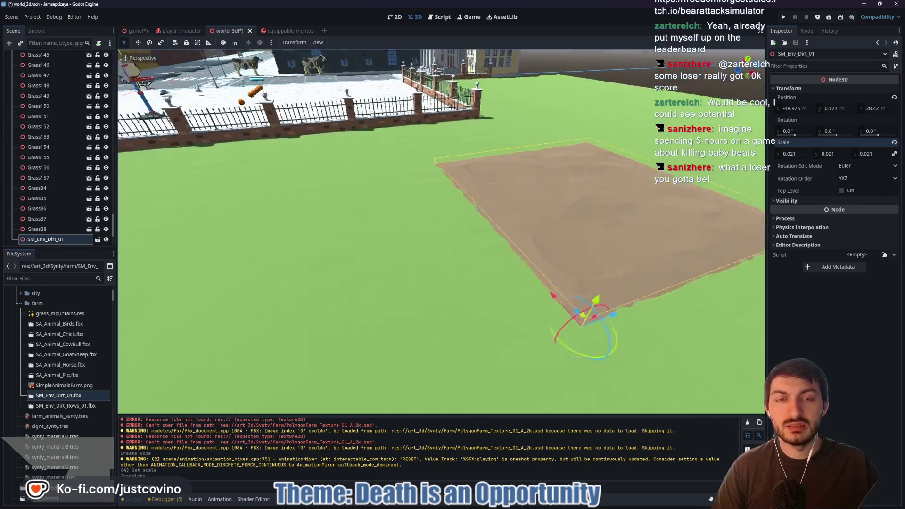
{"action": "key", "text": "w"}
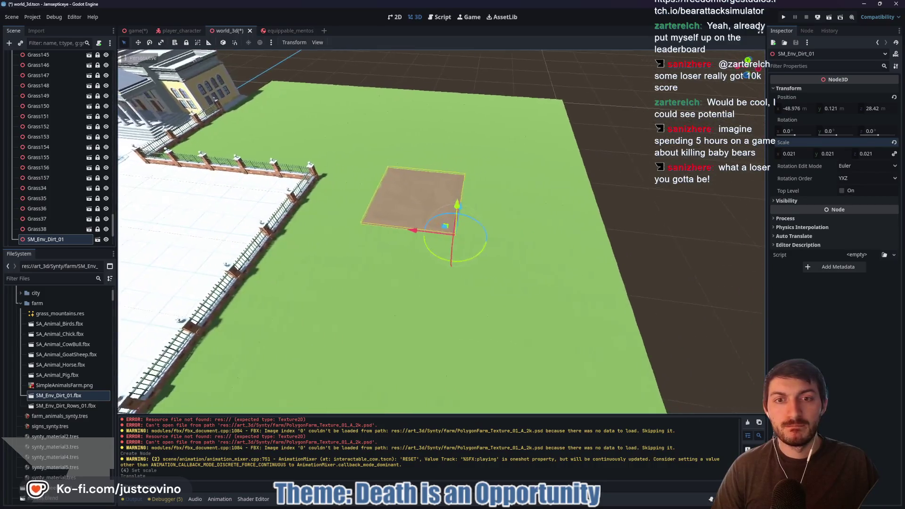
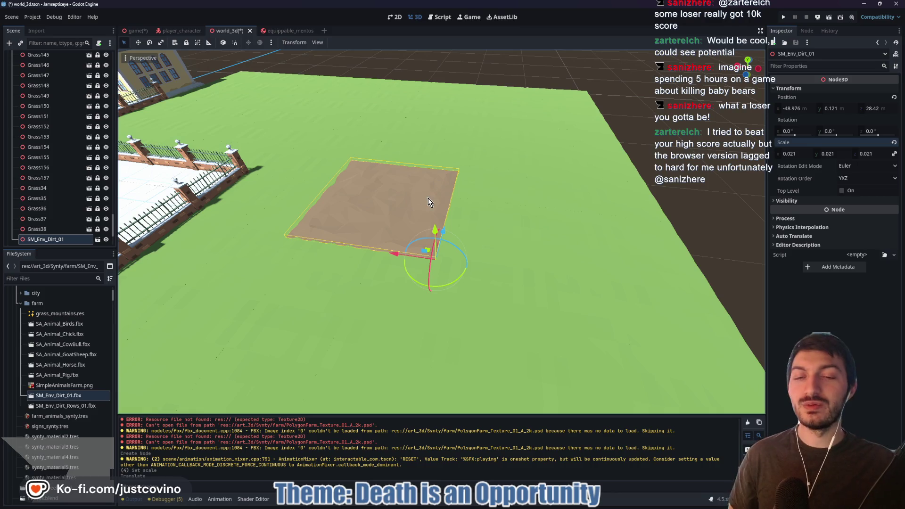
Slide SM_Env_Dirt_01 along X and Z against the plaza fence corner, then bring up the browser
{"action": "left_click_drag", "start_coordinate": [390, 255], "coordinate": [272, 232]}
{"action": "mouse_move", "coordinate": [470, 203]}
{"action": "left_mouse_down"}
{"action": "mouse_move", "coordinate": [437, 238]}
{"action": "mouse_move", "coordinate": [443, 234]}
{"action": "left_mouse_up"}
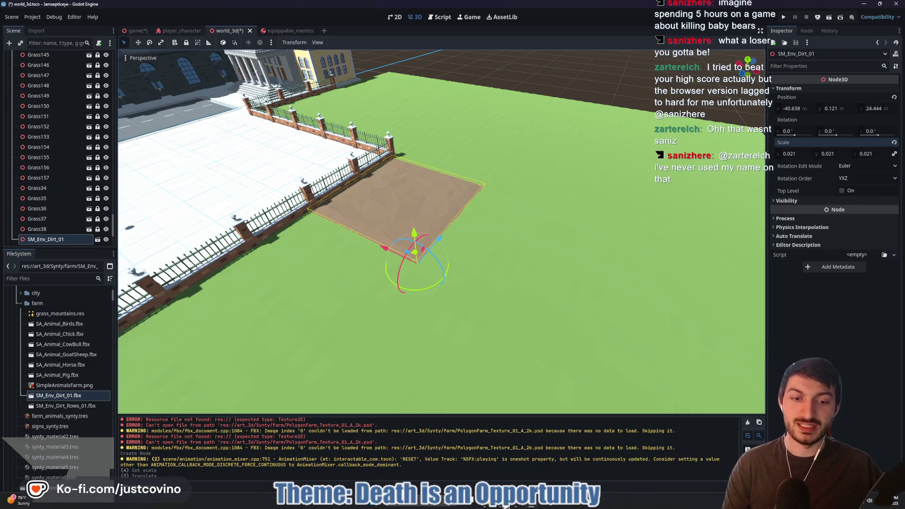
{"action": "left_click", "coordinate": [501, 465]}
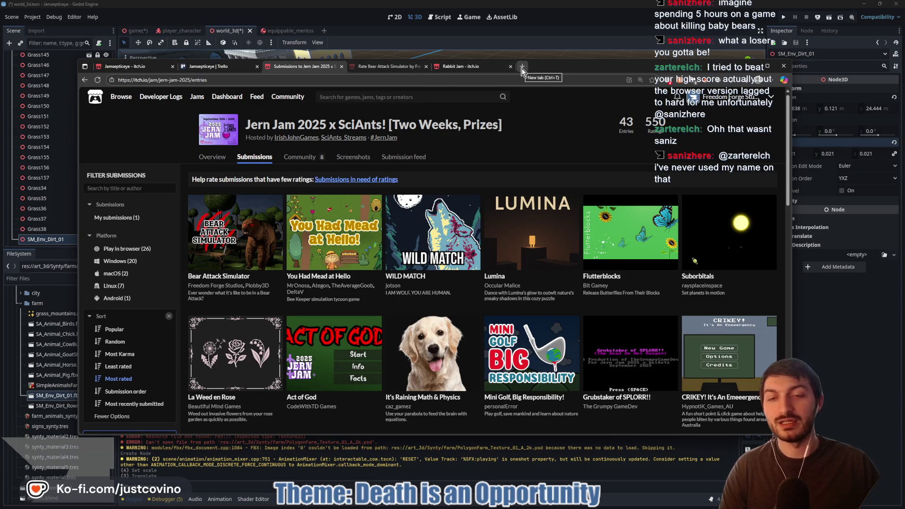
Try logging into the Talo dashboard at 'dash', then close that tab and minimise the browser
{"action": "left_click", "coordinate": [411, 66]}
{"action": "left_click", "coordinate": [390, 76]}
{"action": "type", "text": "dash"}
{"action": "key", "text": "Return"}
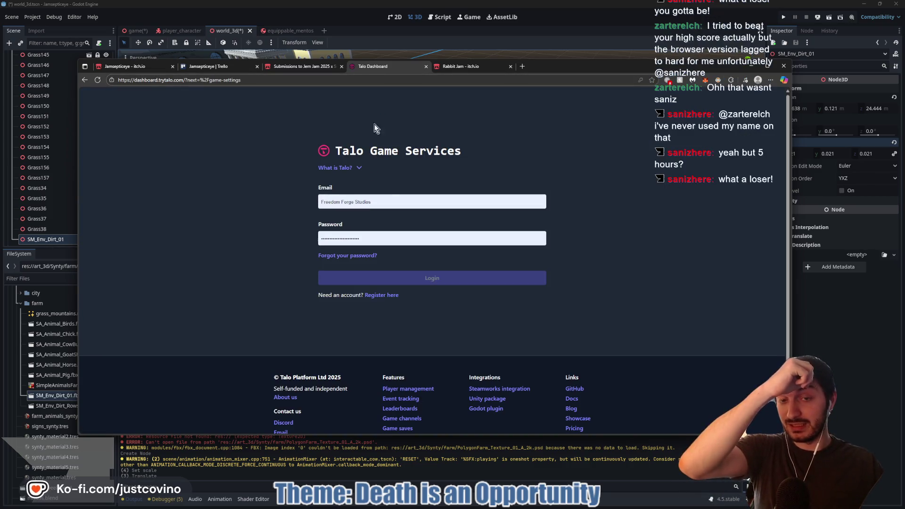
{"action": "left_click", "coordinate": [443, 279]}
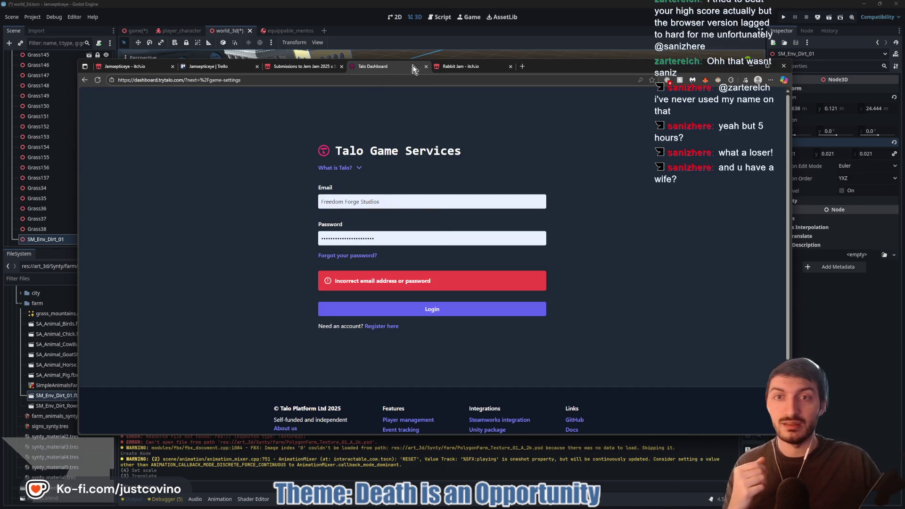
{"action": "left_click", "coordinate": [426, 66]}
{"action": "left_click", "coordinate": [545, 38]}
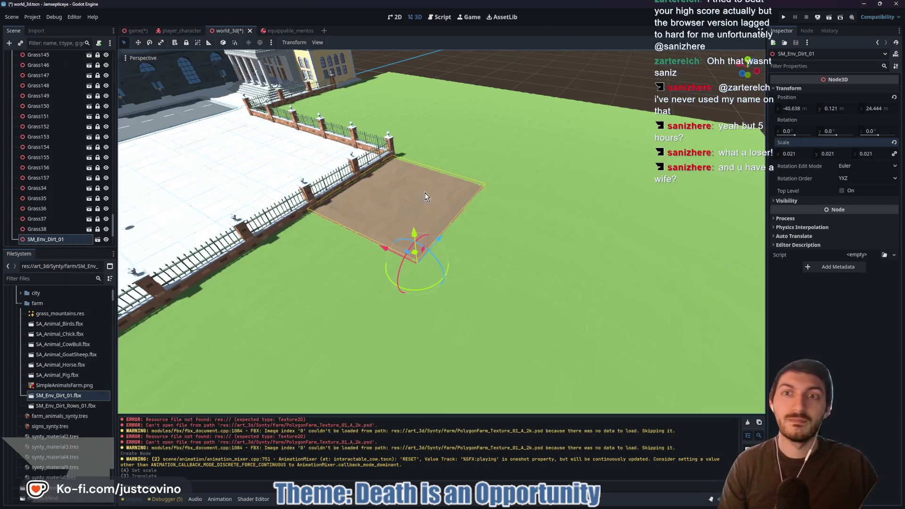
Focus SM_Env_Dirt_01 and nudge it along Y to rest just above the grass, then bring up the browser
{"action": "mouse_move", "coordinate": [543, 247]}
{"action": "left_mouse_down"}
{"action": "mouse_move", "coordinate": [528, 255]}
{"action": "mouse_move", "coordinate": [542, 247]}
{"action": "left_mouse_up"}
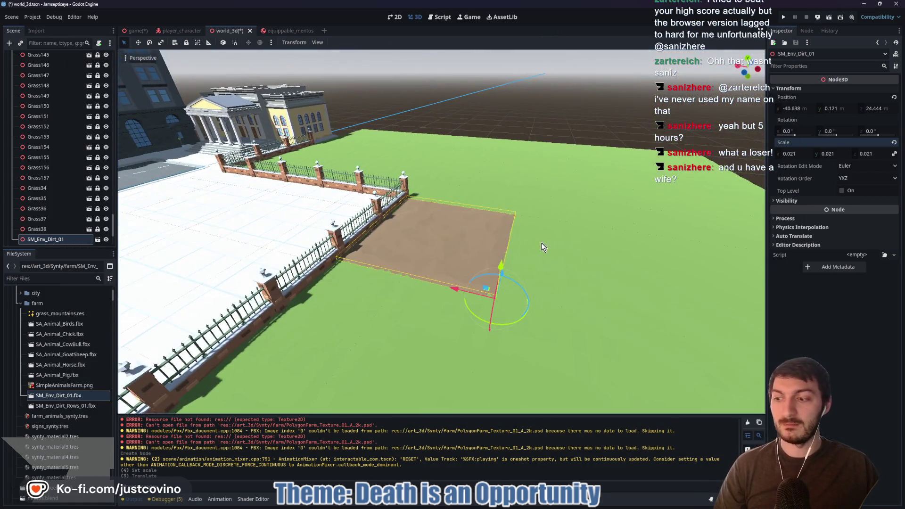
{"action": "double_click", "coordinate": [43, 240]}
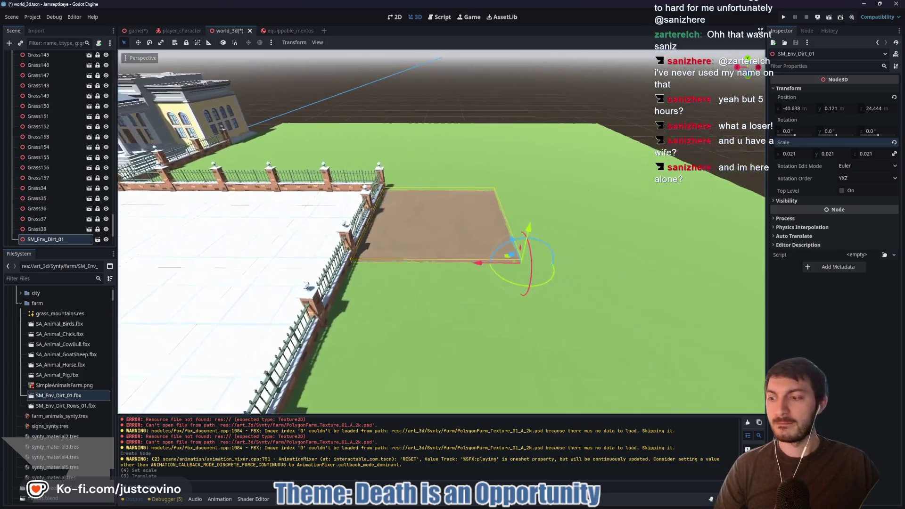
{"action": "left_click_drag", "start_coordinate": [616, 265], "coordinate": [612, 265]}
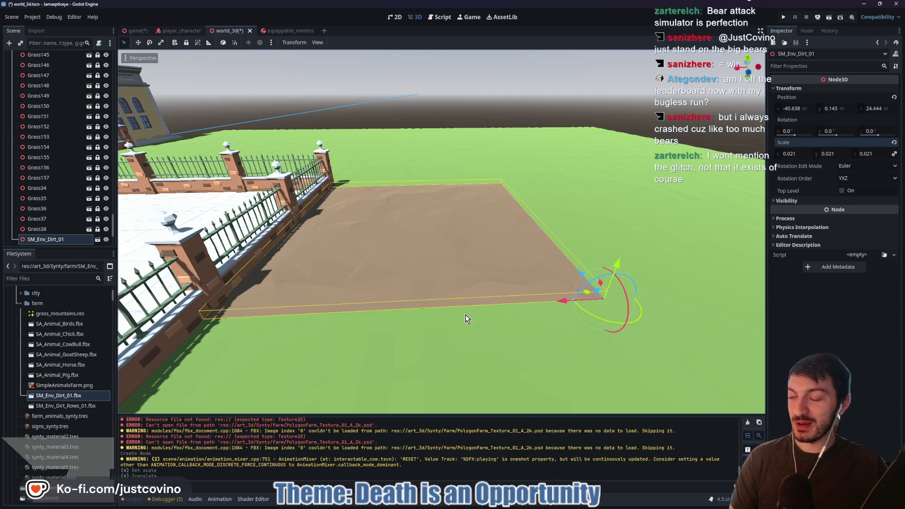
{"action": "mouse_move", "coordinate": [506, 508]}
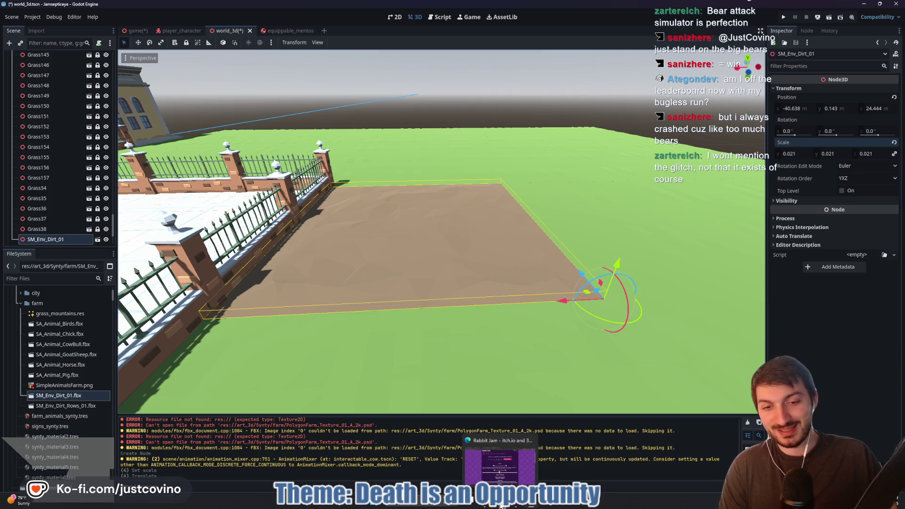
{"action": "left_click", "coordinate": [500, 506]}
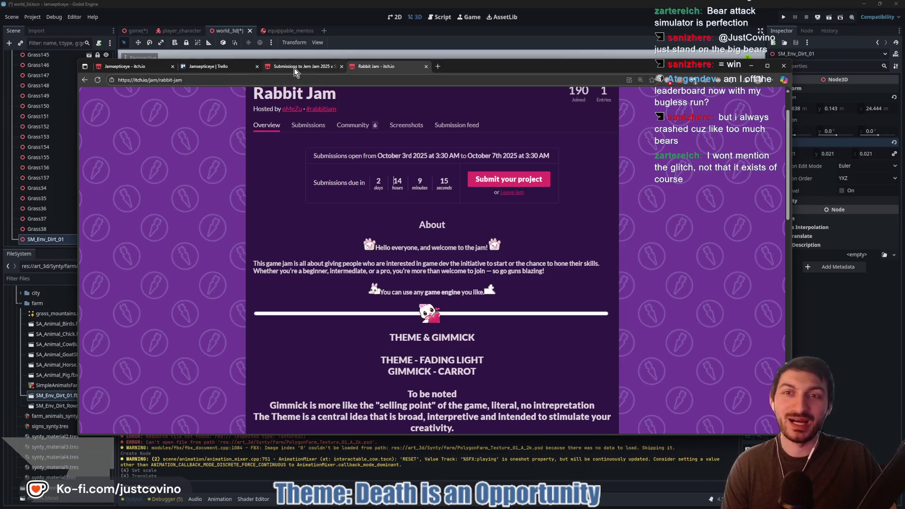
Open and close a new browser tab, then switch to the Talo dashboard's Leaderboards window
{"action": "mouse_move", "coordinate": [294, 68]}
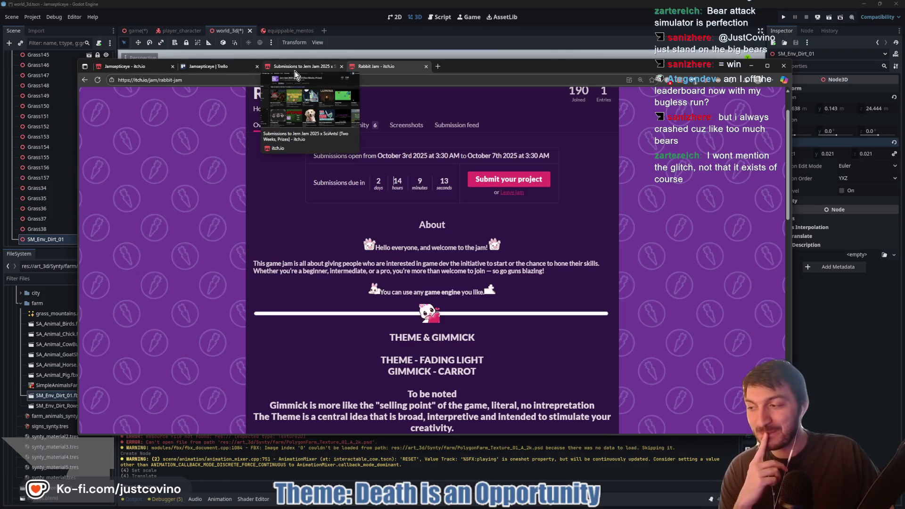
{"action": "left_click", "coordinate": [438, 66]}
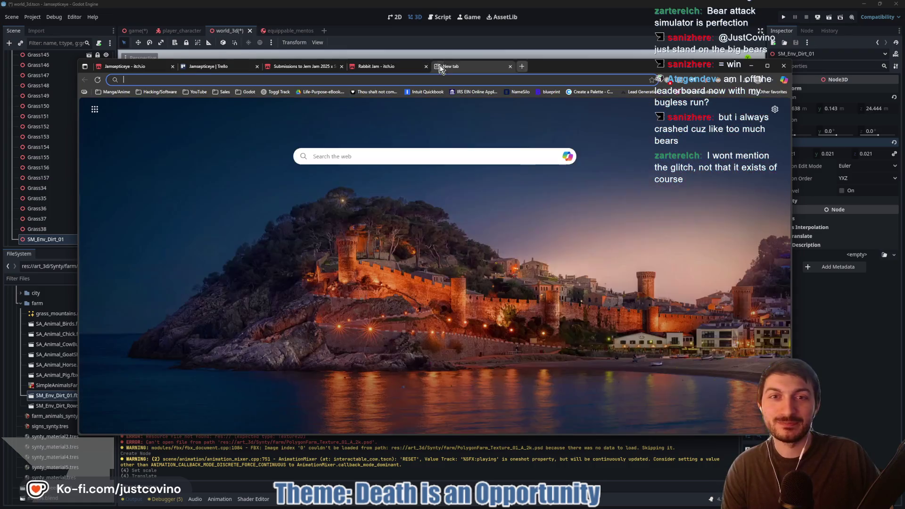
{"action": "key", "text": "ctrl+w"}
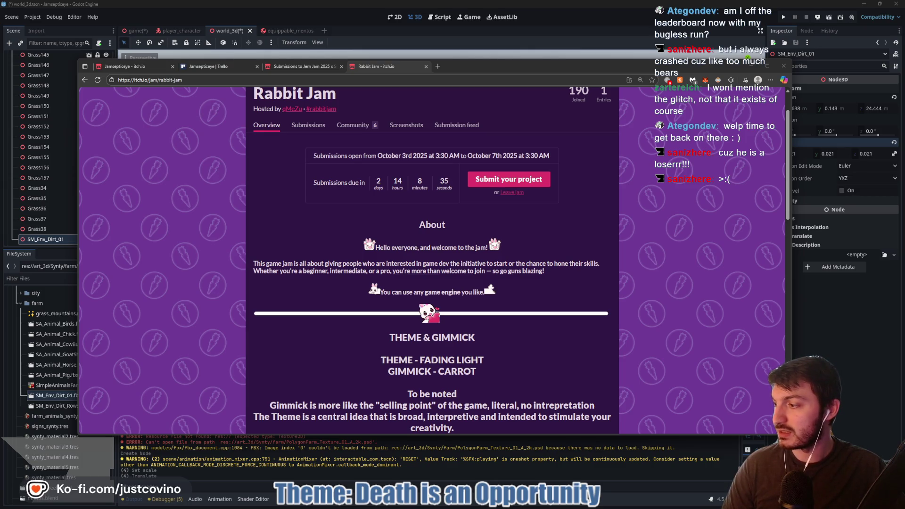
{"action": "key", "text": "alt+Tab"}
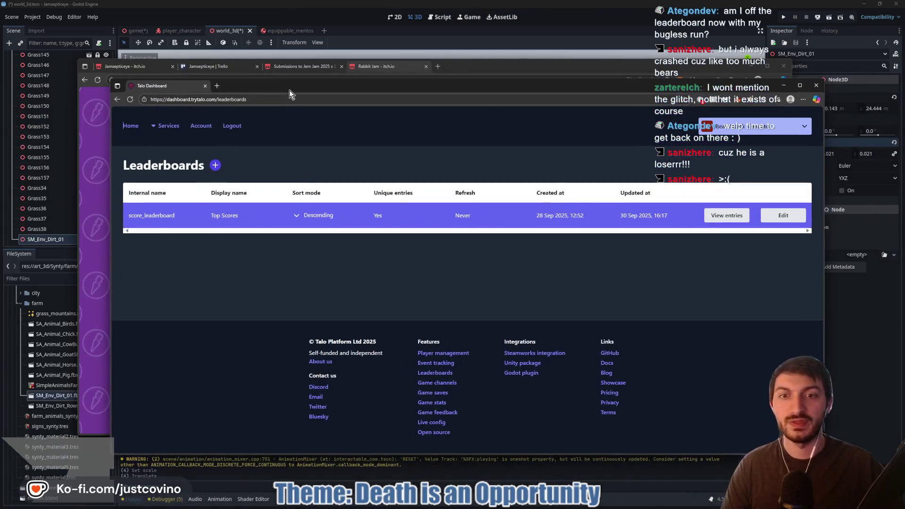
Open the score_leaderboard 'Top Scores' entries and scroll through the table
{"action": "left_click", "coordinate": [667, 228]}
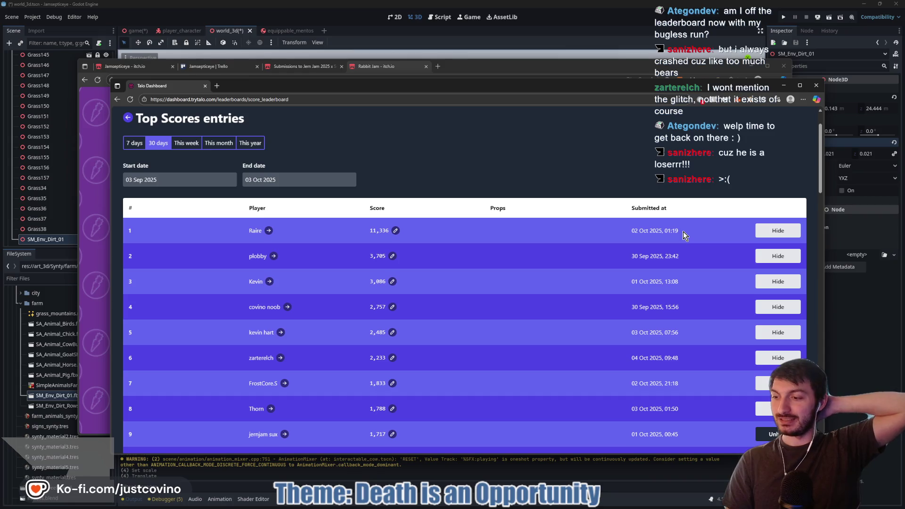
{"action": "scroll", "coordinate": [527, 302], "scroll_direction": "down", "scroll_amount": 2}
{"action": "scroll", "coordinate": [528, 304], "scroll_direction": "down", "scroll_amount": 1}
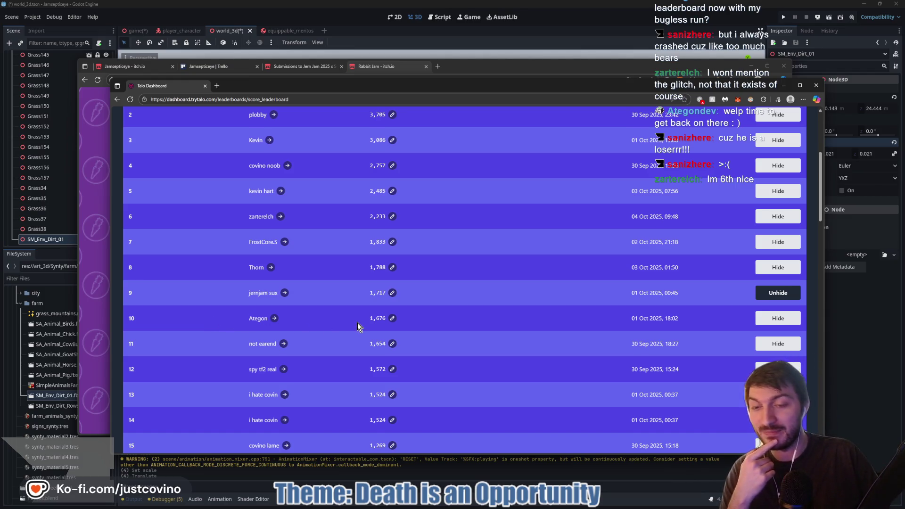
{"action": "scroll", "coordinate": [356, 319], "scroll_direction": "up", "scroll_amount": 4}
{"action": "scroll", "coordinate": [356, 319], "scroll_direction": "down", "scroll_amount": 2}
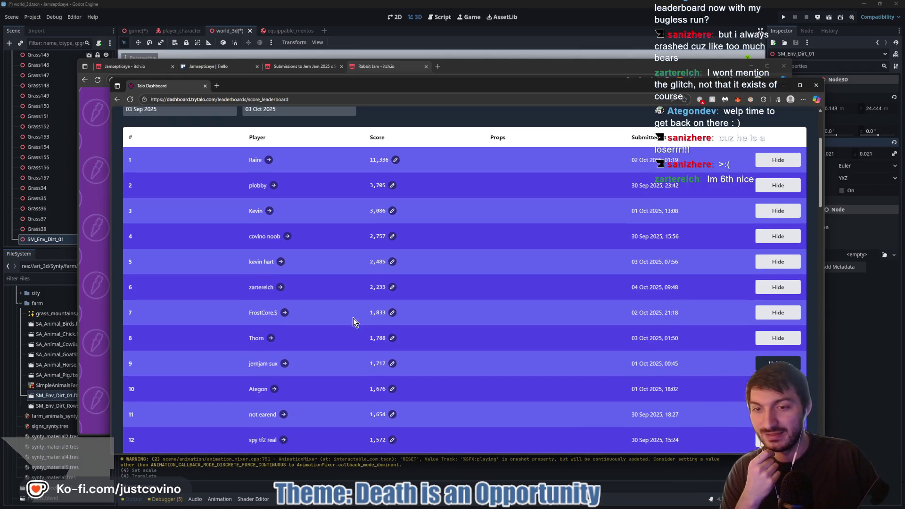
{"action": "left_click_drag", "start_coordinate": [249, 289], "coordinate": [258, 289]}
{"action": "right_click", "coordinate": [327, 294]}
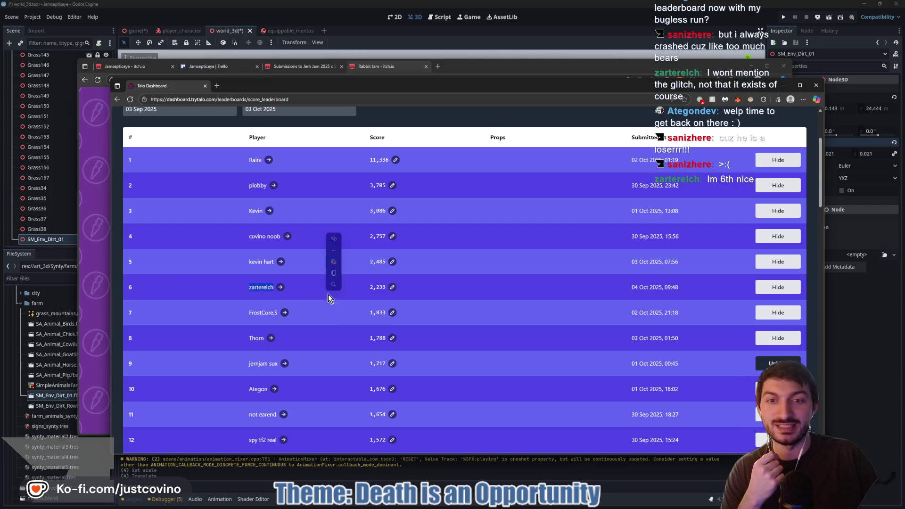
{"action": "left_click", "coordinate": [364, 288]}
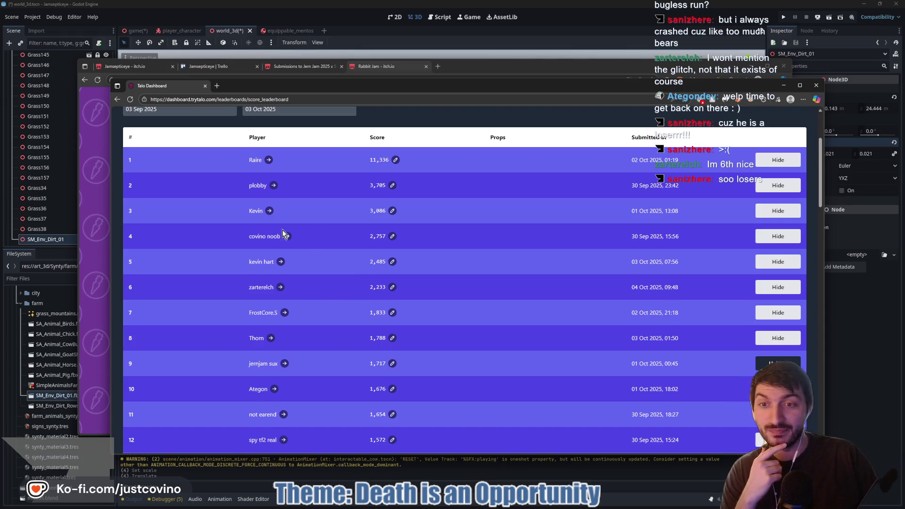
Highlight parts of the entries table, then return to Godot and select the Grass38 tile
{"action": "left_click_drag", "start_coordinate": [242, 239], "coordinate": [381, 307]}
{"action": "left_click", "coordinate": [242, 208]}
{"action": "mouse_move", "coordinate": [242, 207]}
{"action": "left_mouse_down"}
{"action": "mouse_move", "coordinate": [374, 288]}
{"action": "mouse_move", "coordinate": [374, 207]}
{"action": "left_mouse_up"}
{"action": "left_click", "coordinate": [250, 189]}
{"action": "left_click_drag", "start_coordinate": [250, 189], "coordinate": [273, 127]}
{"action": "left_click", "coordinate": [348, 192]}
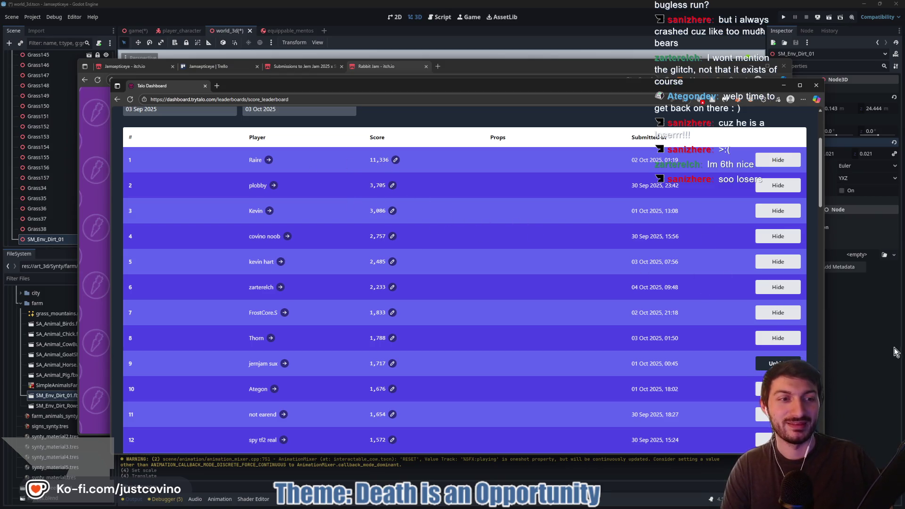
{"action": "scroll", "coordinate": [495, 303], "scroll_direction": "down", "scroll_amount": 3}
{"action": "scroll", "coordinate": [467, 297], "scroll_direction": "up", "scroll_amount": 4}
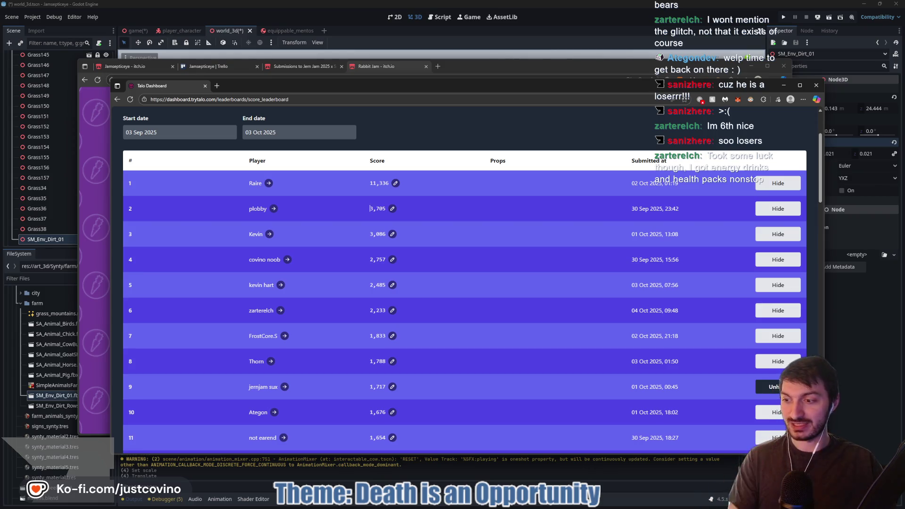
{"action": "left_click", "coordinate": [865, 387]}
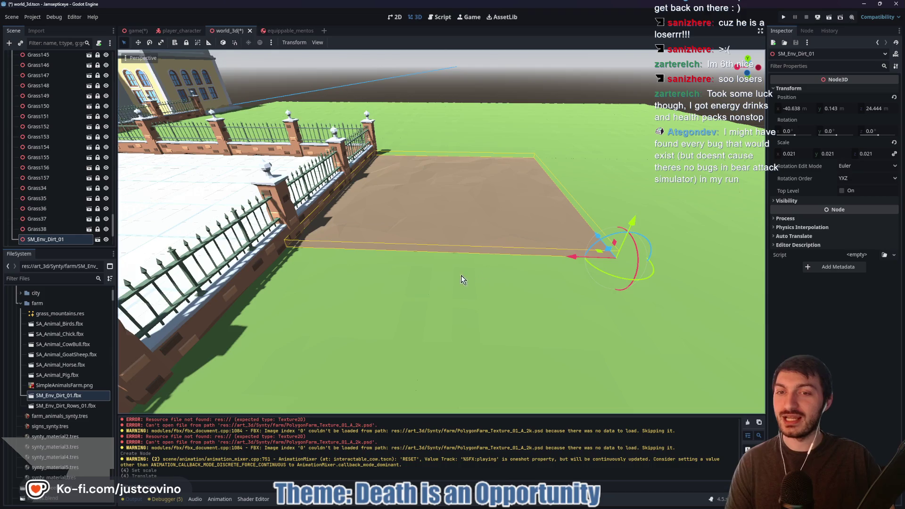
{"action": "left_click", "coordinate": [37, 229]}
Frame the grass field beside the plaza and sketch the plaza edge and a FARM label
{"action": "mouse_move", "coordinate": [255, 234]}
{"action": "left_mouse_down"}
{"action": "mouse_move", "coordinate": [311, 212]}
{"action": "mouse_move", "coordinate": [340, 188]}
{"action": "mouse_move", "coordinate": [245, 194]}
{"action": "mouse_move", "coordinate": [387, 200]}
{"action": "mouse_move", "coordinate": [302, 194]}
{"action": "left_mouse_up"}
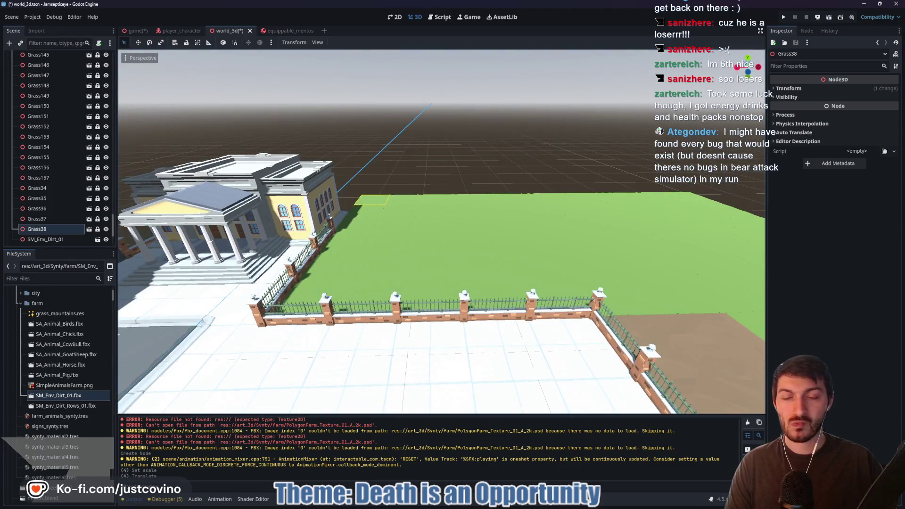
{"action": "mouse_move", "coordinate": [438, 241]}
{"action": "left_mouse_down"}
{"action": "mouse_move", "coordinate": [424, 245]}
{"action": "mouse_move", "coordinate": [452, 246]}
{"action": "mouse_move", "coordinate": [415, 241]}
{"action": "mouse_move", "coordinate": [438, 249]}
{"action": "left_mouse_up"}
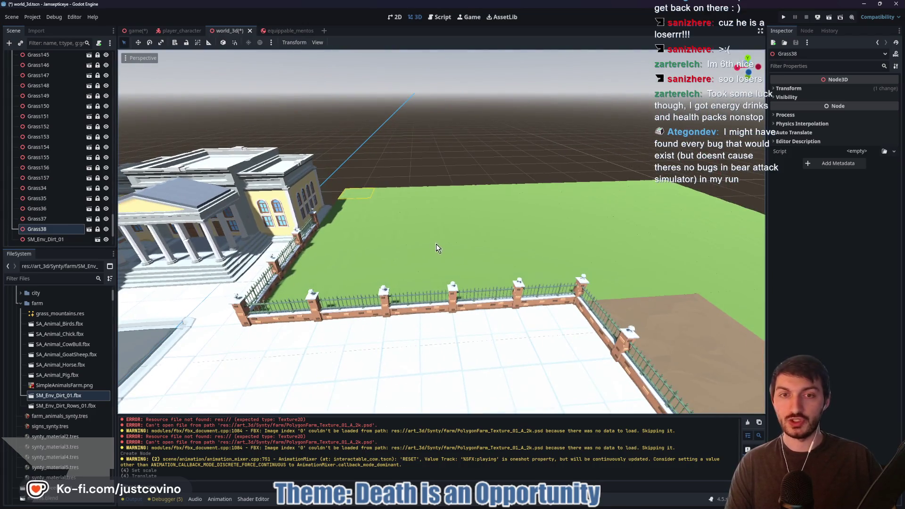
{"action": "left_click_drag", "start_coordinate": [581, 282], "coordinate": [820, 282]}
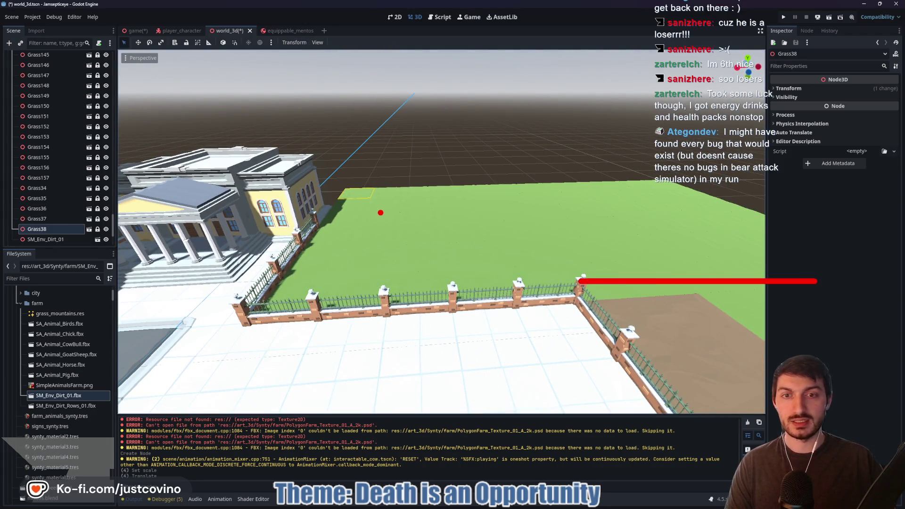
{"action": "left_click_drag", "start_coordinate": [380, 252], "coordinate": [407, 213]}
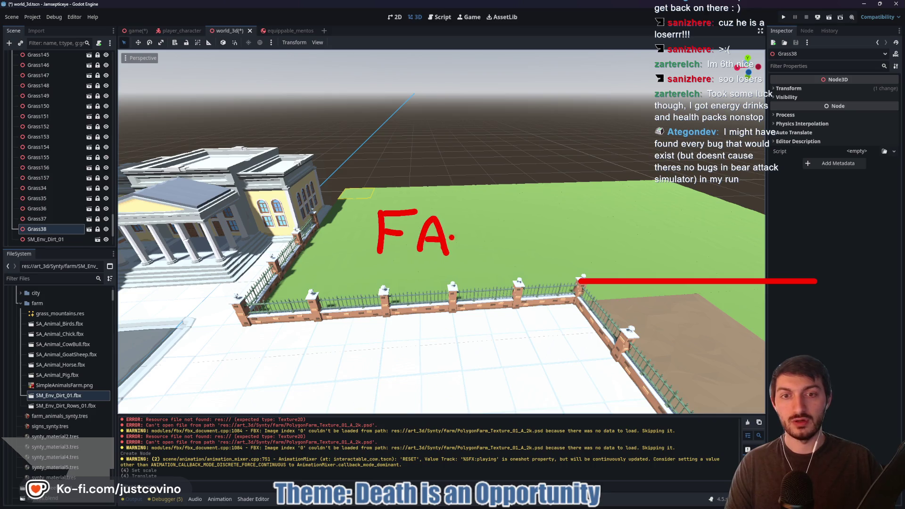
{"action": "left_click_drag", "start_coordinate": [464, 238], "coordinate": [477, 257]}
{"action": "left_click_drag", "start_coordinate": [494, 250], "coordinate": [547, 245]}
Write PARK on the brown field, clear the annotations, and reframe the fence corner and dirt
{"action": "left_click_drag", "start_coordinate": [697, 313], "coordinate": [702, 349]}
{"action": "left_click_drag", "start_coordinate": [701, 321], "coordinate": [773, 349]}
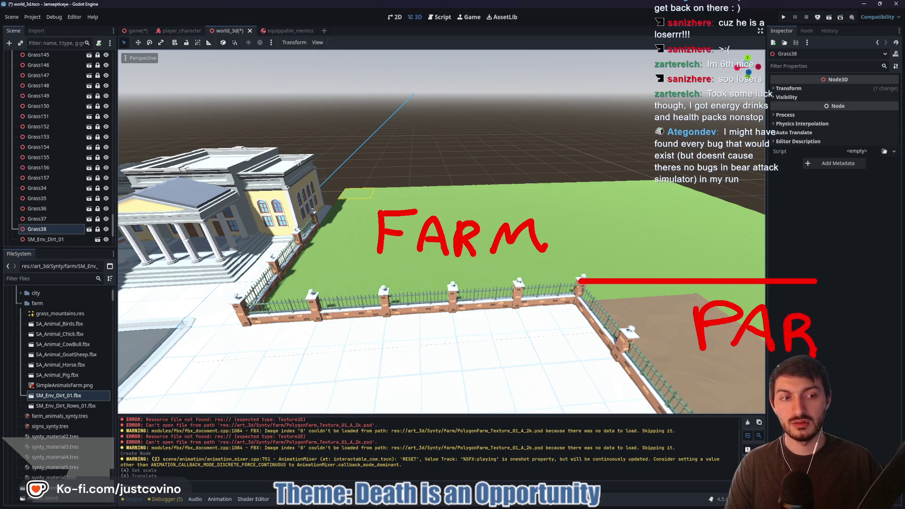
{"action": "key", "text": "Escape"}
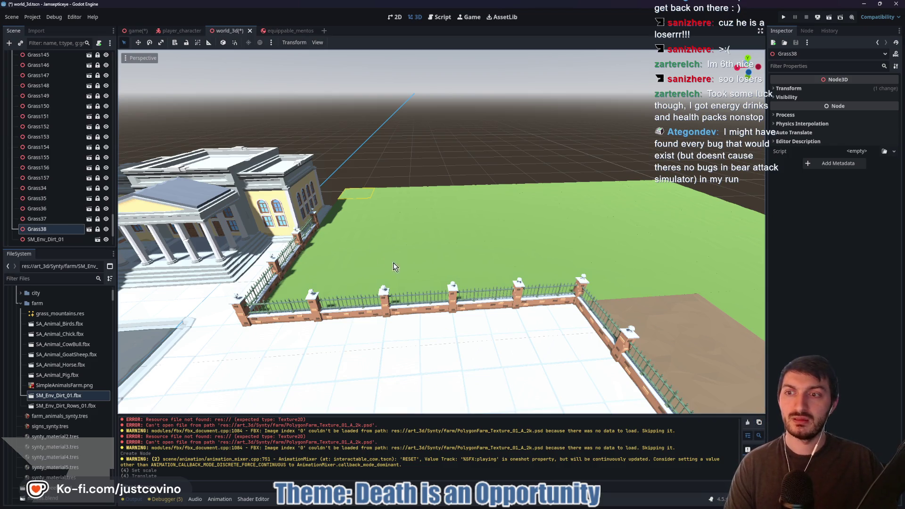
{"action": "left_click_drag", "start_coordinate": [327, 292], "coordinate": [293, 274]}
{"action": "left_click_drag", "start_coordinate": [351, 230], "coordinate": [330, 222]}
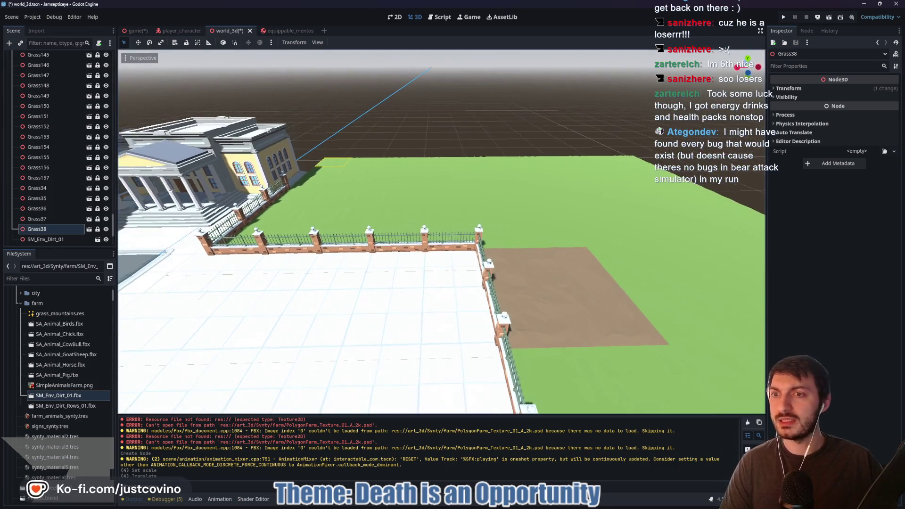
Select the eight grass tiles from Grass155 to Grass38 and delete them
{"action": "left_click", "coordinate": [51, 219]}
{"action": "left_click", "coordinate": [49, 189]}
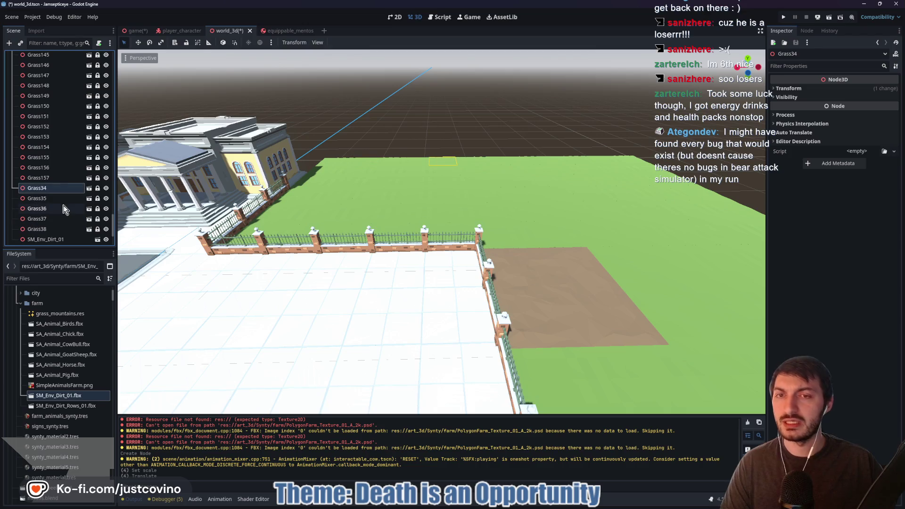
{"action": "left_click", "coordinate": [45, 229]}
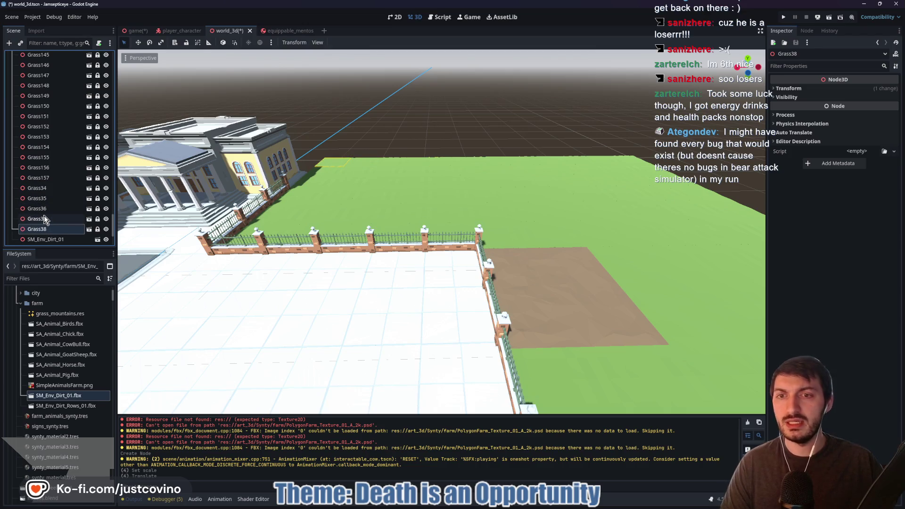
{"action": "left_click", "coordinate": [45, 211], "text": "shift"}
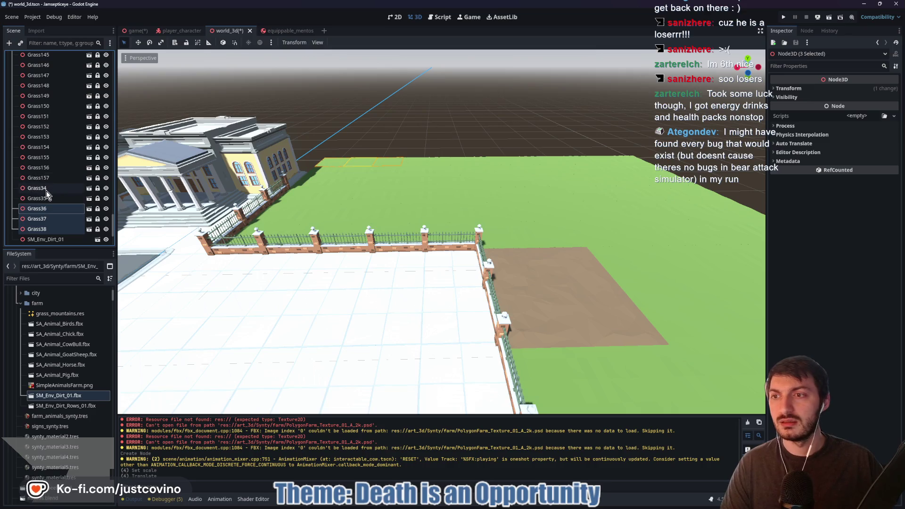
{"action": "left_click", "coordinate": [51, 169], "text": "shift"}
{"action": "left_click", "coordinate": [49, 160], "text": "shift"}
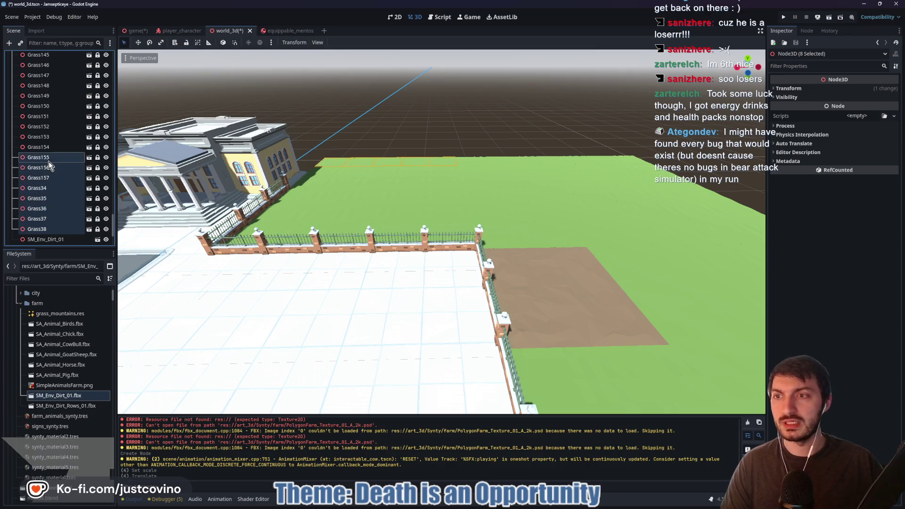
{"action": "left_click", "coordinate": [49, 147], "text": "shift"}
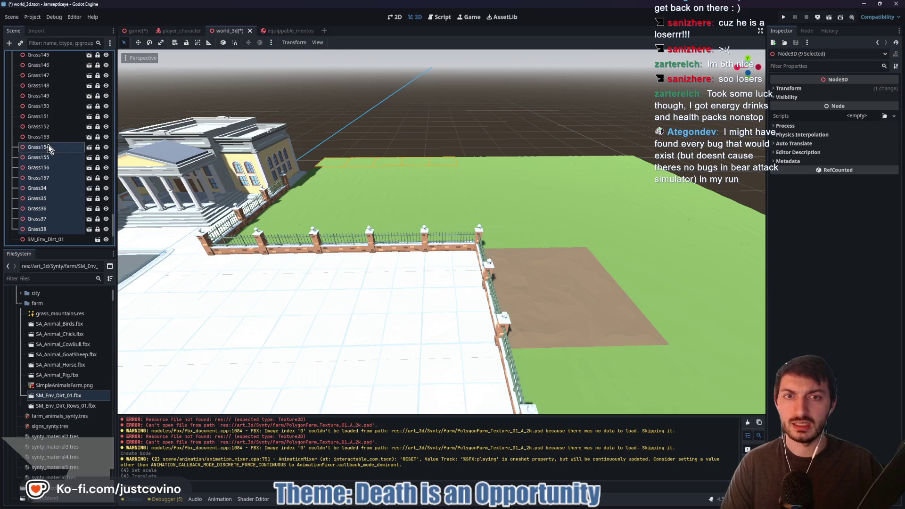
{"action": "left_click_drag", "start_coordinate": [307, 239], "coordinate": [354, 216]}
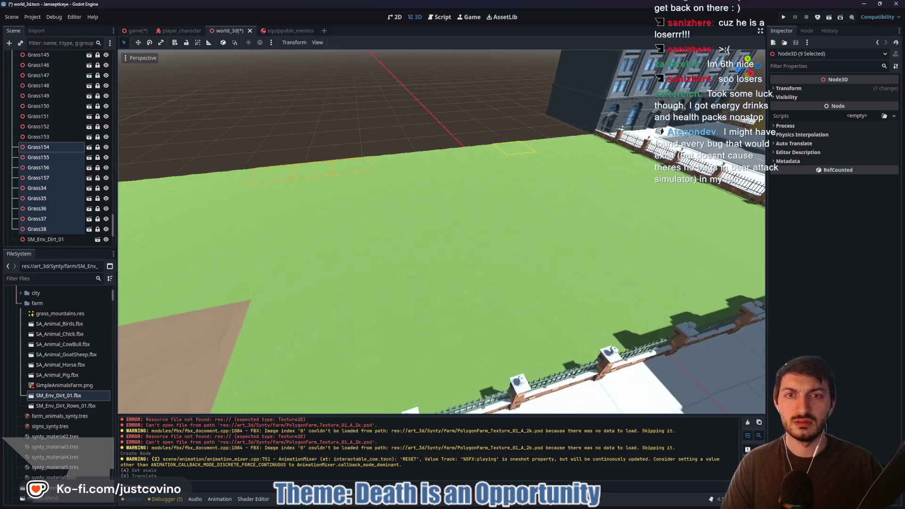
{"action": "left_click", "coordinate": [44, 161]}
{"action": "left_click", "coordinate": [56, 230], "text": "shift"}
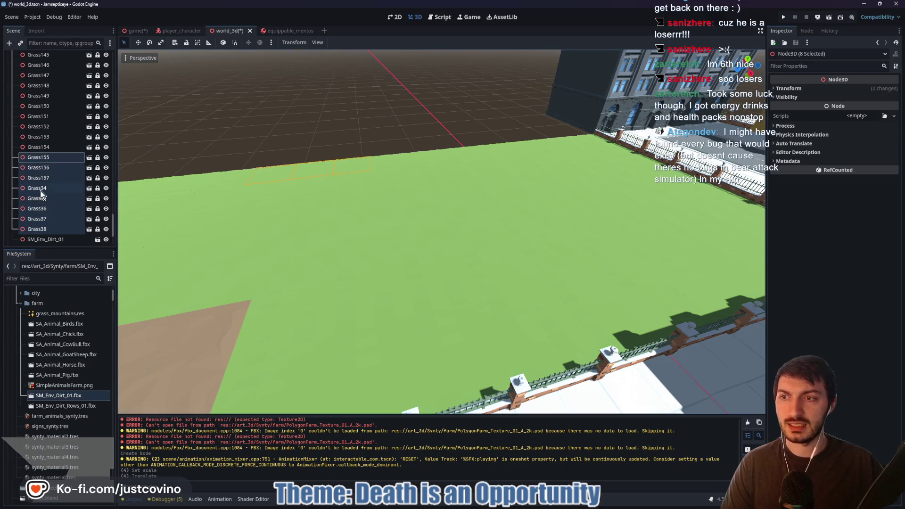
{"action": "key", "text": "Delete"}
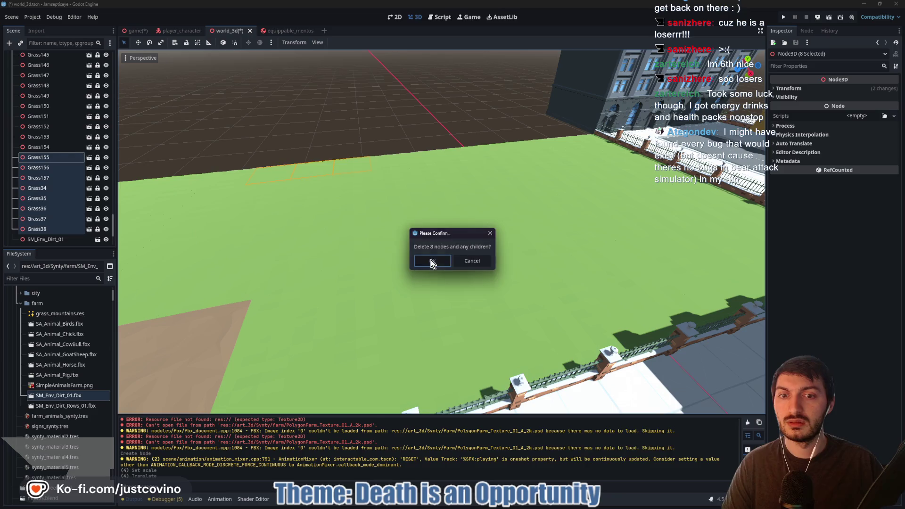
{"action": "left_click", "coordinate": [431, 261]}
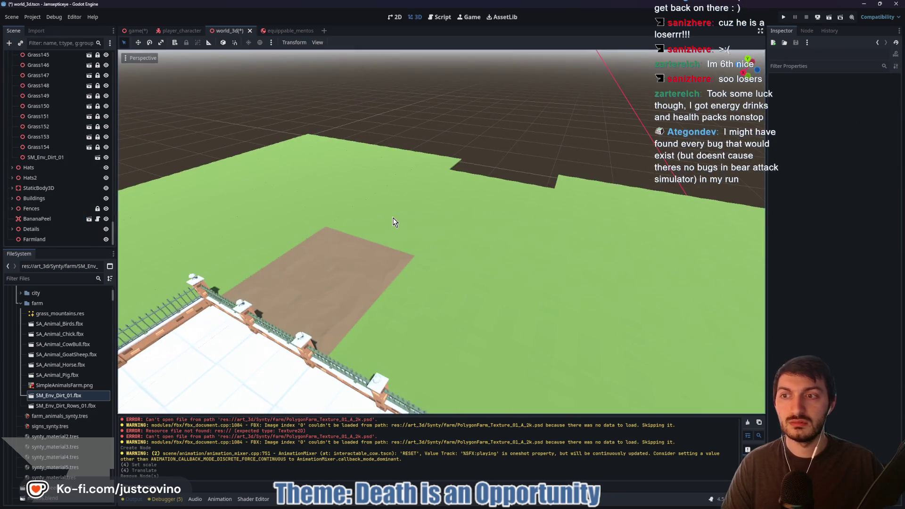
Undo that deletion, then delete only Grass36, Grass37 and Grass38
{"action": "key", "text": "ctrl+z"}
{"action": "left_click", "coordinate": [37, 229]}
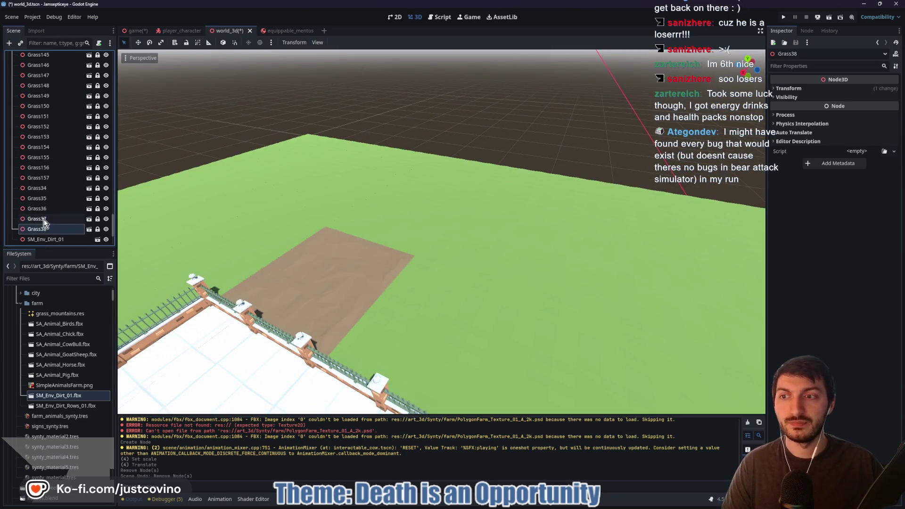
{"action": "left_click", "coordinate": [41, 219], "text": "shift"}
{"action": "left_click", "coordinate": [43, 209], "text": "shift"}
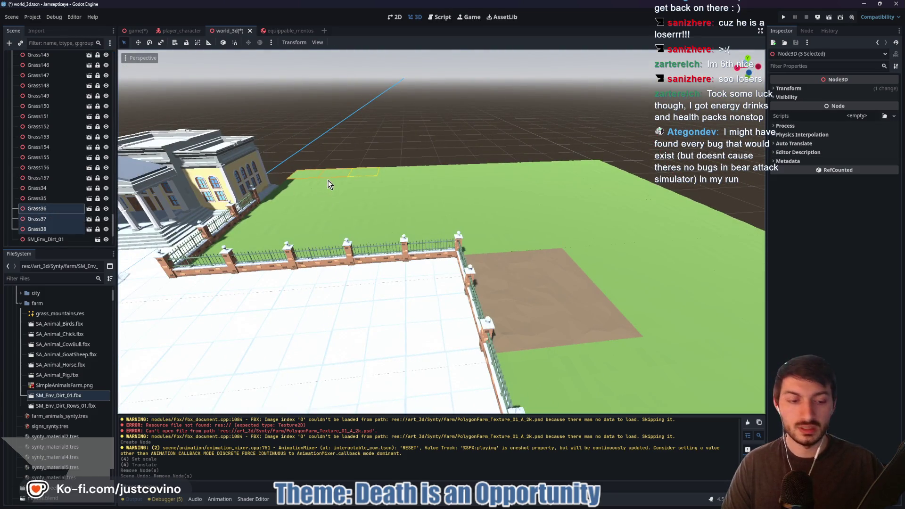
{"action": "key", "text": "Delete"}
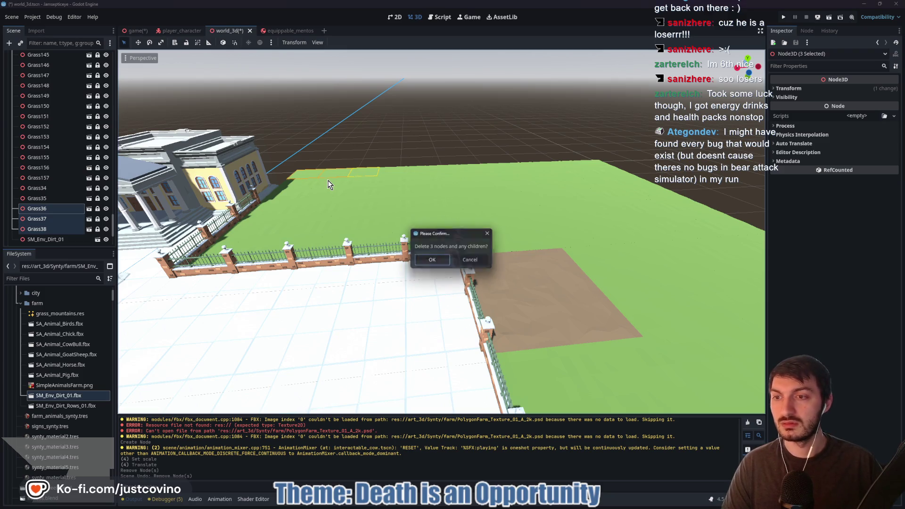
{"action": "left_click", "coordinate": [437, 261]}
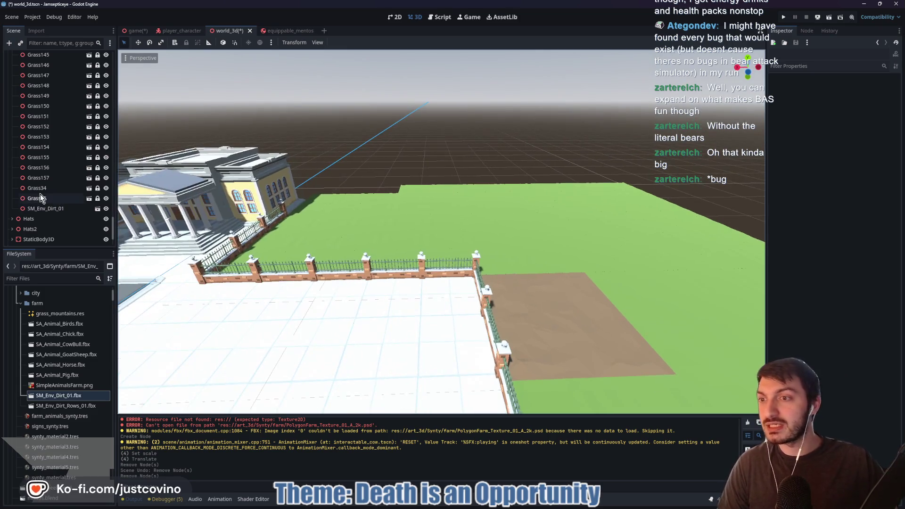
Delete the Grass35 tile and confirm the removal
{"action": "left_click", "coordinate": [71, 198]}
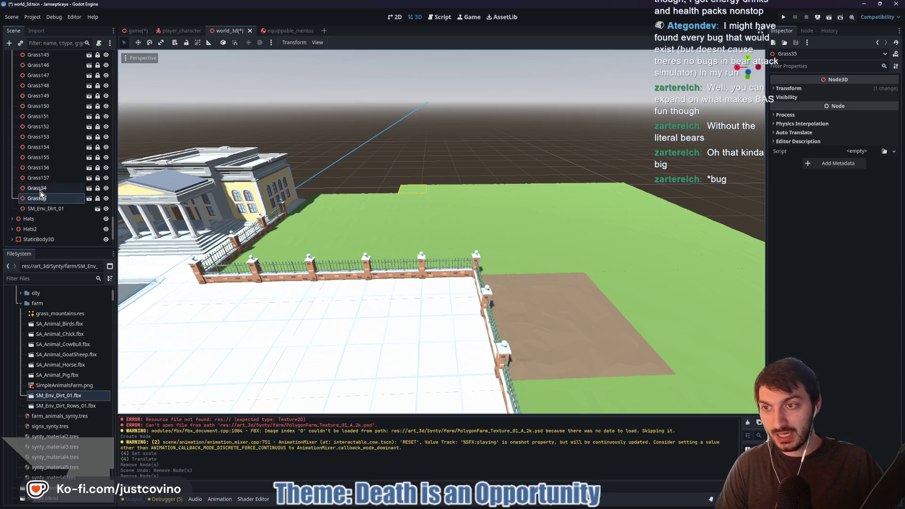
{"action": "key", "text": "Delete"}
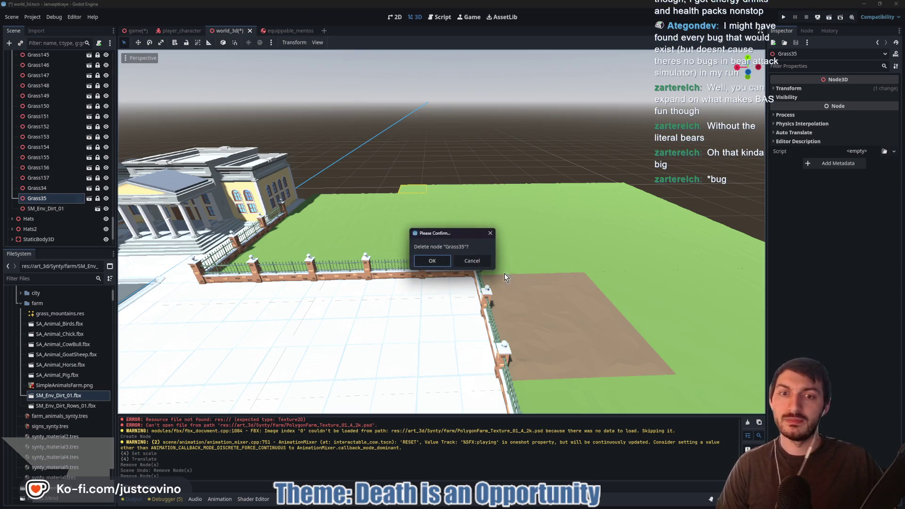
{"action": "left_click", "coordinate": [433, 262]}
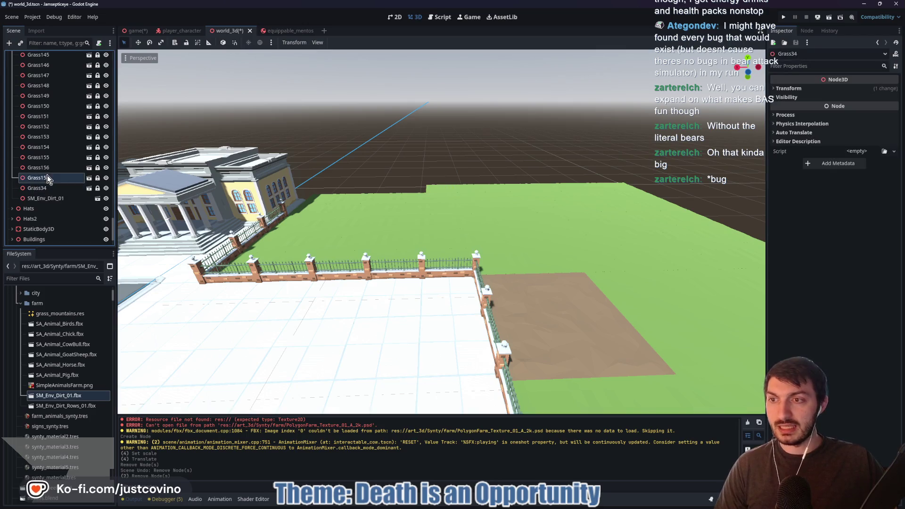
Browse the Grass nodes upward from Grass150 to Grass122 in the Scene dock
{"action": "left_click", "coordinate": [49, 106]}
{"action": "key", "text": "Up"}
{"action": "key", "text": "Up"}
{"action": "key", "text": "Up"}
{"action": "scroll", "coordinate": [58, 117], "scroll_direction": "up", "scroll_amount": 3}
{"action": "key", "text": "Up"}
{"action": "key", "text": "Up"}
{"action": "key", "text": "Up"}
{"action": "key", "text": "Up"}
{"action": "key", "text": "Up"}
{"action": "key", "text": "Up"}
{"action": "scroll", "coordinate": [47, 127], "scroll_direction": "up", "scroll_amount": 3}
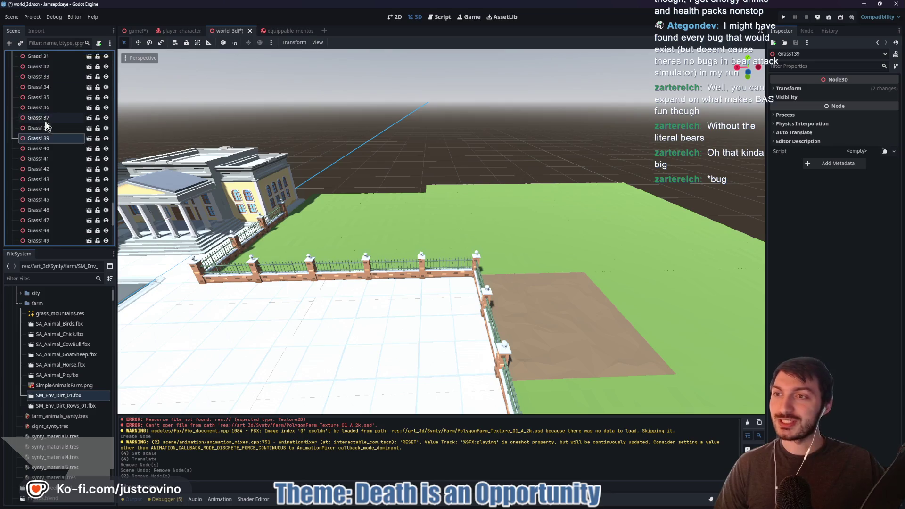
{"action": "key", "text": "Up"}
{"action": "key", "text": "Up"}
{"action": "key", "text": "Up"}
{"action": "scroll", "coordinate": [47, 126], "scroll_direction": "up", "scroll_amount": 2}
{"action": "key", "text": "Up"}
{"action": "key", "text": "Up"}
{"action": "key", "text": "Up"}
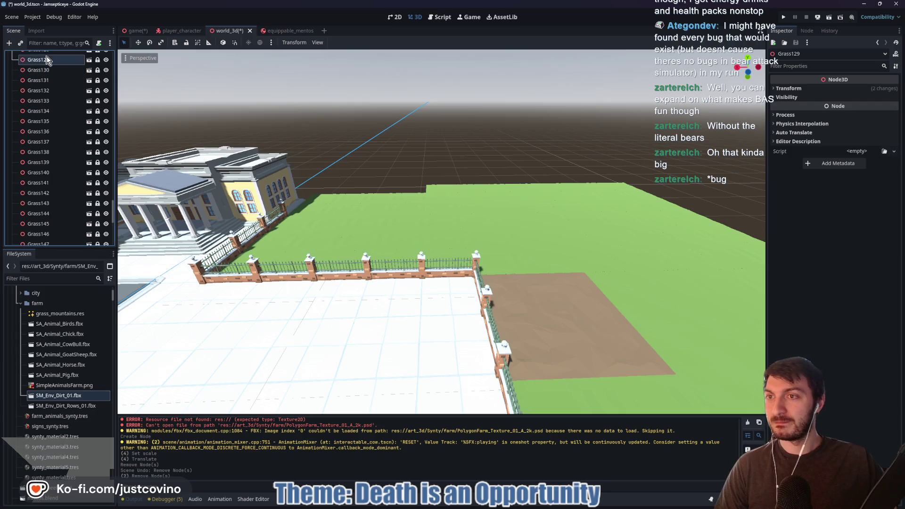
{"action": "scroll", "coordinate": [45, 118], "scroll_direction": "up", "scroll_amount": 5}
{"action": "left_click", "coordinate": [50, 146]}
{"action": "left_click", "coordinate": [52, 124]}
{"action": "left_click", "coordinate": [50, 115]}
{"action": "left_click", "coordinate": [50, 104]}
{"action": "left_click", "coordinate": [48, 83]}
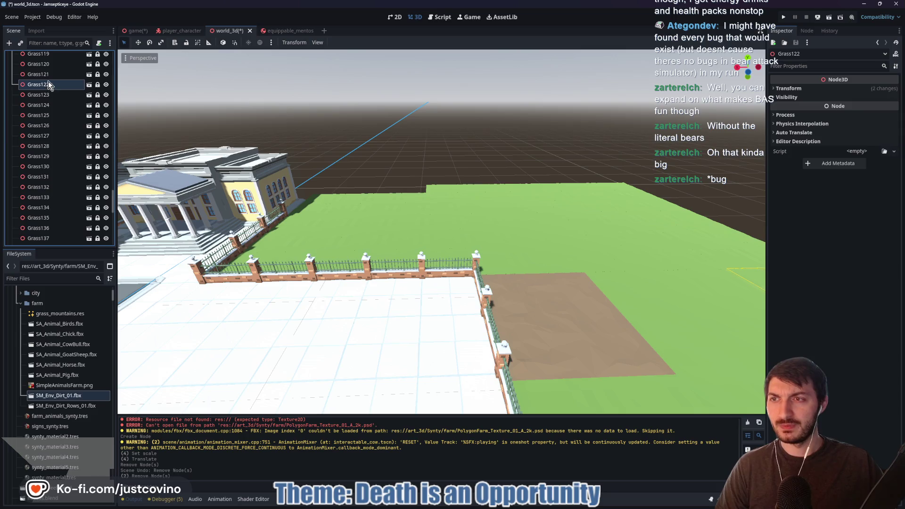
{"action": "scroll", "coordinate": [48, 81], "scroll_direction": "up", "scroll_amount": 6}
Keep browsing grass tiles from Grass110 through Grass88 and Grass60 up to Grass52
{"action": "left_click", "coordinate": [65, 165]}
{"action": "left_click", "coordinate": [46, 112]}
{"action": "scroll", "coordinate": [44, 124], "scroll_direction": "up", "scroll_amount": 5}
{"action": "scroll", "coordinate": [45, 123], "scroll_direction": "up", "scroll_amount": 4}
{"action": "left_click", "coordinate": [47, 146]}
{"action": "scroll", "coordinate": [40, 128], "scroll_direction": "up", "scroll_amount": 2}
{"action": "left_click", "coordinate": [46, 150]}
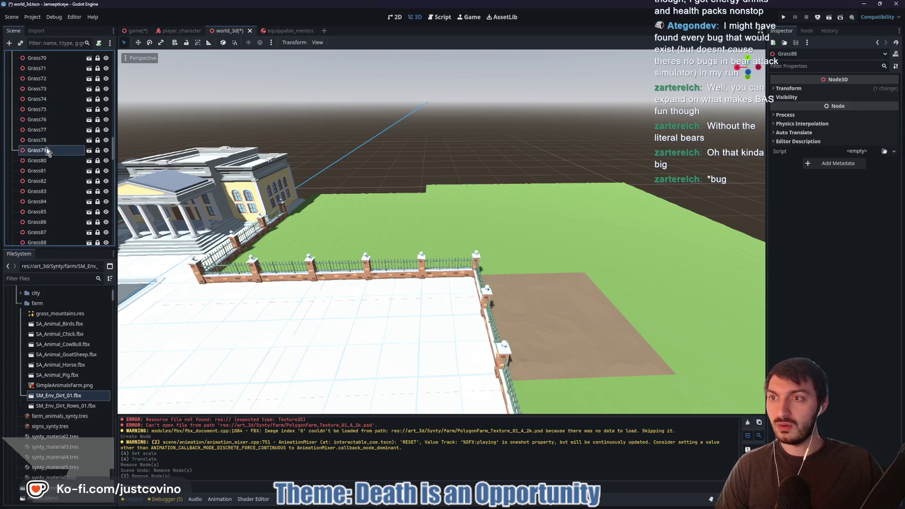
{"action": "scroll", "coordinate": [41, 145], "scroll_direction": "up", "scroll_amount": 3}
{"action": "left_click", "coordinate": [44, 100]}
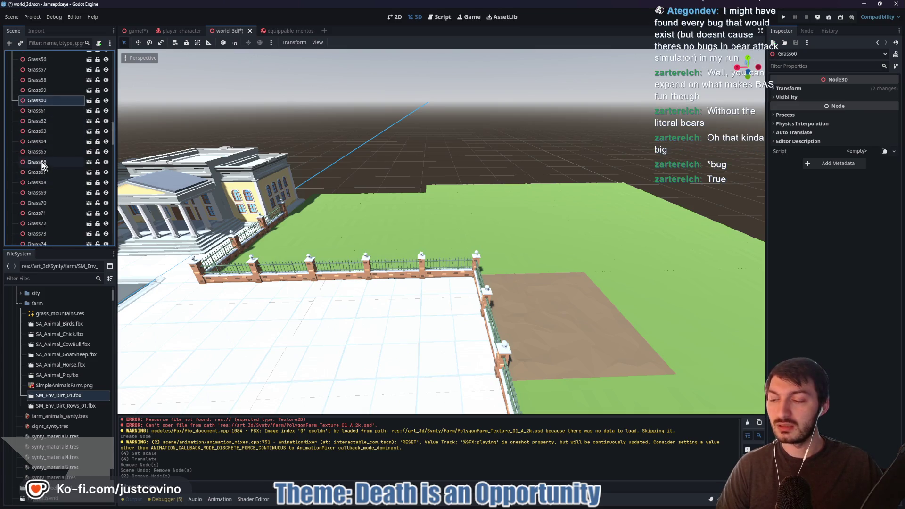
{"action": "scroll", "coordinate": [41, 162], "scroll_direction": "up", "scroll_amount": 2}
{"action": "left_click", "coordinate": [39, 90]}
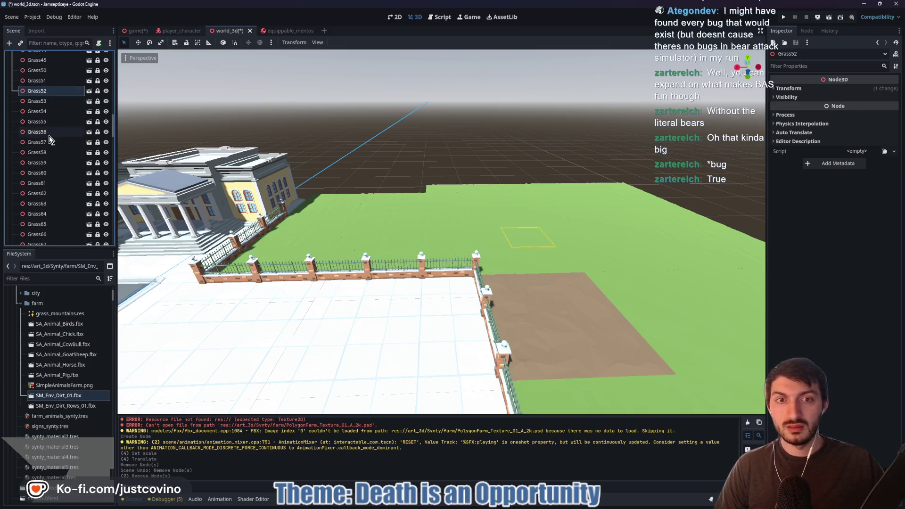
{"action": "scroll", "coordinate": [49, 136], "scroll_direction": "up", "scroll_amount": 2}
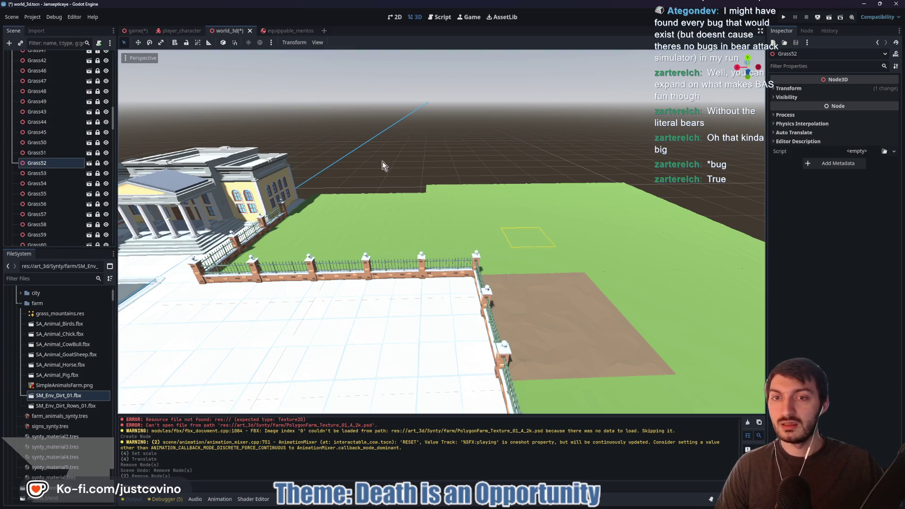
Select Grass23 through Grass26 and delete those four grass tiles
{"action": "key", "text": "w"}
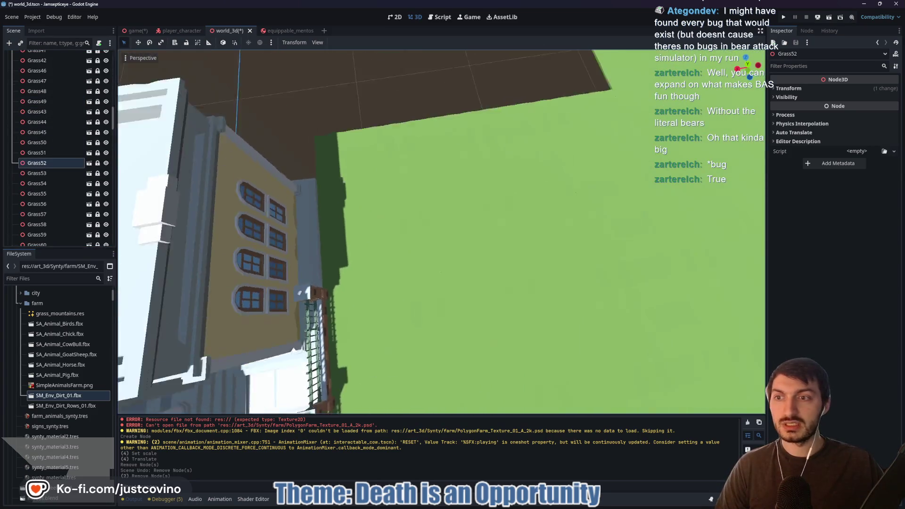
{"action": "key", "text": "s"}
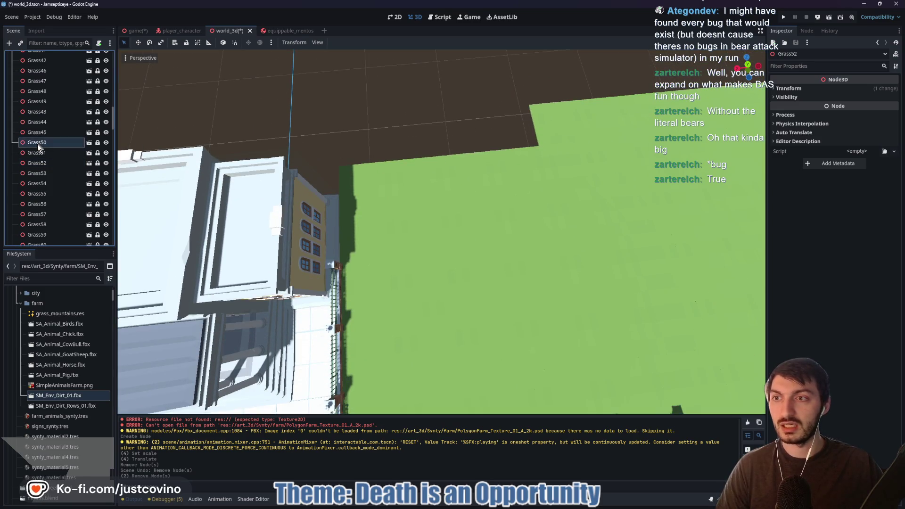
{"action": "left_click", "coordinate": [39, 71]}
{"action": "scroll", "coordinate": [66, 150], "scroll_direction": "up", "scroll_amount": 5}
{"action": "left_click", "coordinate": [50, 91]}
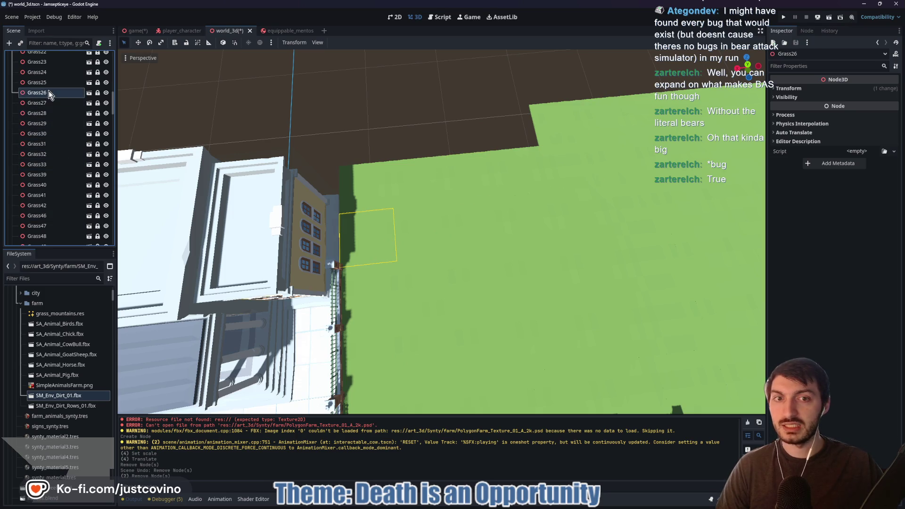
{"action": "left_click", "coordinate": [44, 84]}
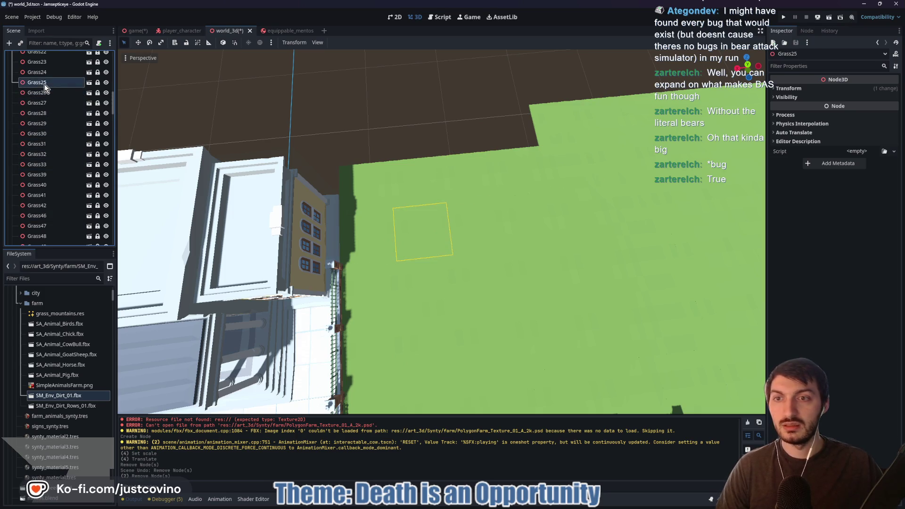
{"action": "left_click", "coordinate": [44, 72]}
{"action": "left_click", "coordinate": [44, 65]}
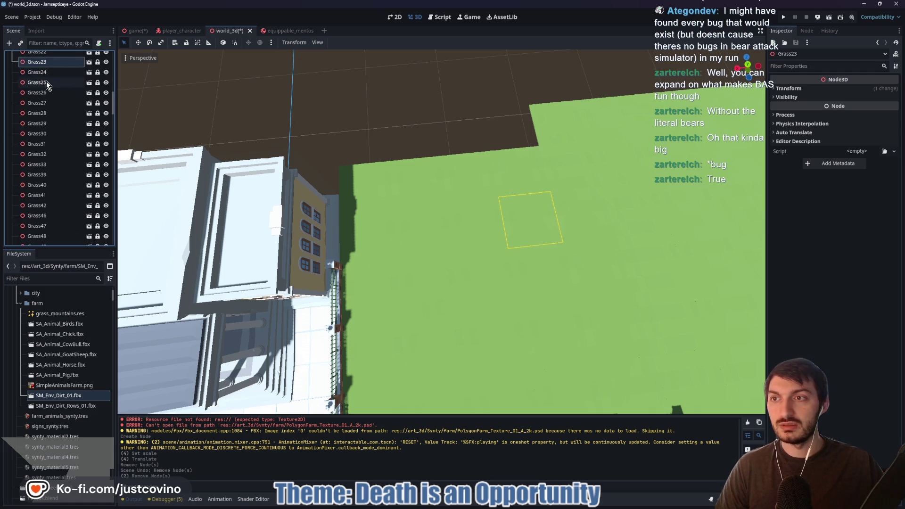
{"action": "left_click", "coordinate": [45, 93], "text": "shift"}
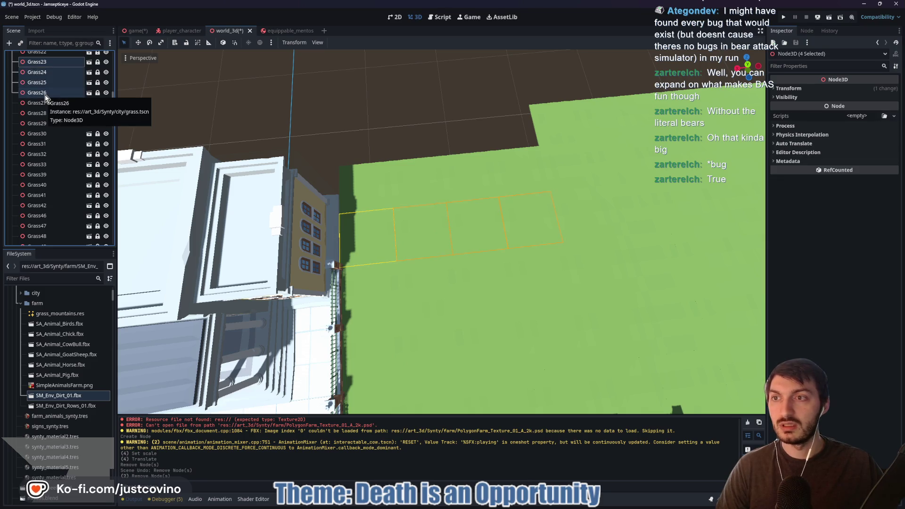
{"action": "key", "text": "Delete"}
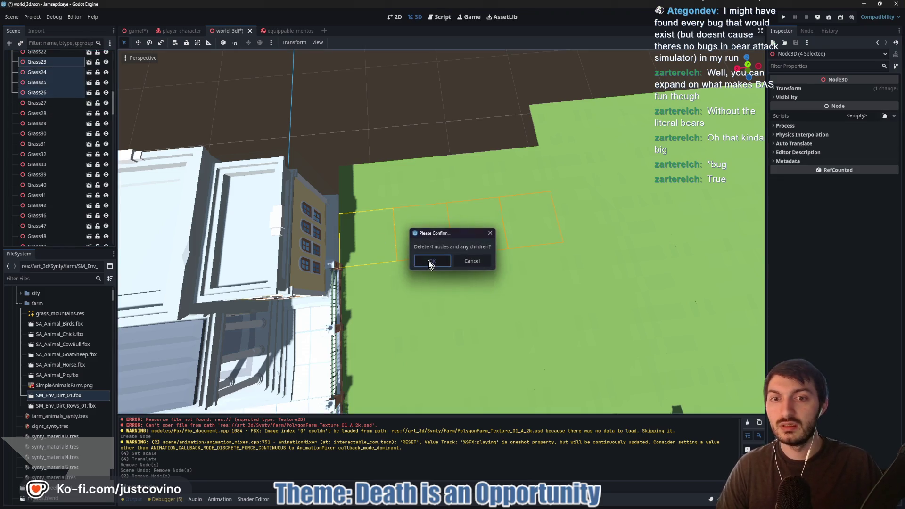
{"action": "left_click", "coordinate": [432, 262]}
Browse the grass tiles upward from Grass27 through Grass16 and Grass12 to Grass7
{"action": "left_click", "coordinate": [34, 64]}
{"action": "scroll", "coordinate": [52, 120], "scroll_direction": "up", "scroll_amount": 3}
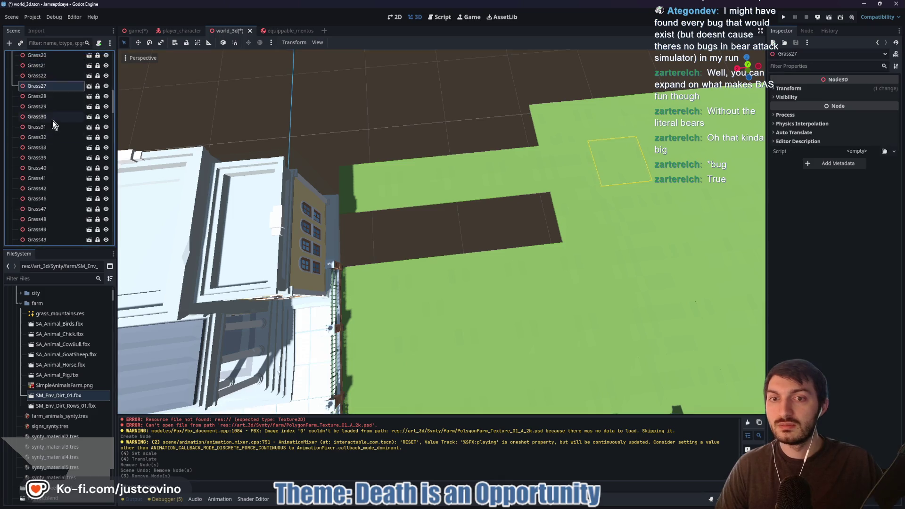
{"action": "left_click", "coordinate": [50, 104]}
{"action": "left_click", "coordinate": [45, 93]}
{"action": "left_click", "coordinate": [44, 83]}
{"action": "left_click", "coordinate": [43, 73]}
{"action": "left_click", "coordinate": [42, 64]}
{"action": "scroll", "coordinate": [56, 128], "scroll_direction": "up", "scroll_amount": 5}
{"action": "left_click", "coordinate": [57, 163]}
{"action": "left_click", "coordinate": [47, 142]}
{"action": "left_click", "coordinate": [45, 132]}
{"action": "left_click", "coordinate": [44, 122]}
{"action": "left_click", "coordinate": [42, 111]}
{"action": "left_click", "coordinate": [43, 101]}
{"action": "double_click", "coordinate": [42, 91]}
Check Grass4 and Grass2, then select Grass13 and frame the view on it
{"action": "left_click", "coordinate": [43, 82]}
{"action": "left_click", "coordinate": [43, 71]}
{"action": "left_click", "coordinate": [42, 61]}
{"action": "scroll", "coordinate": [49, 114], "scroll_direction": "up", "scroll_amount": 2}
{"action": "left_click", "coordinate": [42, 98]}
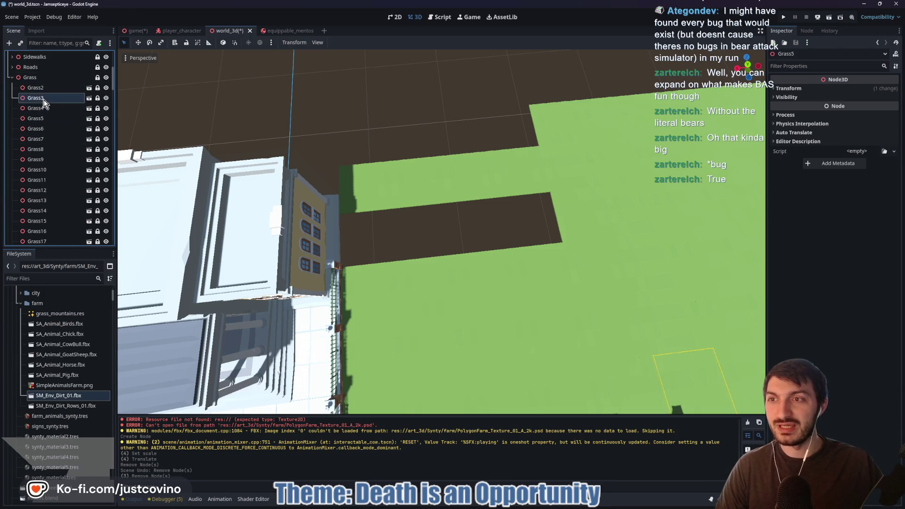
{"action": "left_click", "coordinate": [43, 89]}
{"action": "left_click", "coordinate": [41, 200]}
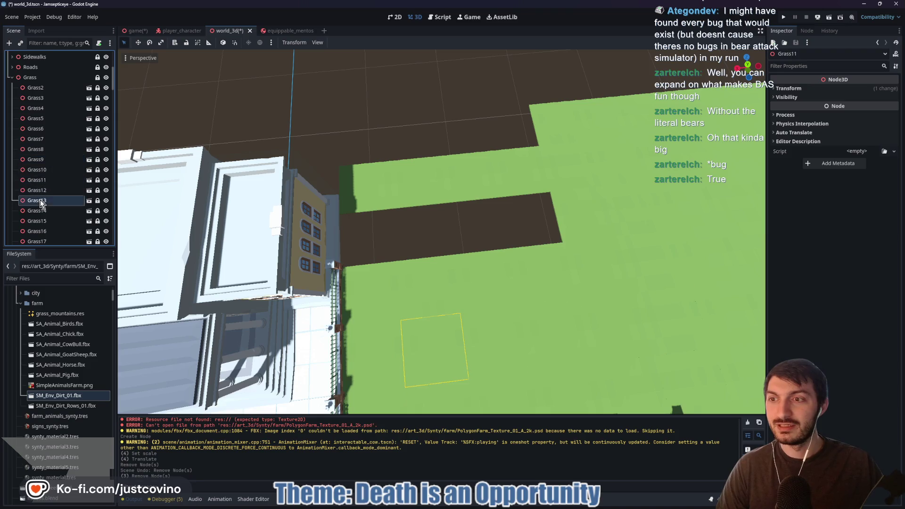
{"action": "key", "text": "f"}
{"action": "scroll", "coordinate": [372, 215], "scroll_direction": "up", "scroll_amount": 10}
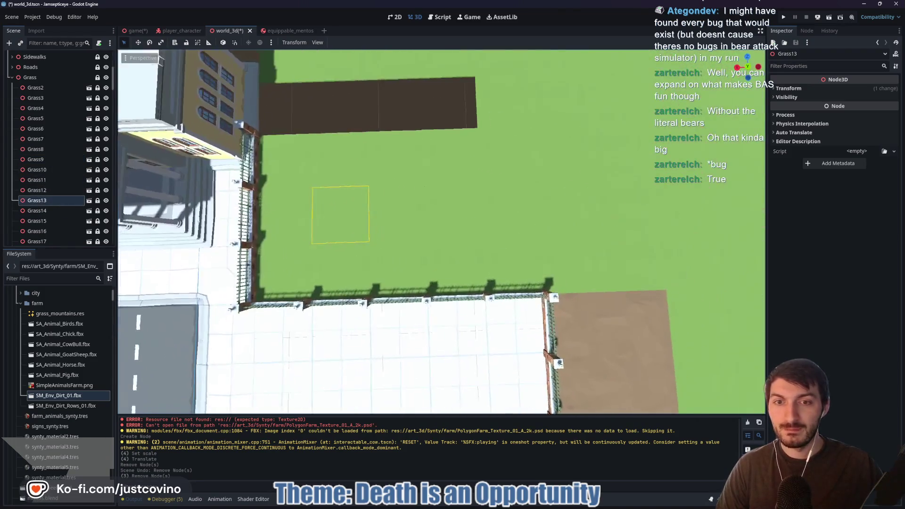
Delete grass tiles Grass5 through Grass8 from the scene
{"action": "mouse_move", "coordinate": [160, 58]}
{"action": "left_mouse_down"}
{"action": "mouse_move", "coordinate": [174, 107]}
{"action": "mouse_move", "coordinate": [438, 226]}
{"action": "left_mouse_up"}
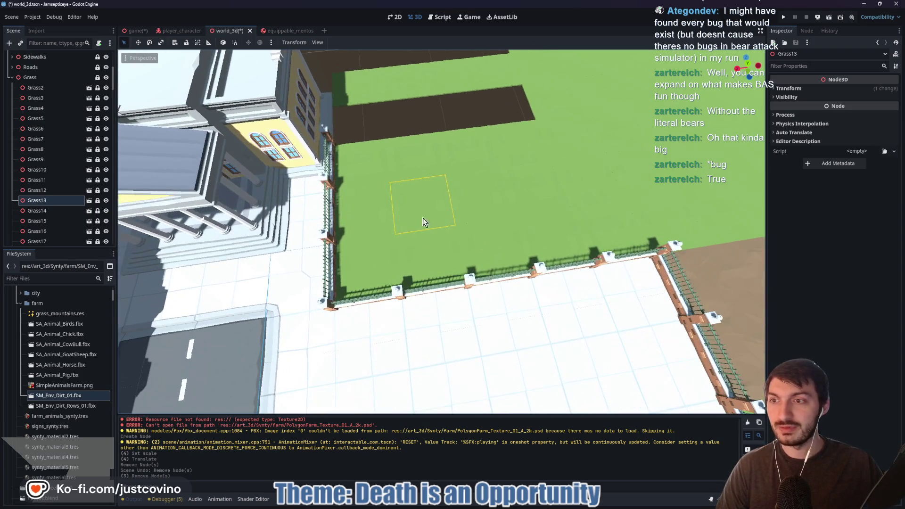
{"action": "left_click", "coordinate": [38, 191]}
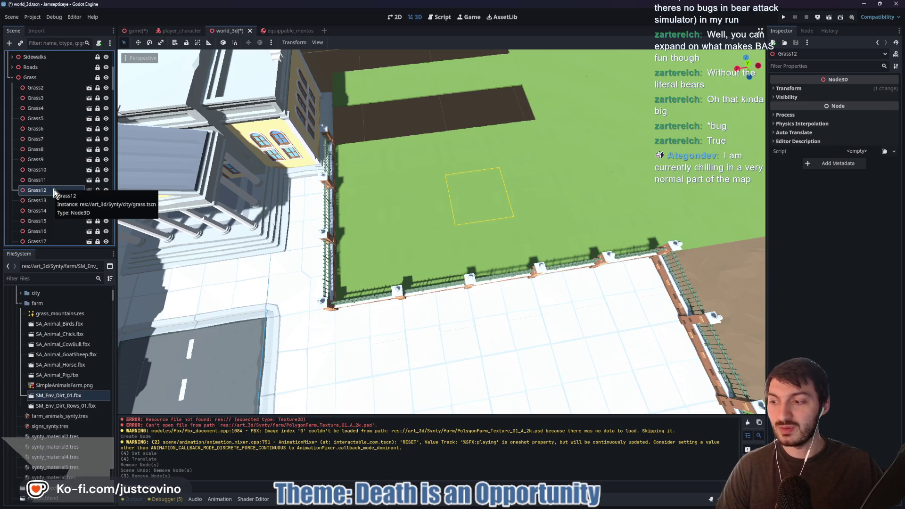
{"action": "left_click", "coordinate": [50, 180]}
{"action": "left_click", "coordinate": [42, 163]}
{"action": "left_click", "coordinate": [41, 150]}
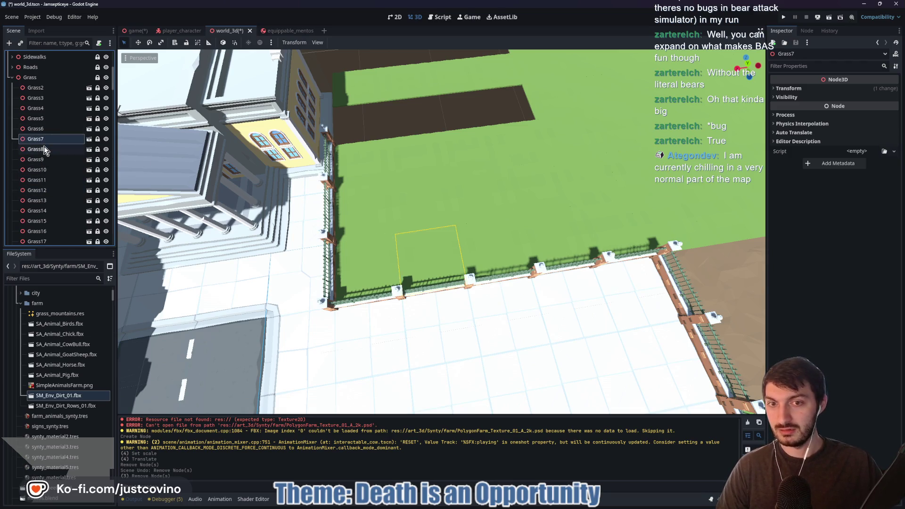
{"action": "left_click", "coordinate": [41, 139], "text": "shift"}
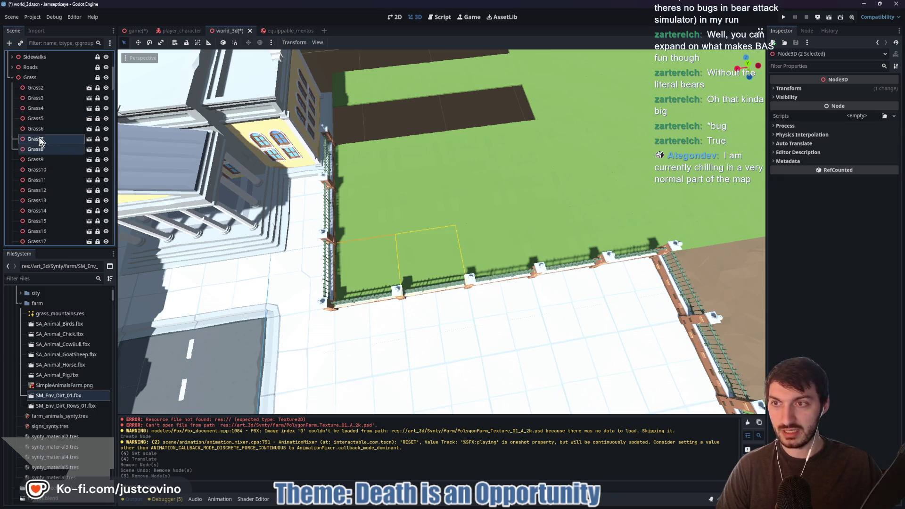
{"action": "left_click", "coordinate": [42, 128], "text": "shift"}
{"action": "left_click", "coordinate": [42, 120], "text": "shift"}
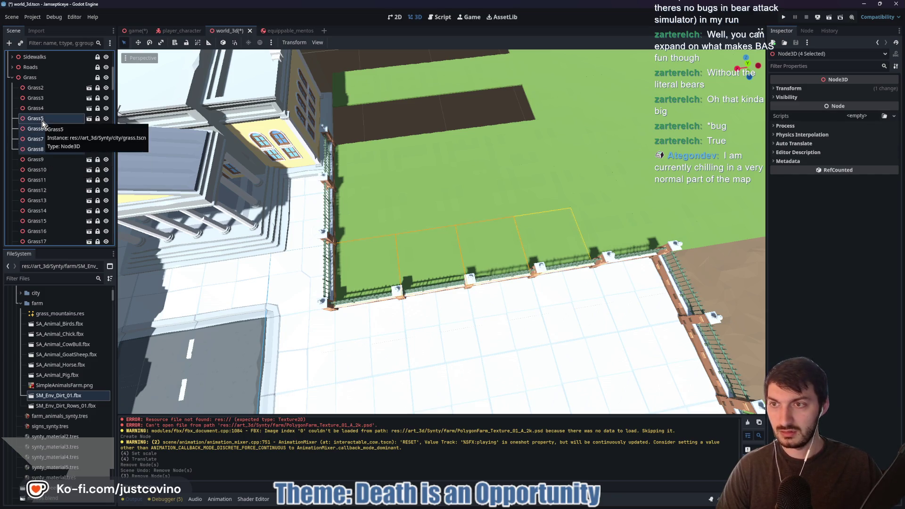
{"action": "key", "text": "Delete"}
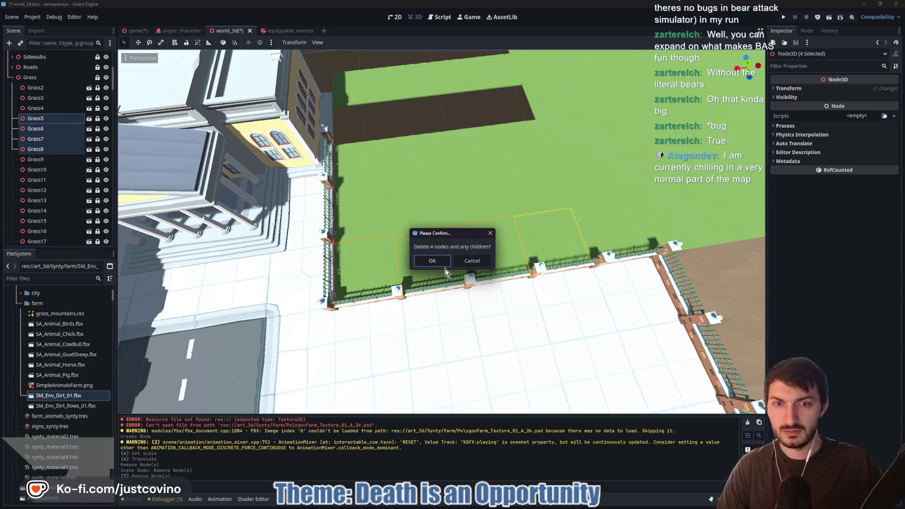
{"action": "left_click", "coordinate": [445, 269]}
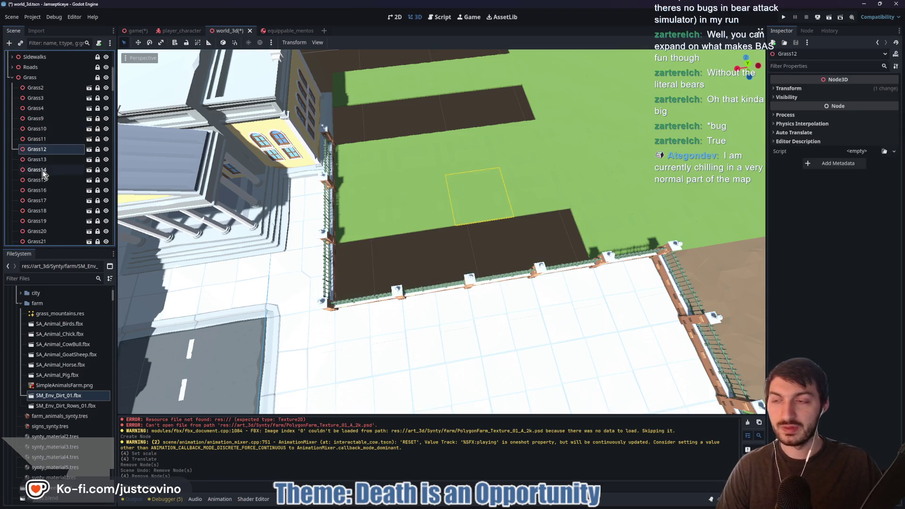
Delete grass tiles Grass11 through Grass14
{"action": "left_click", "coordinate": [38, 139]}
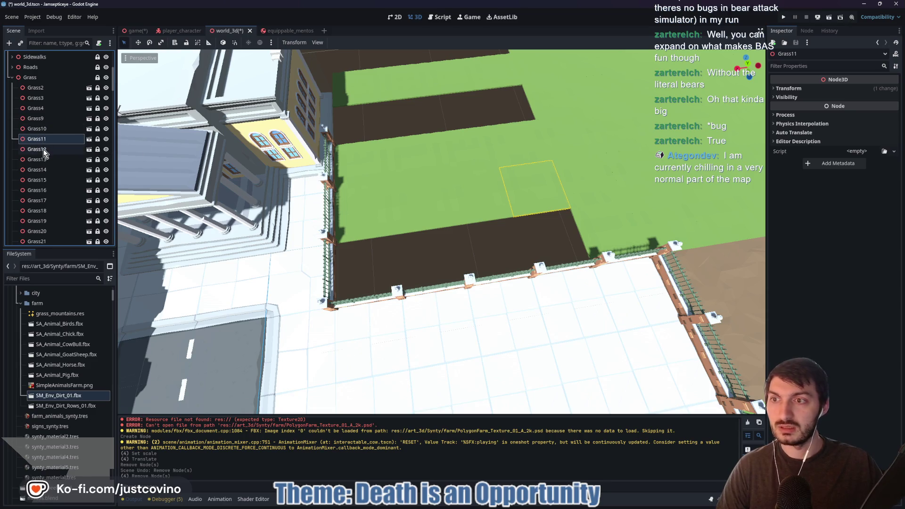
{"action": "left_click", "coordinate": [43, 149], "text": "ctrl"}
{"action": "left_click", "coordinate": [43, 161], "text": "ctrl"}
{"action": "left_click", "coordinate": [43, 171], "text": "ctrl"}
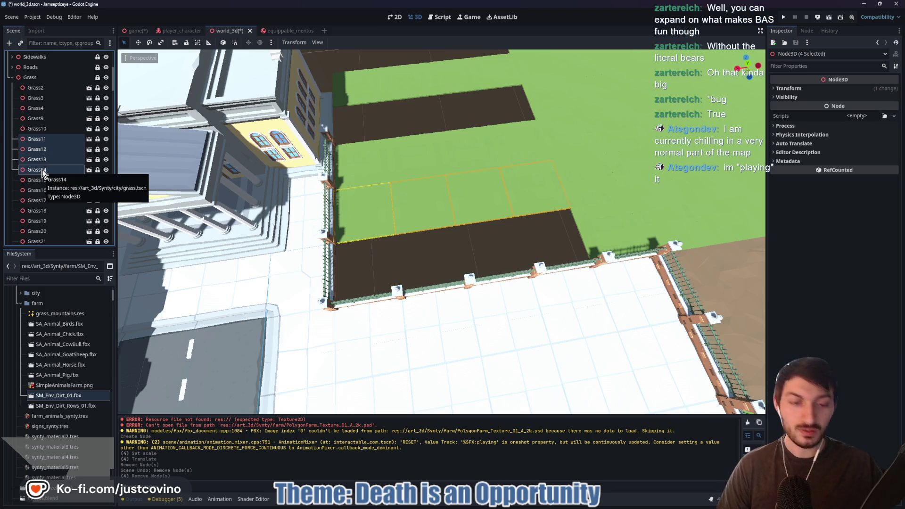
{"action": "key", "text": "Delete"}
{"action": "key", "text": "Return"}
Delete grass tiles Grass17 through Grass20
{"action": "left_click", "coordinate": [42, 150]}
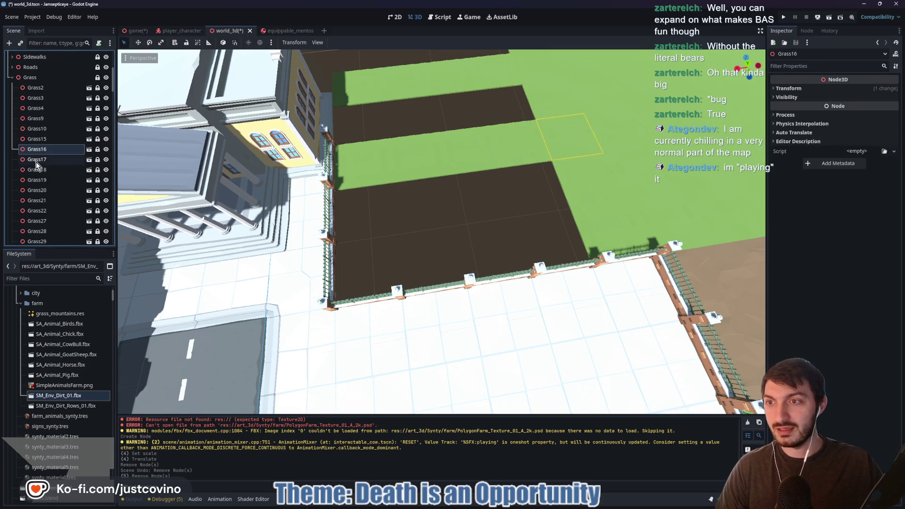
{"action": "left_click", "coordinate": [37, 161]}
{"action": "left_click", "coordinate": [43, 170], "text": "ctrl"}
{"action": "left_click", "coordinate": [43, 180], "text": "ctrl"}
{"action": "left_click", "coordinate": [44, 190], "text": "ctrl"}
{"action": "key", "text": "Delete"}
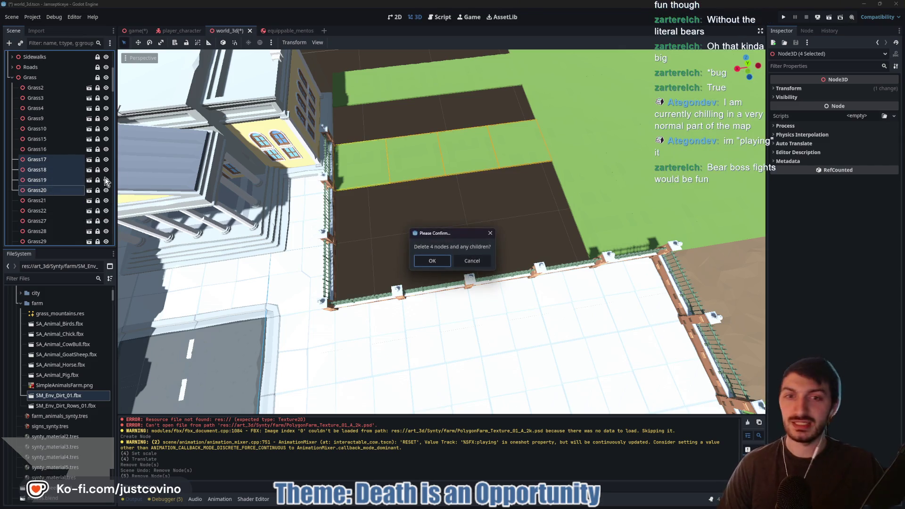
{"action": "left_click", "coordinate": [443, 259]}
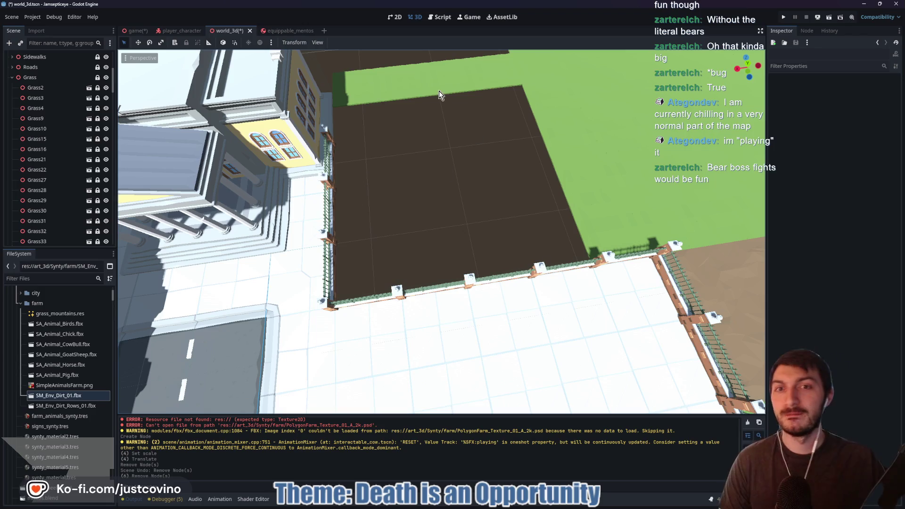
Delete grass tiles Grass29 through Grass32
{"action": "left_click", "coordinate": [37, 159]}
{"action": "left_click", "coordinate": [38, 149]}
{"action": "left_click", "coordinate": [40, 169]}
{"action": "left_click", "coordinate": [45, 201]}
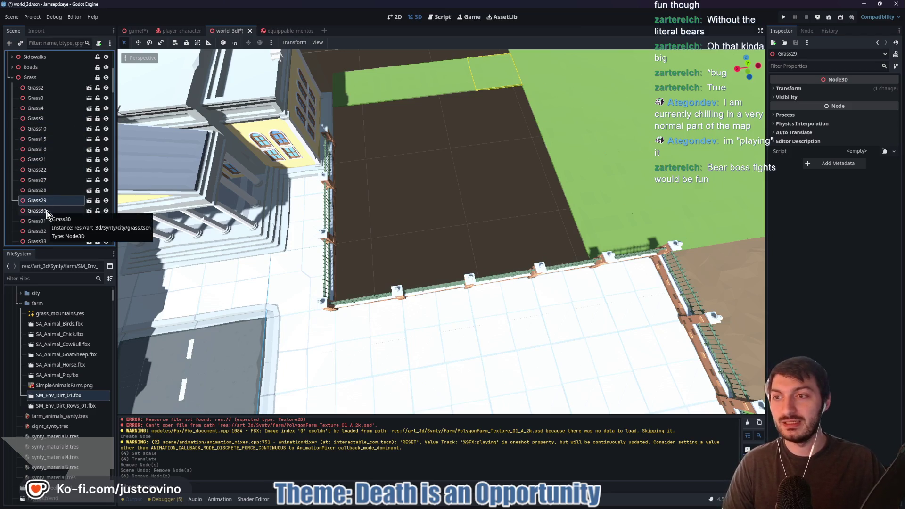
{"action": "left_click", "coordinate": [47, 212], "text": "ctrl"}
{"action": "left_click", "coordinate": [41, 221], "text": "ctrl"}
{"action": "left_click", "coordinate": [41, 232], "text": "ctrl"}
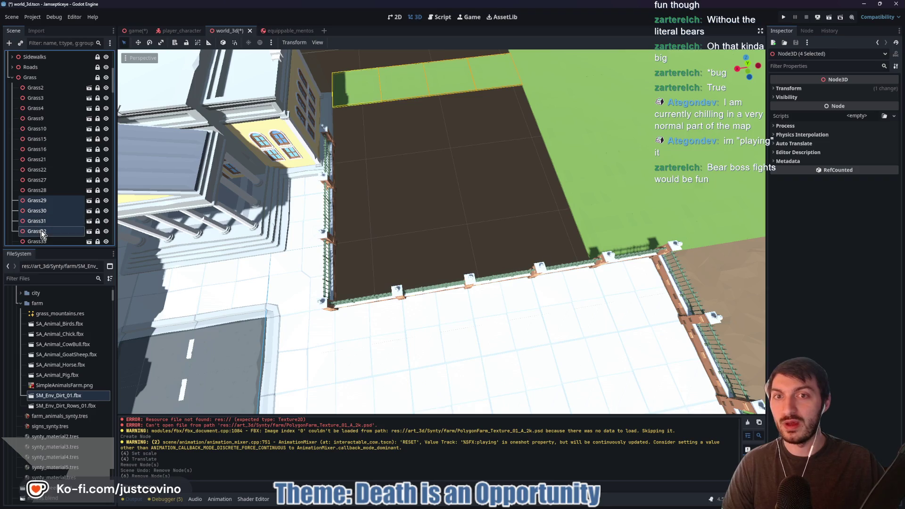
{"action": "key", "text": "Delete"}
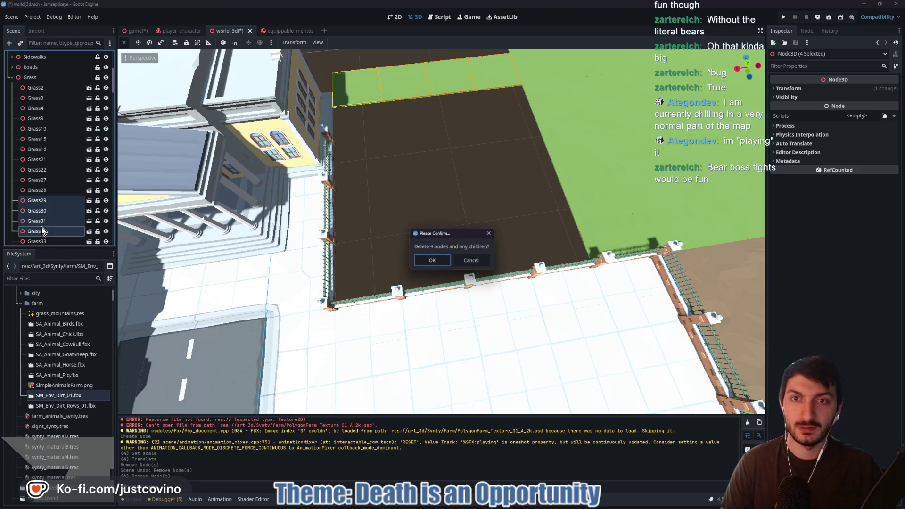
{"action": "left_click", "coordinate": [430, 261]}
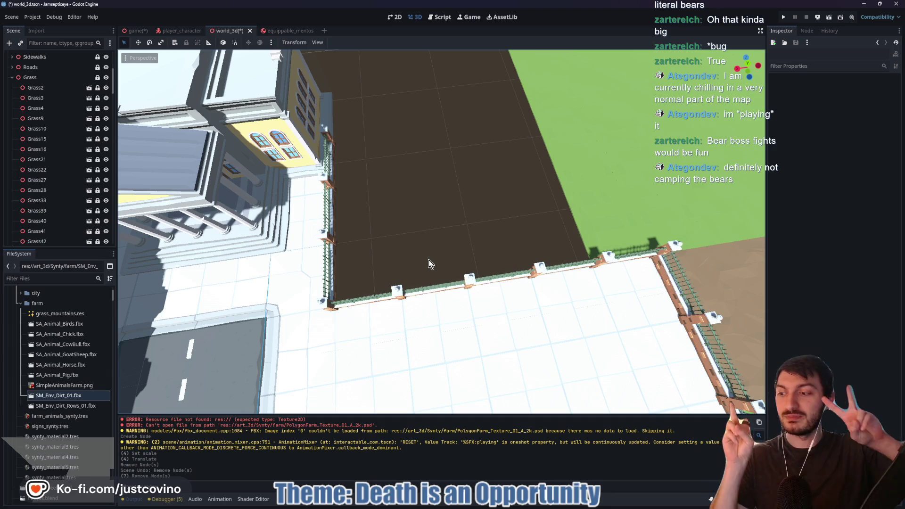
Move the SM_Env_Dirt_01 dirt tile about 10 m along Z
{"action": "left_click_drag", "start_coordinate": [307, 226], "coordinate": [501, 162]}
{"action": "left_click", "coordinate": [500, 162]}
{"action": "mouse_move", "coordinate": [704, 215]}
{"action": "left_mouse_down"}
{"action": "mouse_move", "coordinate": [608, 227]}
{"action": "mouse_move", "coordinate": [257, 343]}
{"action": "left_mouse_up"}
{"action": "mouse_move", "coordinate": [361, 366]}
{"action": "left_mouse_down"}
{"action": "mouse_move", "coordinate": [282, 253]}
{"action": "mouse_move", "coordinate": [288, 265]}
{"action": "left_mouse_up"}
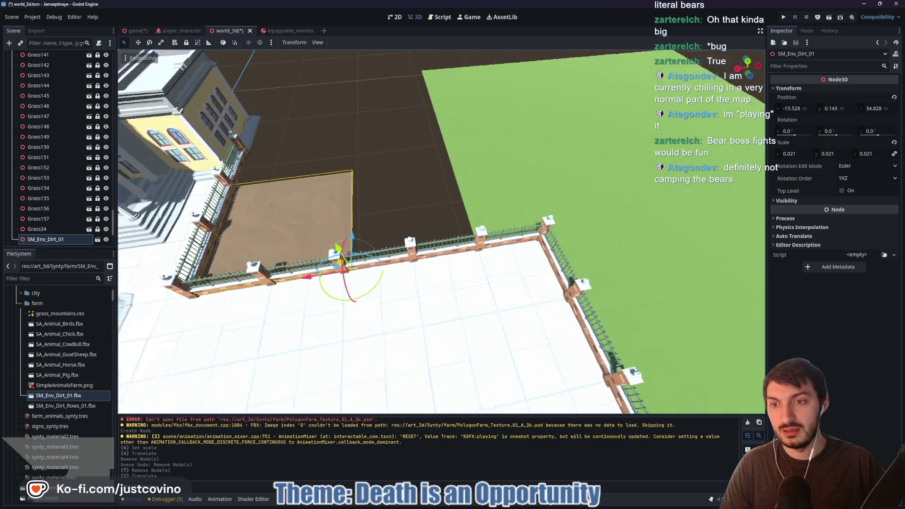
{"action": "scroll", "coordinate": [441, 231], "scroll_direction": "down", "scroll_amount": 5}
{"action": "scroll", "coordinate": [441, 231], "scroll_direction": "up", "scroll_amount": 6}
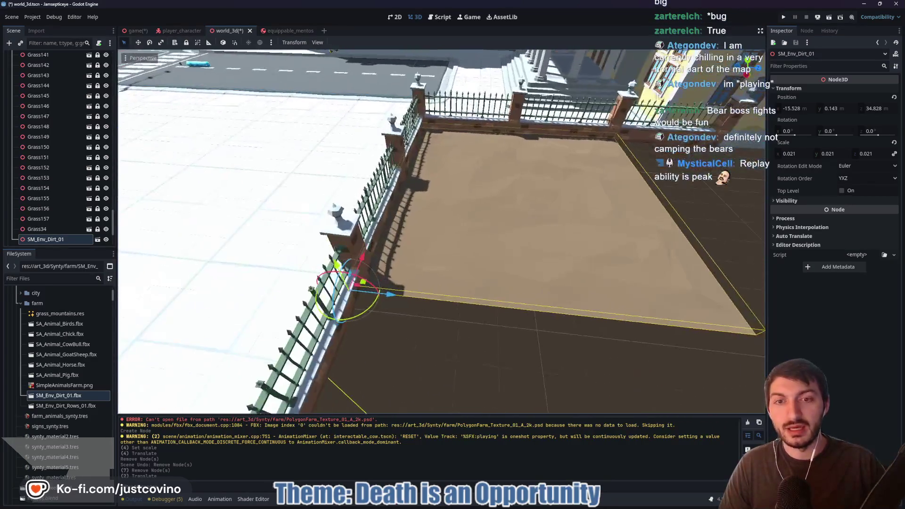
{"action": "scroll", "coordinate": [441, 231], "scroll_direction": "down", "scroll_amount": 5}
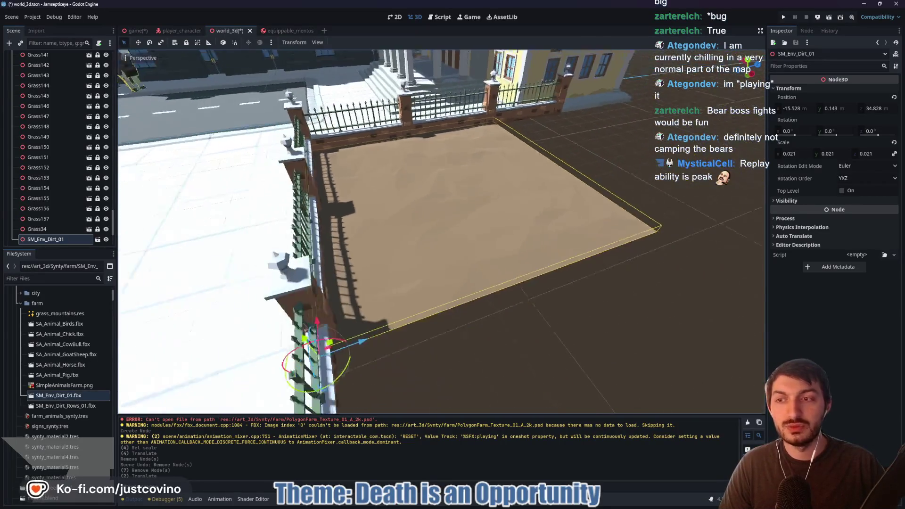
{"action": "scroll", "coordinate": [442, 231], "scroll_direction": "up", "scroll_amount": 2}
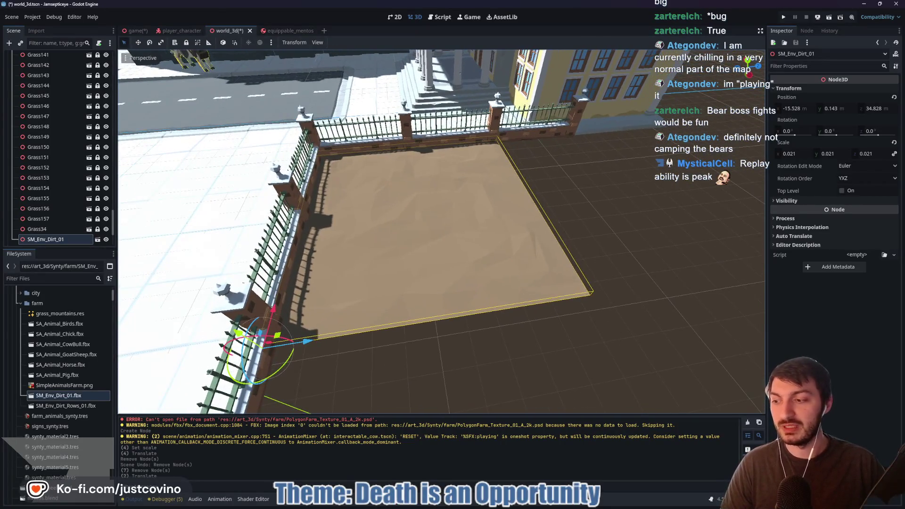
{"action": "scroll", "coordinate": [442, 231], "scroll_direction": "down", "scroll_amount": 2}
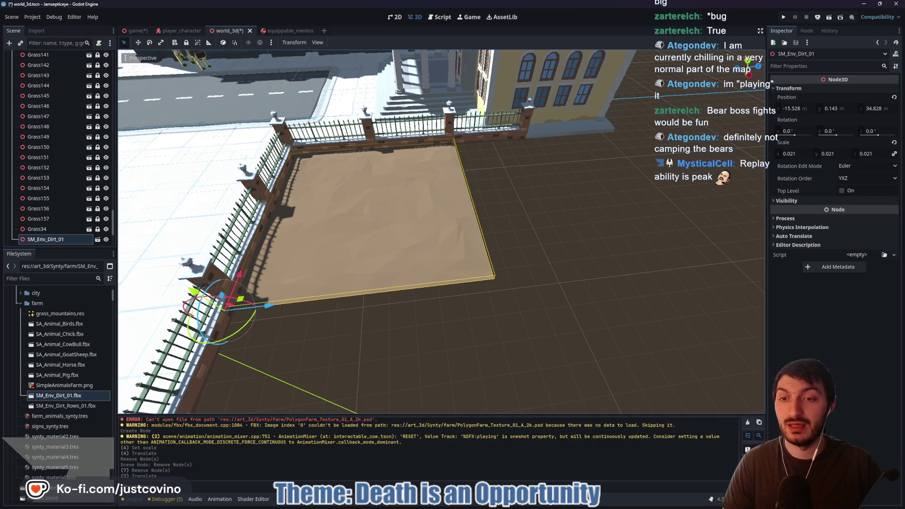
Push the dirt tile against the fence corner, then duplicate it and slide the copy along Z
{"action": "key", "text": "w"}
{"action": "key", "text": "w"}
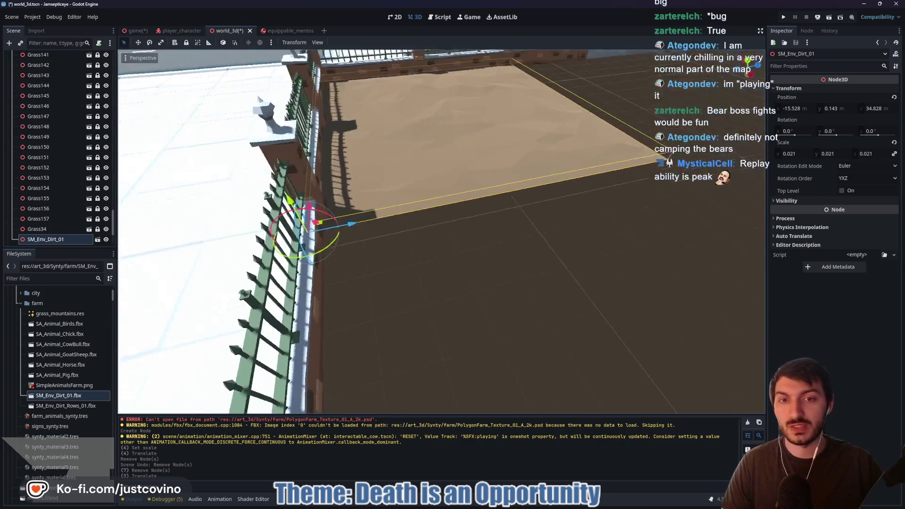
{"action": "mouse_move", "coordinate": [292, 237]}
{"action": "left_mouse_down"}
{"action": "mouse_move", "coordinate": [353, 250]}
{"action": "mouse_move", "coordinate": [313, 246]}
{"action": "left_mouse_up"}
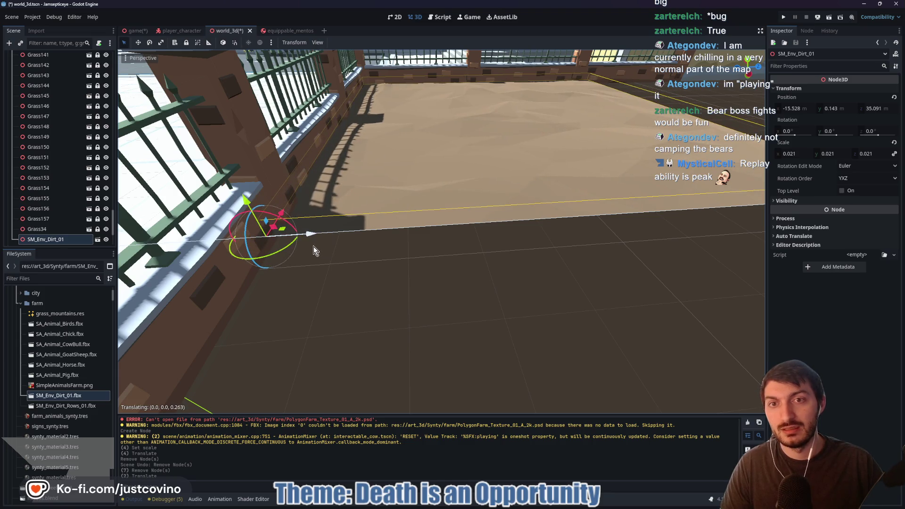
{"action": "scroll", "coordinate": [472, 264], "scroll_direction": "down", "scroll_amount": 5}
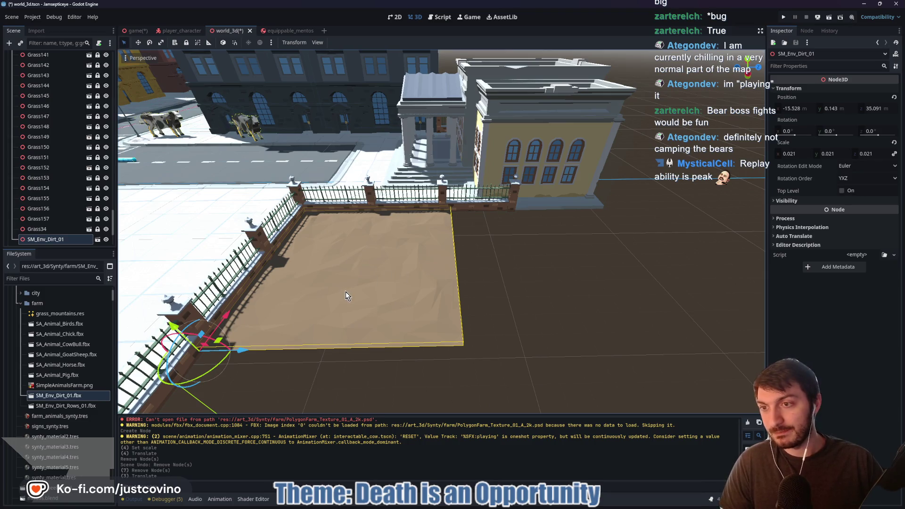
{"action": "key", "text": "ctrl+d"}
{"action": "left_click_drag", "start_coordinate": [244, 350], "coordinate": [507, 345]}
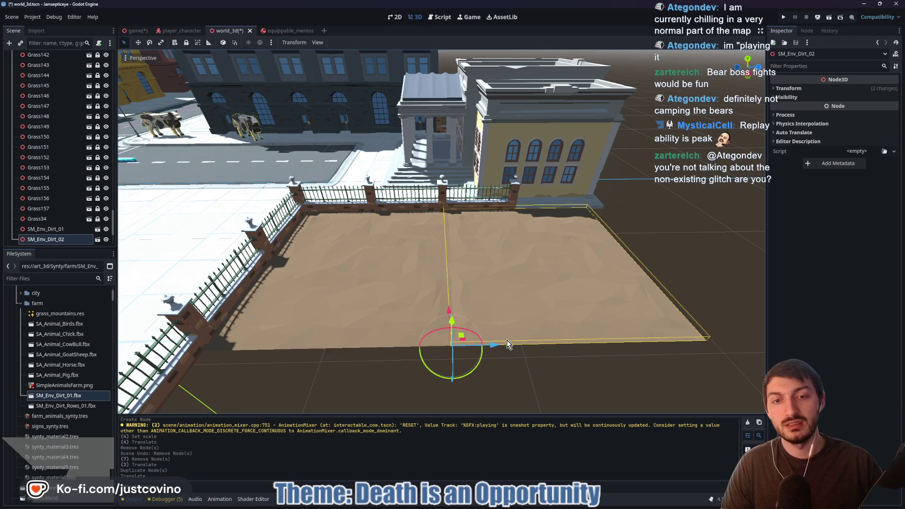
Slide the copied dirt tile along Z to close the seam between the patches
{"action": "right_click", "coordinate": [571, 370]}
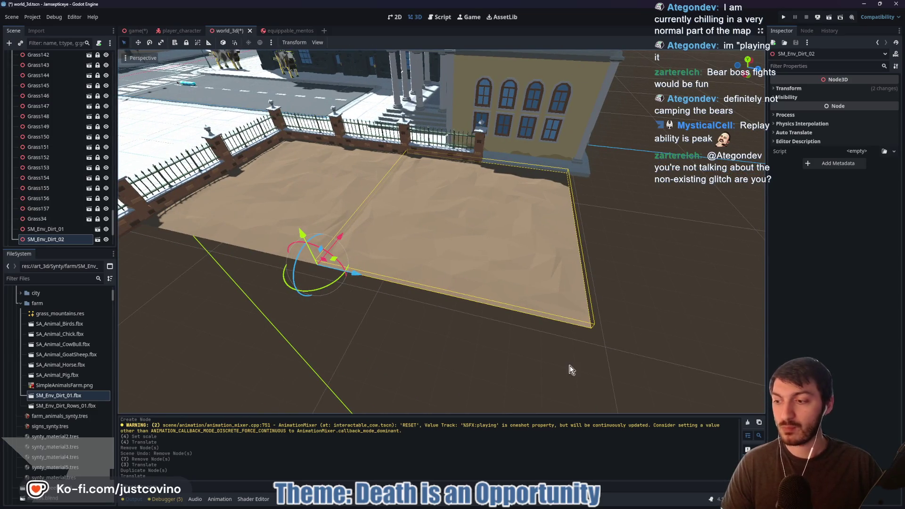
{"action": "right_click", "coordinate": [619, 333]}
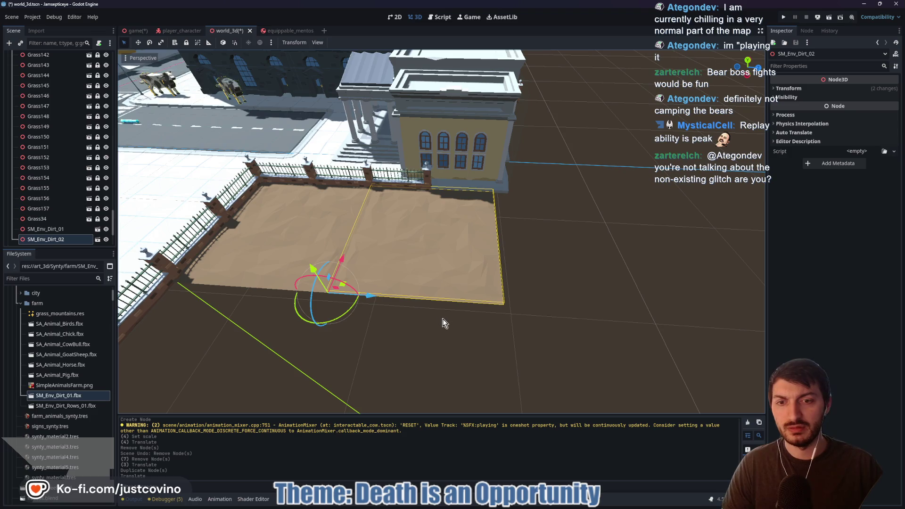
{"action": "scroll", "coordinate": [443, 319], "scroll_direction": "down", "scroll_amount": 10}
{"action": "scroll", "coordinate": [487, 307], "scroll_direction": "up", "scroll_amount": 12}
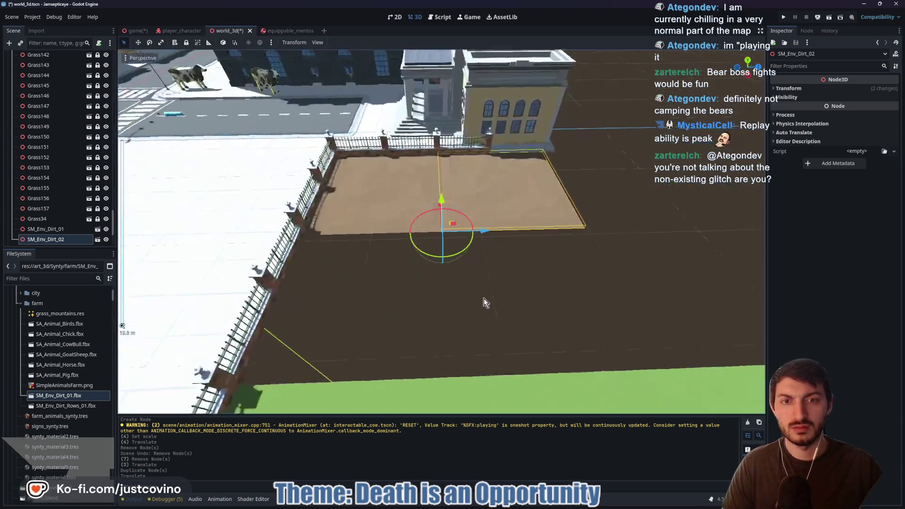
{"action": "scroll", "coordinate": [484, 299], "scroll_direction": "up", "scroll_amount": 3}
{"action": "mouse_move", "coordinate": [493, 238]}
{"action": "left_mouse_down"}
{"action": "mouse_move", "coordinate": [488, 234]}
{"action": "mouse_move", "coordinate": [510, 237]}
{"action": "mouse_move", "coordinate": [501, 247]}
{"action": "mouse_move", "coordinate": [499, 232]}
{"action": "left_mouse_up"}
{"action": "left_click", "coordinate": [506, 292]}
{"action": "left_click", "coordinate": [501, 229]}
{"action": "left_click", "coordinate": [527, 280]}
{"action": "mouse_move", "coordinate": [528, 279]}
{"action": "left_mouse_down"}
{"action": "mouse_move", "coordinate": [528, 312]}
{"action": "mouse_move", "coordinate": [528, 260]}
{"action": "mouse_move", "coordinate": [543, 292]}
{"action": "mouse_move", "coordinate": [510, 288]}
{"action": "mouse_move", "coordinate": [486, 261]}
{"action": "mouse_move", "coordinate": [531, 280]}
{"action": "mouse_move", "coordinate": [400, 236]}
{"action": "left_mouse_up"}
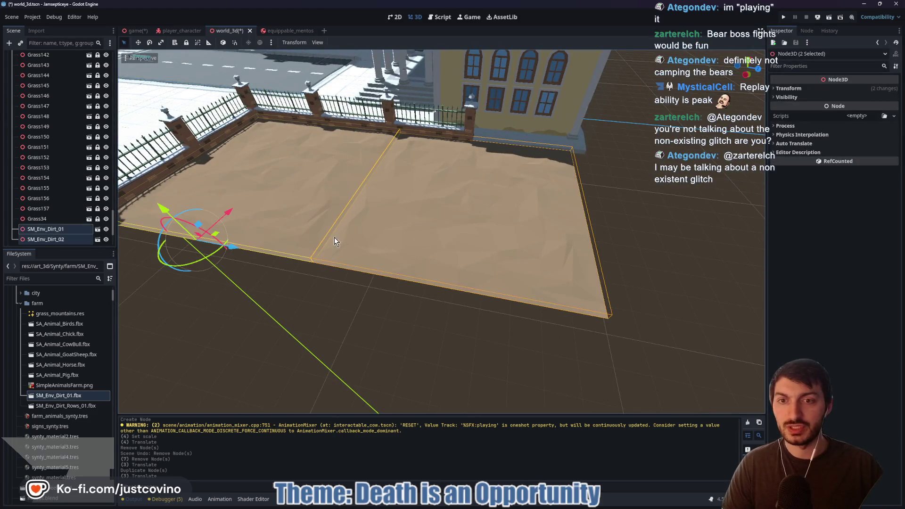
Duplicate the dirt patches and shift the copies beside the originals
{"action": "key", "text": "ctrl+d"}
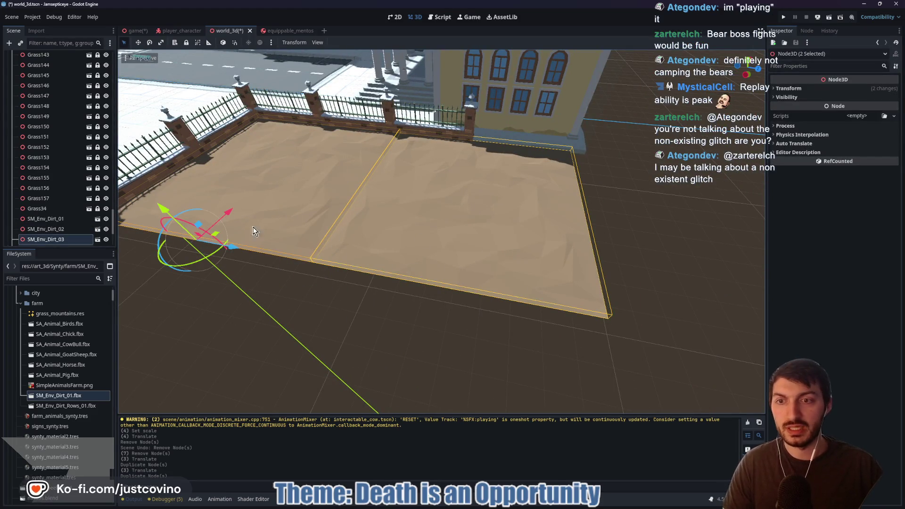
{"action": "left_click_drag", "start_coordinate": [227, 214], "coordinate": [143, 394]}
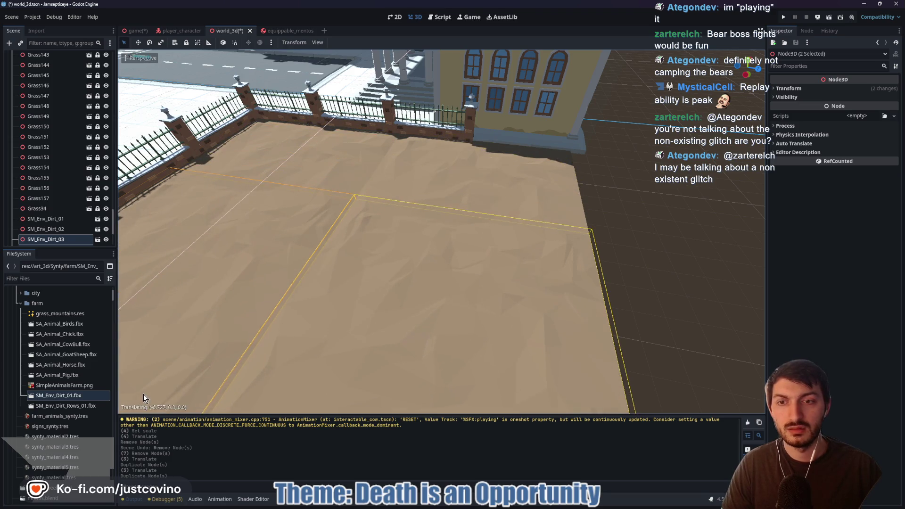
{"action": "scroll", "coordinate": [374, 314], "scroll_direction": "down", "scroll_amount": 5}
{"action": "mouse_move", "coordinate": [378, 255]}
{"action": "left_mouse_down"}
{"action": "mouse_move", "coordinate": [416, 174]}
{"action": "mouse_move", "coordinate": [392, 225]}
{"action": "mouse_move", "coordinate": [405, 226]}
{"action": "left_mouse_up"}
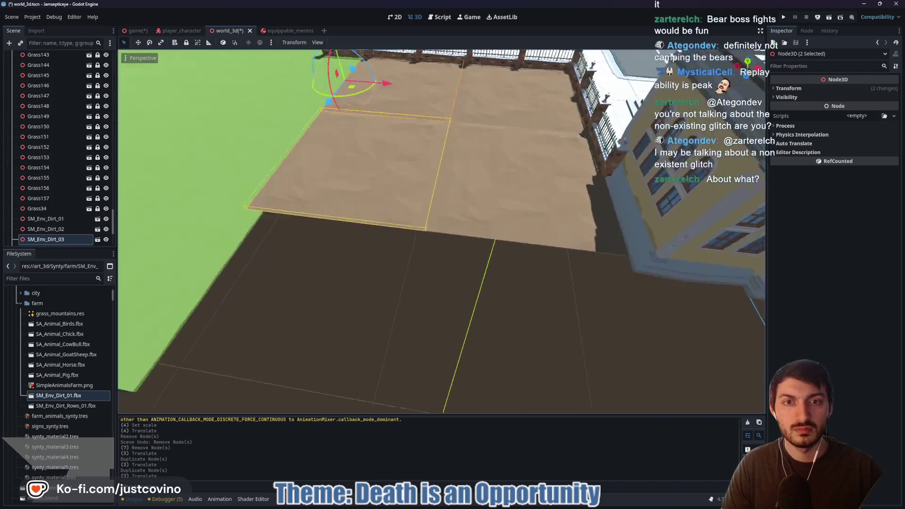
{"action": "key", "text": "s"}
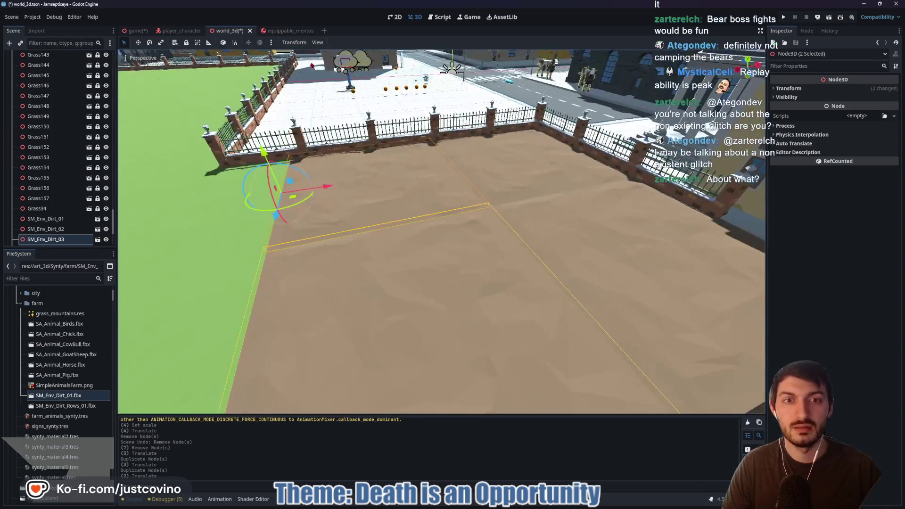
{"action": "key", "text": "a"}
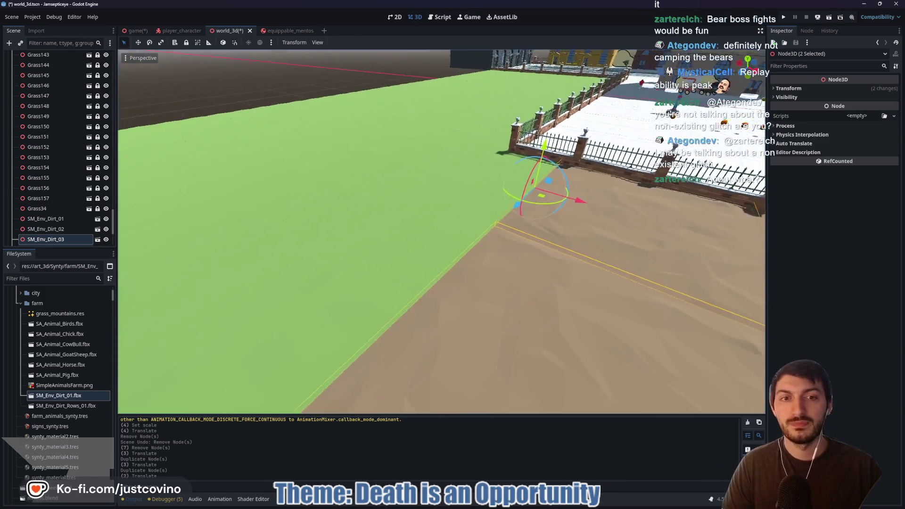
{"action": "key", "text": "s"}
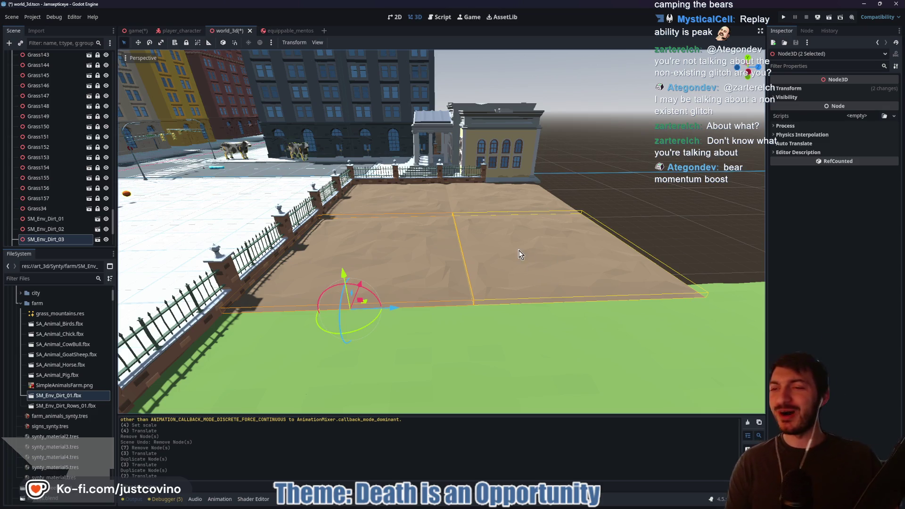
{"action": "mouse_move", "coordinate": [497, 249]}
{"action": "left_mouse_down"}
{"action": "mouse_move", "coordinate": [486, 231]}
{"action": "mouse_move", "coordinate": [351, 228]}
{"action": "mouse_move", "coordinate": [352, 254]}
{"action": "left_mouse_up"}
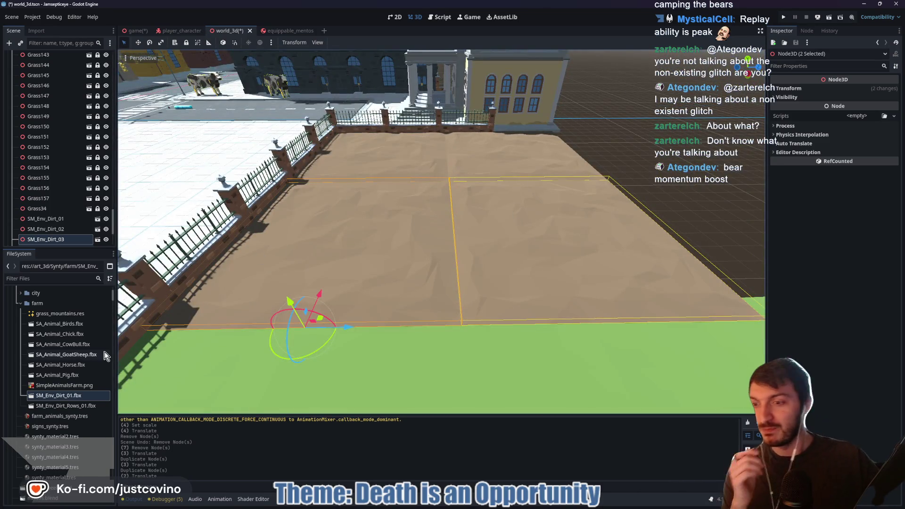
Check SM_Env_Dirt_Rows_01.fbx import settings and Farm_Mat material, then place it in the scene
{"action": "left_click", "coordinate": [68, 406]}
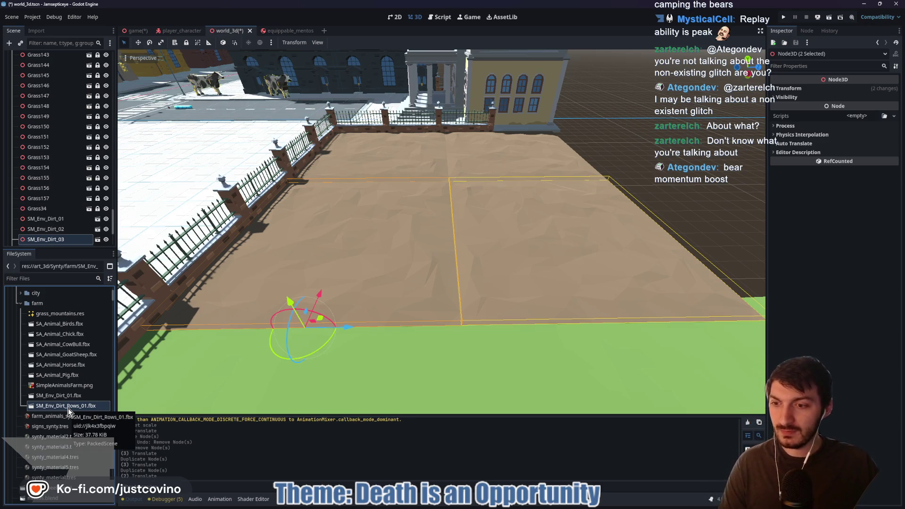
{"action": "double_click", "coordinate": [68, 409]}
{"action": "left_click", "coordinate": [132, 85]}
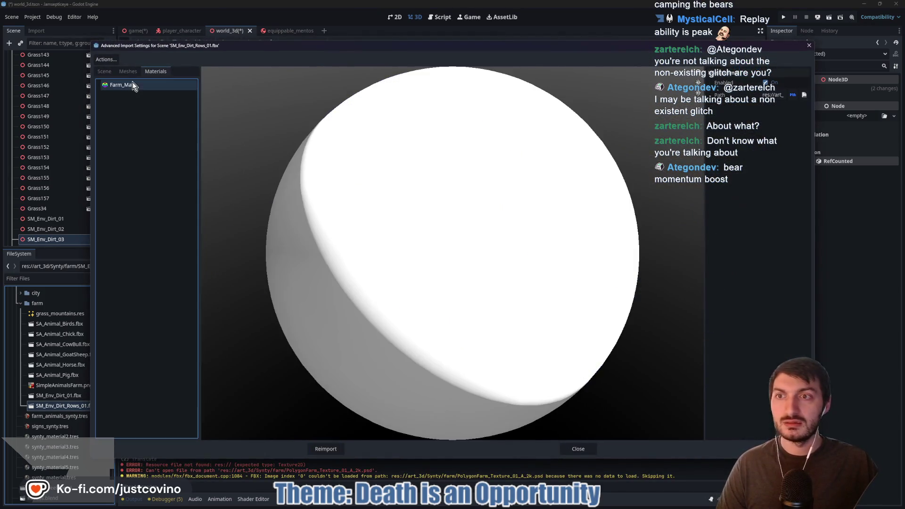
{"action": "left_click", "coordinate": [578, 449]}
{"action": "mouse_move", "coordinate": [71, 406]}
{"action": "left_mouse_down"}
{"action": "mouse_move", "coordinate": [507, 272]}
{"action": "mouse_move", "coordinate": [460, 308]}
{"action": "left_mouse_up"}
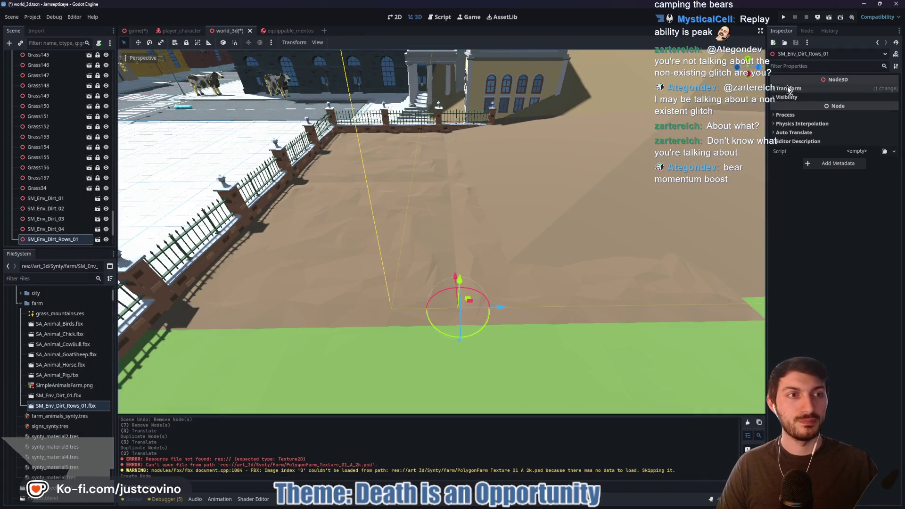
Scale the dirt rows to 0.021 to match SM_Env_Dirt_04, then raise them slightly
{"action": "left_click", "coordinate": [799, 154]}
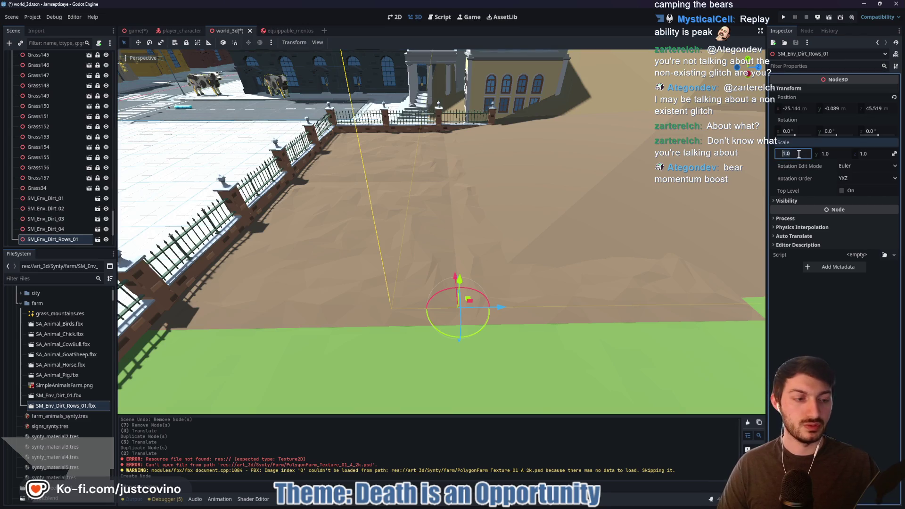
{"action": "type", "text": "33"}
{"action": "key", "text": "Return"}
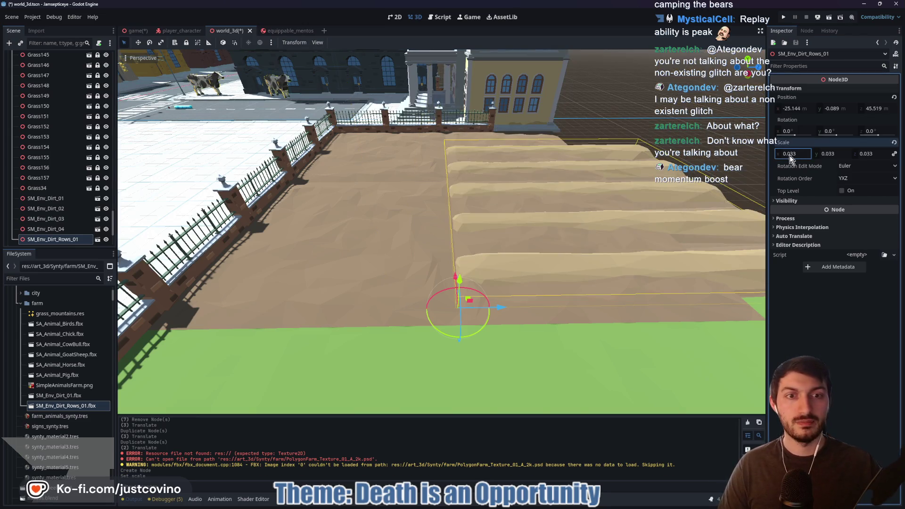
{"action": "left_click", "coordinate": [73, 230]}
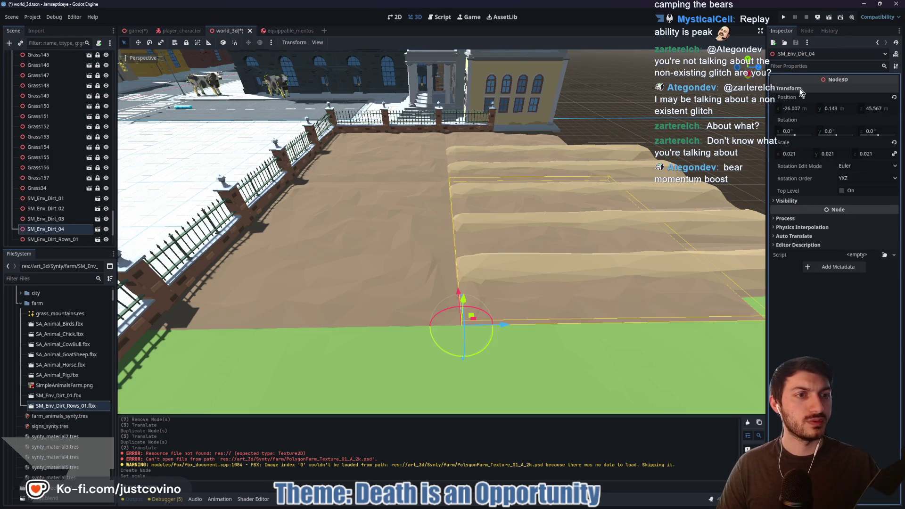
{"action": "left_click", "coordinate": [52, 240]}
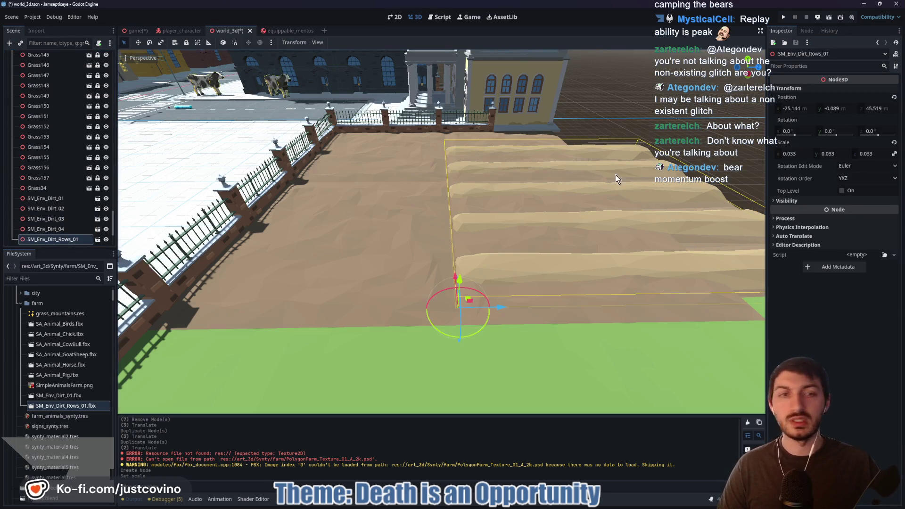
{"action": "left_click", "coordinate": [800, 156]}
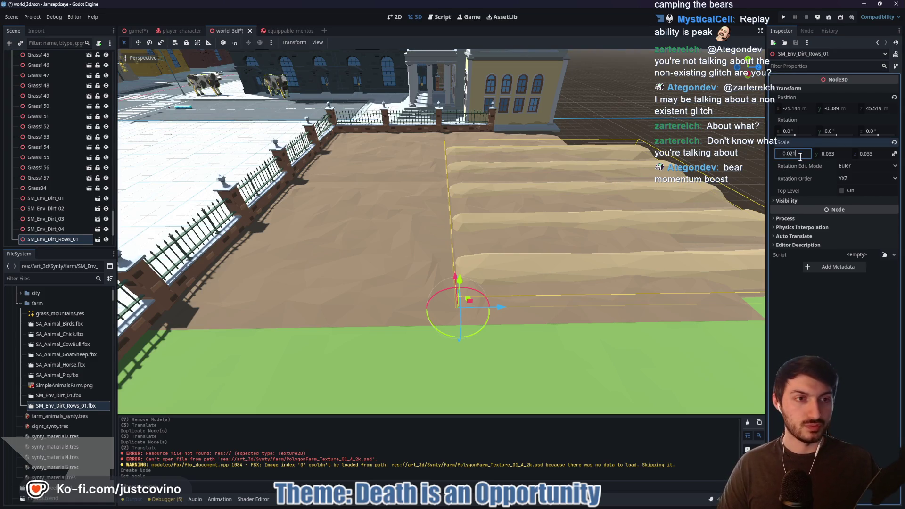
{"action": "key", "text": "Return"}
{"action": "mouse_move", "coordinate": [463, 279]}
{"action": "left_mouse_down"}
{"action": "mouse_move", "coordinate": [461, 239]}
{"action": "mouse_move", "coordinate": [460, 273]}
{"action": "mouse_move", "coordinate": [460, 264]}
{"action": "mouse_move", "coordinate": [297, 247]}
{"action": "left_mouse_up"}
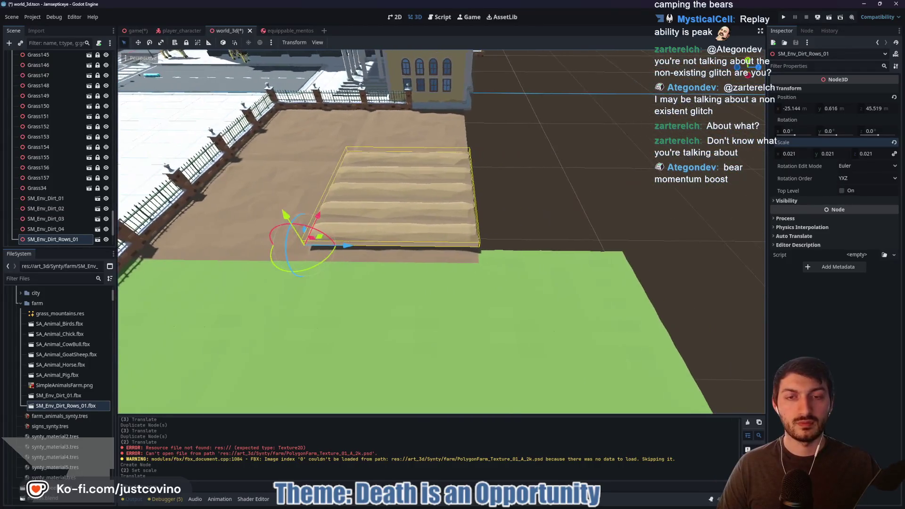
Slide flat patches SM_Env_Dirt_04 and SM_Env_Dirt_02 along Z to open a gap
{"action": "mouse_move", "coordinate": [426, 195]}
{"action": "left_mouse_down"}
{"action": "mouse_move", "coordinate": [387, 274]}
{"action": "mouse_move", "coordinate": [431, 257]}
{"action": "mouse_move", "coordinate": [443, 216]}
{"action": "left_mouse_up"}
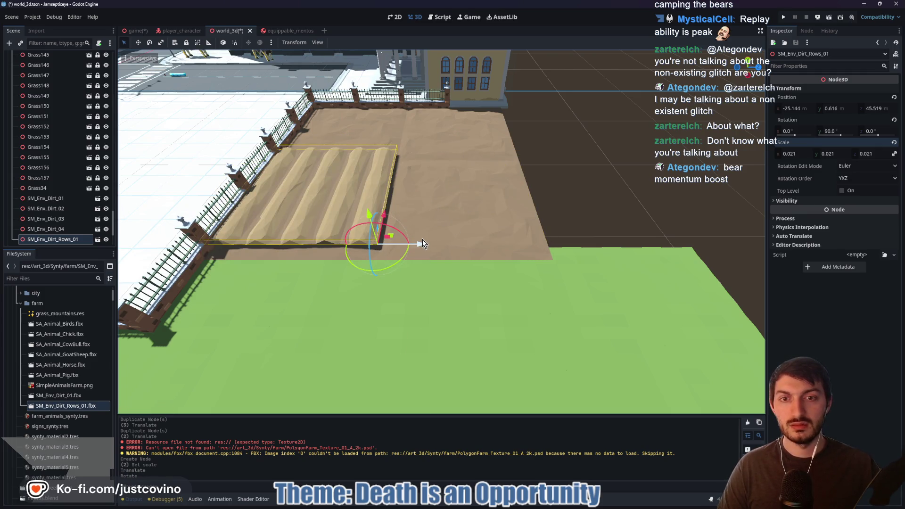
{"action": "left_click", "coordinate": [471, 201]}
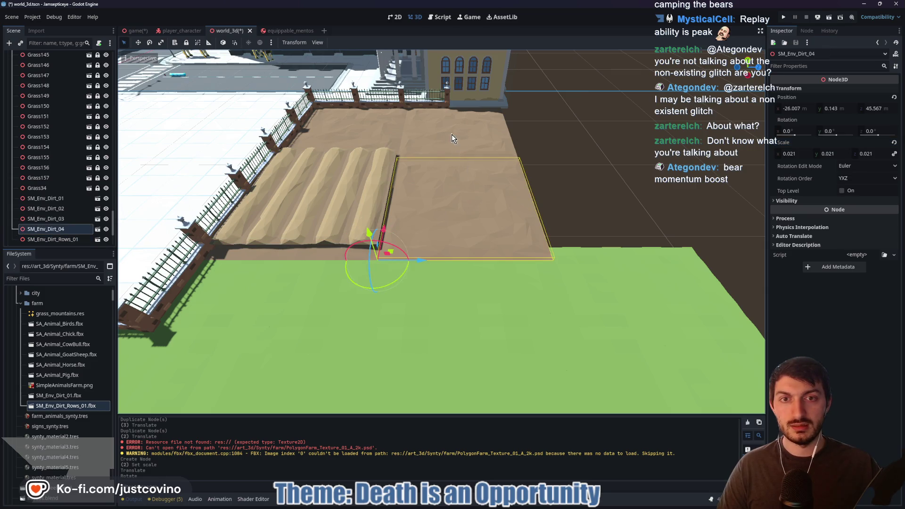
{"action": "left_click", "coordinate": [452, 135], "text": "shift"}
{"action": "mouse_move", "coordinate": [430, 197]}
{"action": "left_mouse_down"}
{"action": "mouse_move", "coordinate": [471, 206]}
{"action": "mouse_move", "coordinate": [556, 199]}
{"action": "left_mouse_up"}
Fit the dirt rows into the gap level with the ground, then duplicate them
{"action": "left_click", "coordinate": [323, 211]}
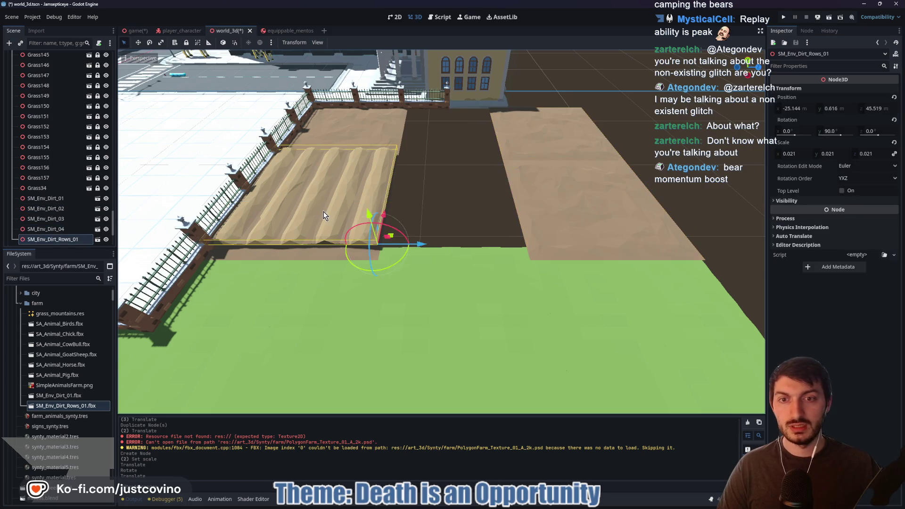
{"action": "left_click_drag", "start_coordinate": [417, 243], "coordinate": [585, 236]}
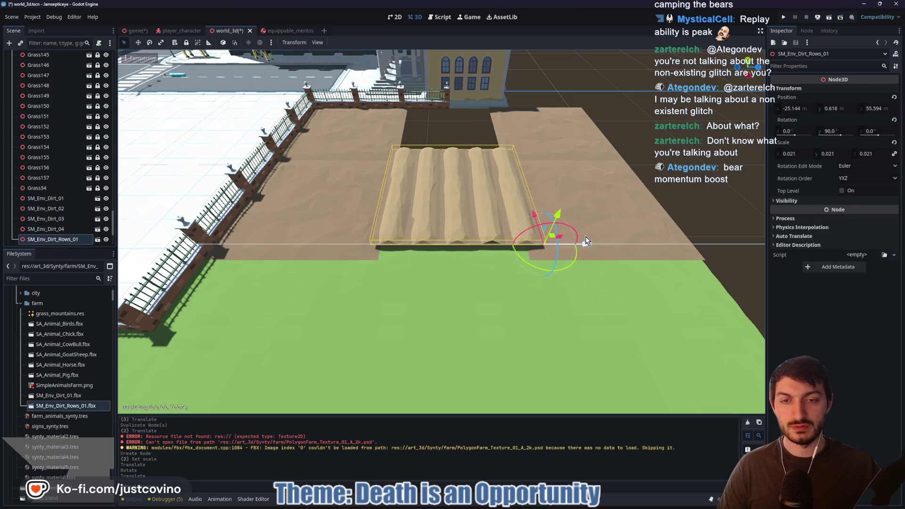
{"action": "key", "text": "f"}
{"action": "left_click_drag", "start_coordinate": [439, 200], "coordinate": [440, 215]}
{"action": "right_click", "coordinate": [442, 217]}
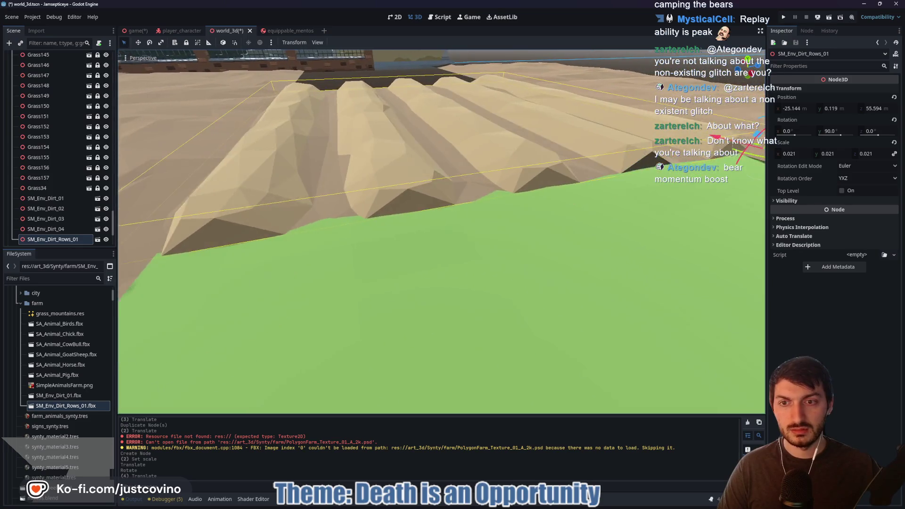
{"action": "left_click_drag", "start_coordinate": [660, 190], "coordinate": [667, 191]}
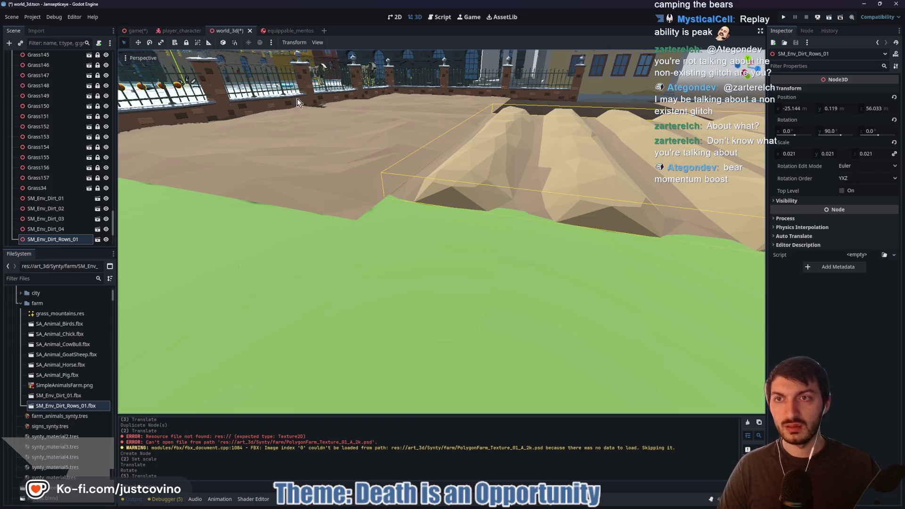
{"action": "left_click_drag", "start_coordinate": [689, 174], "coordinate": [689, 174]}
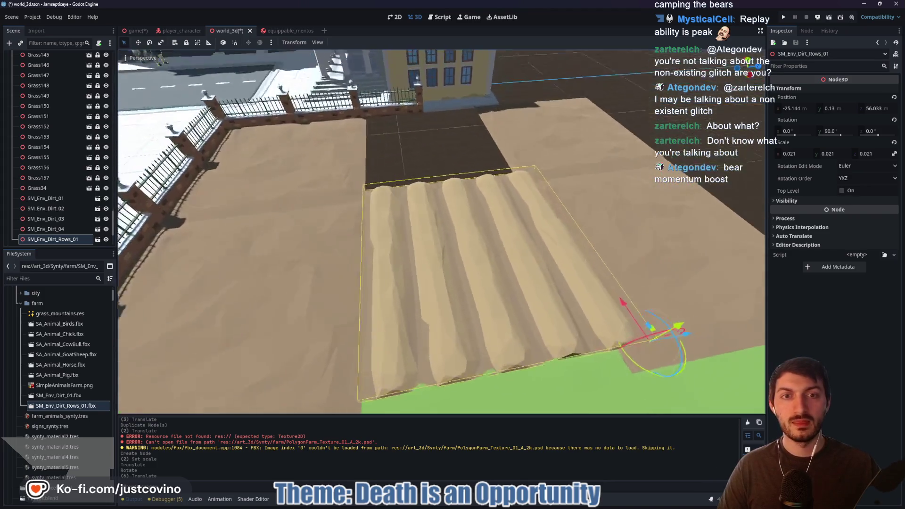
{"action": "key", "text": "ctrl+d"}
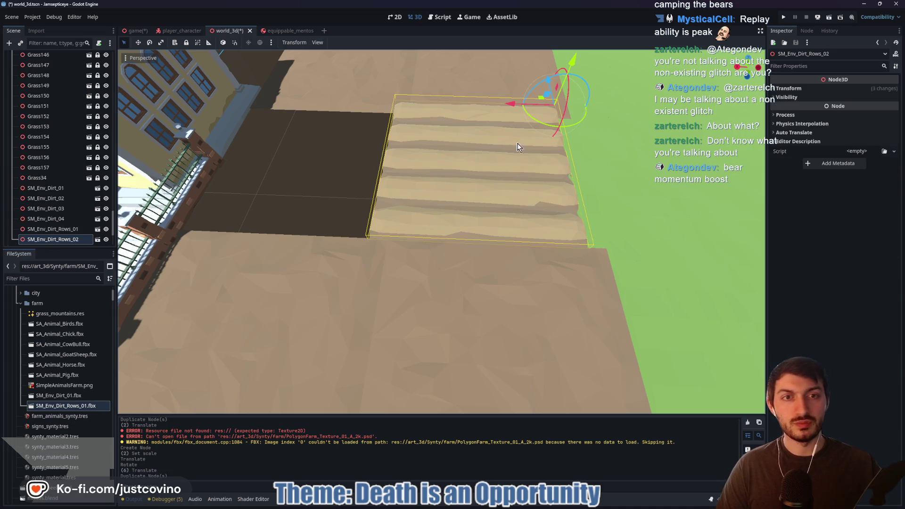
Place the copied rows beside the first set and shift SM_Env_Dirt_02 and SM_Env_Dirt_04 to close up
{"action": "mouse_move", "coordinate": [514, 104]}
{"action": "left_mouse_down"}
{"action": "mouse_move", "coordinate": [356, 106]}
{"action": "mouse_move", "coordinate": [372, 114]}
{"action": "left_mouse_up"}
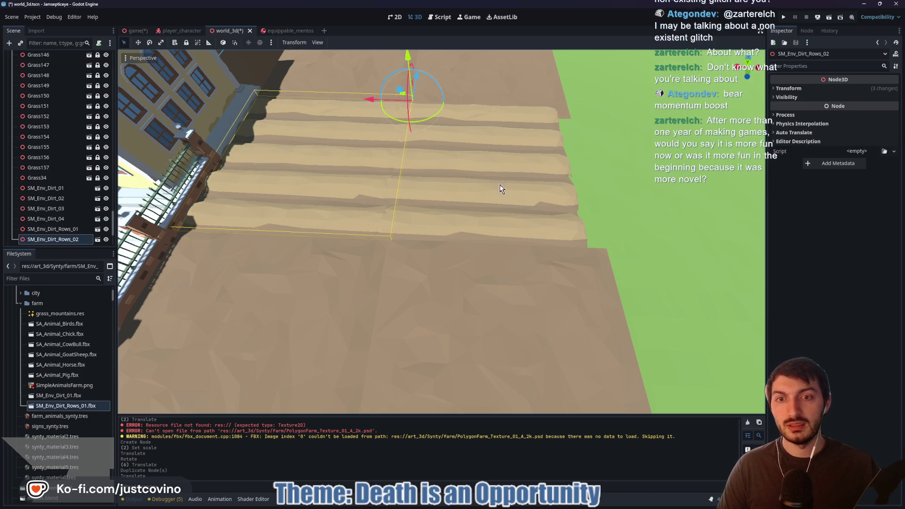
{"action": "left_click", "coordinate": [511, 188]}
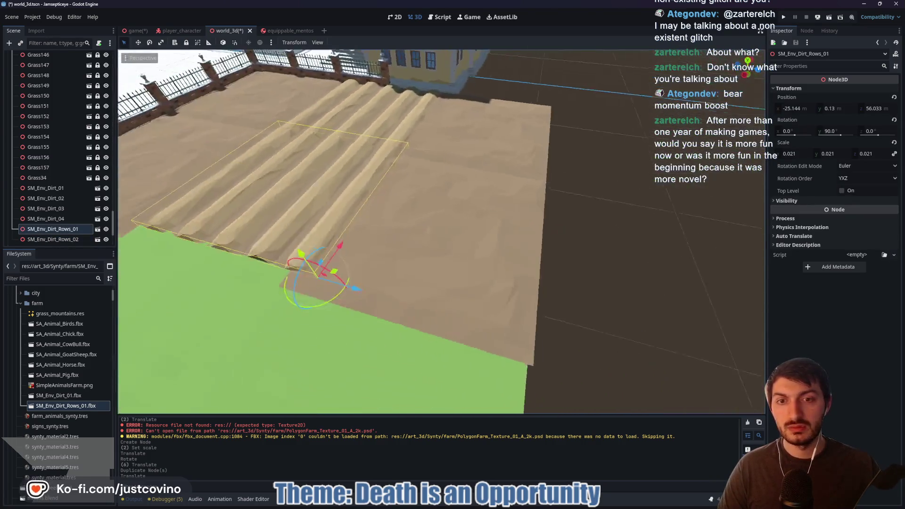
{"action": "left_click", "coordinate": [520, 183]}
{"action": "left_click", "coordinate": [485, 263], "text": "shift"}
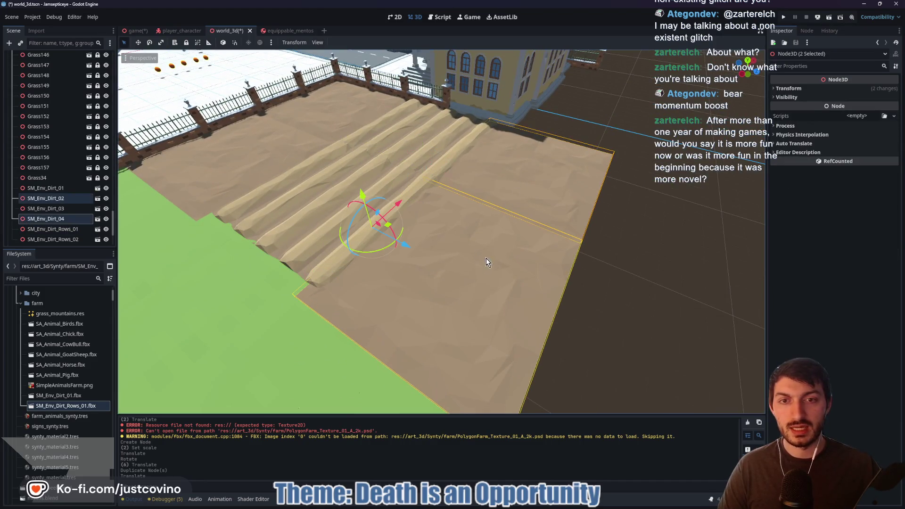
{"action": "mouse_move", "coordinate": [409, 249]}
{"action": "left_mouse_down"}
{"action": "mouse_move", "coordinate": [439, 256]}
{"action": "mouse_move", "coordinate": [429, 251]}
{"action": "left_mouse_up"}
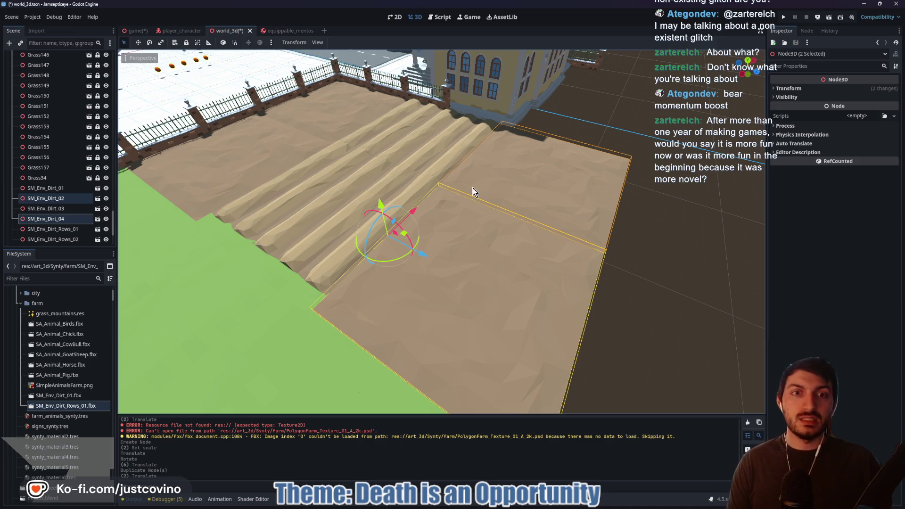
{"action": "key", "text": "w"}
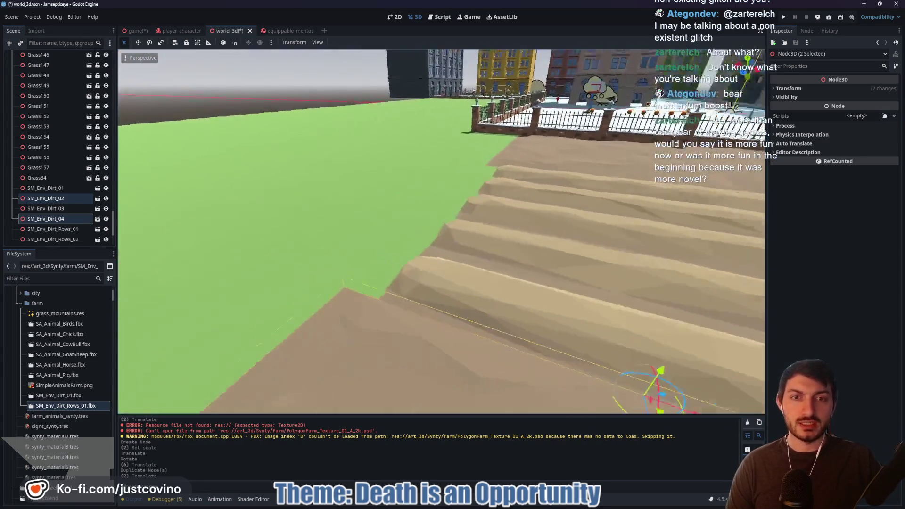
Inspect the first dirt rows from a low angle, leaving their height unchanged
{"action": "left_click", "coordinate": [426, 303]}
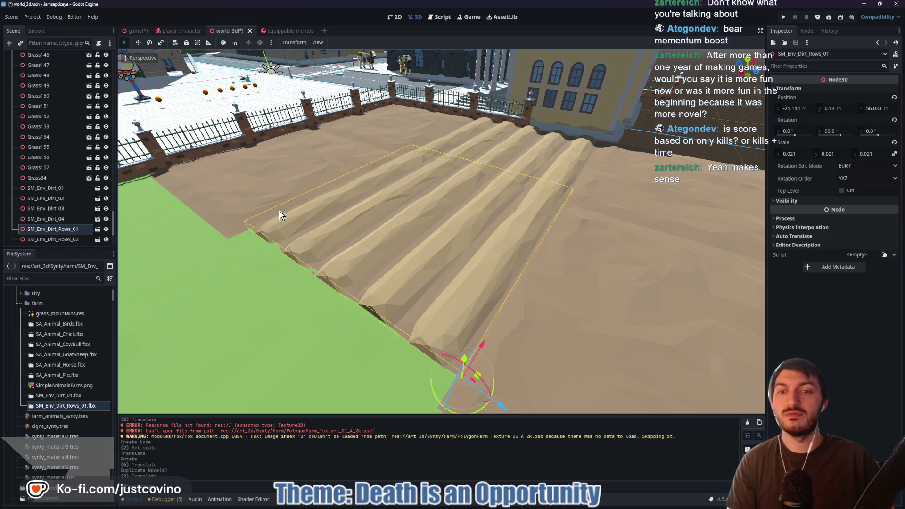
{"action": "mouse_move", "coordinate": [366, 250]}
{"action": "left_mouse_down"}
{"action": "mouse_move", "coordinate": [398, 237]}
{"action": "mouse_move", "coordinate": [397, 213]}
{"action": "left_mouse_up"}
{"action": "left_click_drag", "start_coordinate": [475, 107], "coordinate": [476, 100]}
{"action": "right_click", "coordinate": [476, 100]}
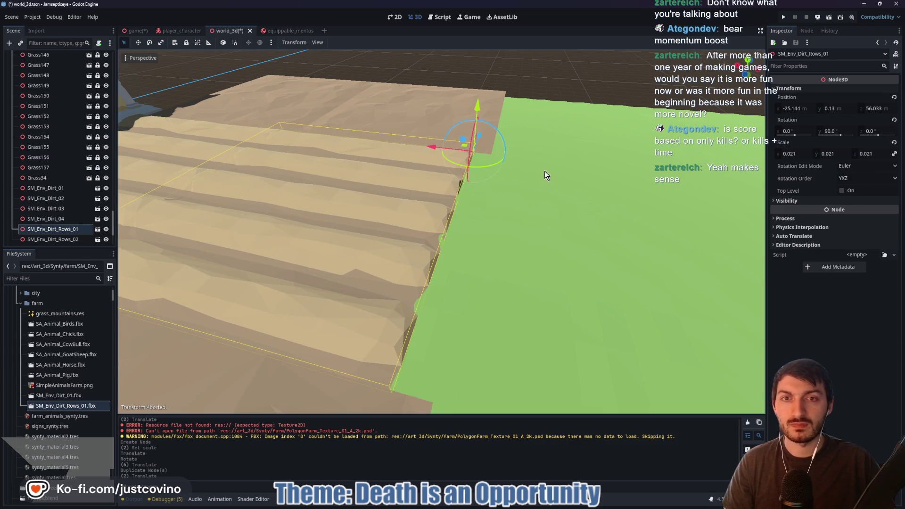
{"action": "mouse_move", "coordinate": [531, 206]}
{"action": "left_mouse_down"}
{"action": "mouse_move", "coordinate": [460, 212]}
{"action": "mouse_move", "coordinate": [446, 174]}
{"action": "left_mouse_up"}
Narrow SM_Env_Dirt_03 along X, then move SM_Env_Dirt_04 along X toward the rows
{"action": "left_click", "coordinate": [439, 177]}
{"action": "key", "text": "r"}
{"action": "mouse_move", "coordinate": [359, 99]}
{"action": "left_mouse_down"}
{"action": "mouse_move", "coordinate": [351, 98]}
{"action": "mouse_move", "coordinate": [375, 96]}
{"action": "left_mouse_up"}
{"action": "key", "text": "q"}
{"action": "key", "text": "r"}
{"action": "mouse_move", "coordinate": [283, 175]}
{"action": "left_mouse_down"}
{"action": "mouse_move", "coordinate": [359, 212]}
{"action": "mouse_move", "coordinate": [326, 196]}
{"action": "mouse_move", "coordinate": [309, 167]}
{"action": "mouse_move", "coordinate": [316, 185]}
{"action": "mouse_move", "coordinate": [322, 163]}
{"action": "mouse_move", "coordinate": [342, 164]}
{"action": "left_mouse_up"}
{"action": "left_click", "coordinate": [388, 223]}
{"action": "key", "text": "q"}
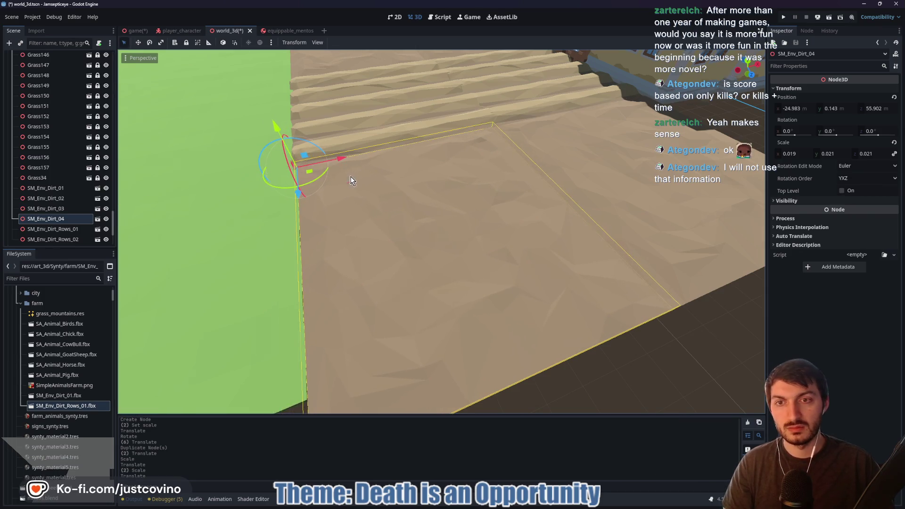
Nudge SM_Env_Dirt_04 to X −25.135 so its edge meets the crop rows, then deselect
{"action": "key", "text": "f"}
{"action": "left_click_drag", "start_coordinate": [486, 222], "coordinate": [487, 228]}
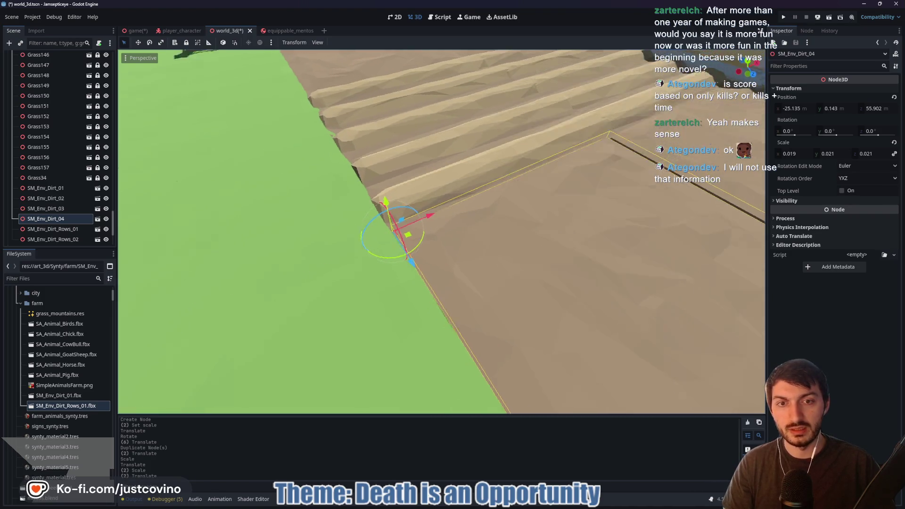
{"action": "scroll", "coordinate": [535, 244], "scroll_direction": "up", "scroll_amount": 3}
{"action": "key", "text": "r"}
{"action": "left_click_drag", "start_coordinate": [335, 168], "coordinate": [336, 168]}
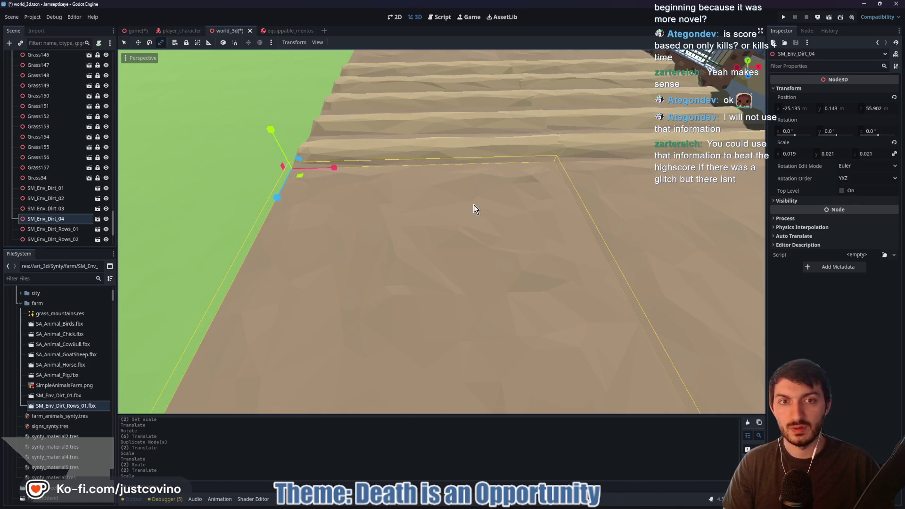
{"action": "key", "text": "s"}
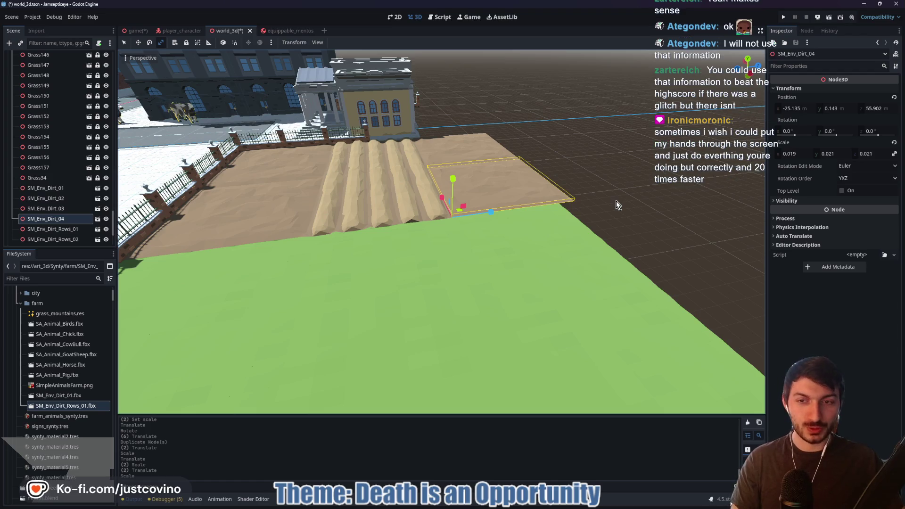
{"action": "scroll", "coordinate": [442, 231], "scroll_direction": "down", "scroll_amount": 5}
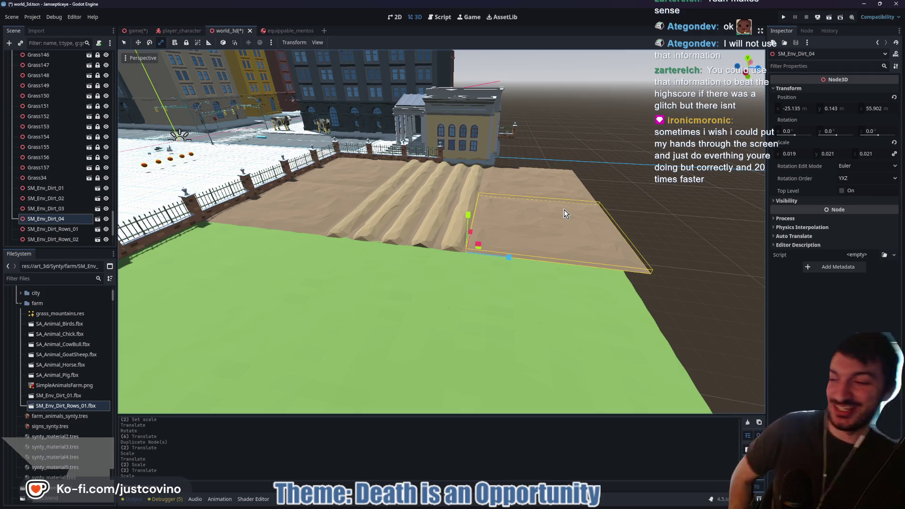
{"action": "key", "text": "q"}
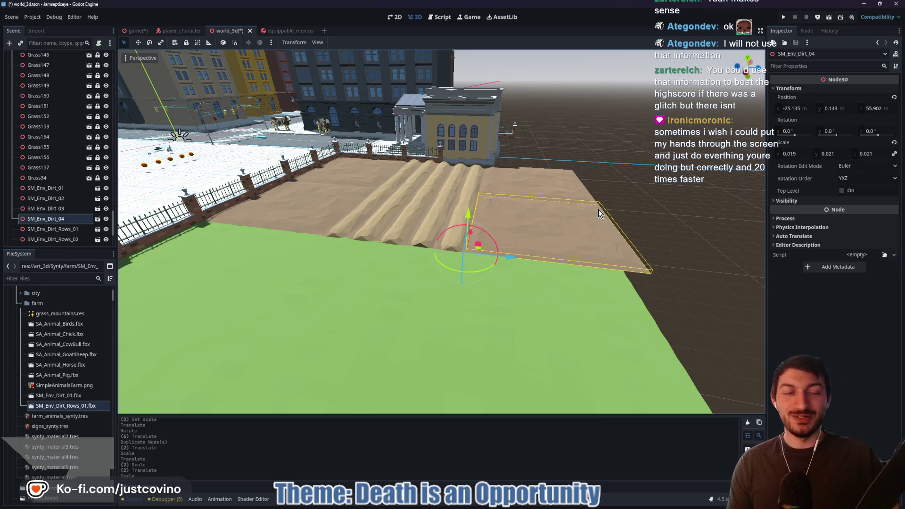
{"action": "right_click", "coordinate": [598, 209]}
{"action": "key", "text": "s"}
{"action": "left_click", "coordinate": [659, 208]}
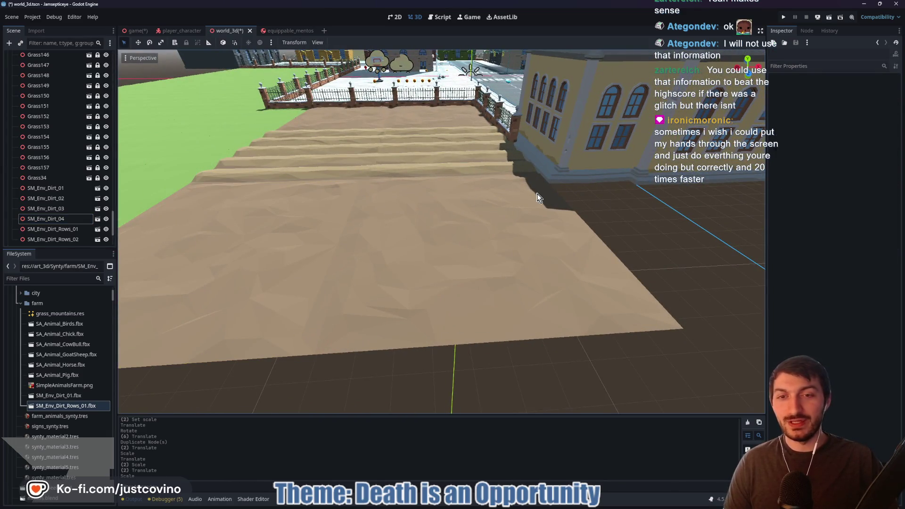
Save the world_3d scene
{"action": "key", "text": "ctrl+s"}
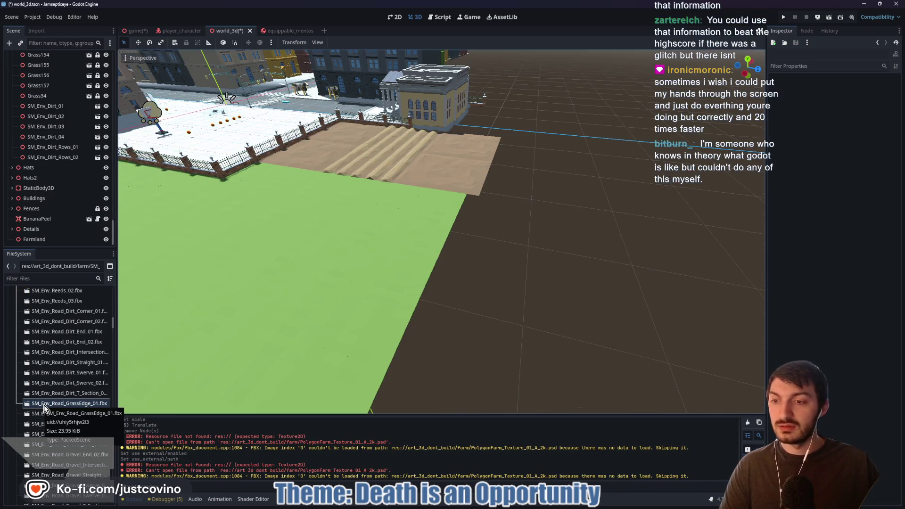
{"action": "left_click_drag", "start_coordinate": [44, 407], "coordinate": [60, 292]}
{"action": "mouse_move", "coordinate": [60, 292]}
{"action": "left_mouse_down"}
{"action": "mouse_move", "coordinate": [57, 278]}
{"action": "mouse_move", "coordinate": [69, 301]}
{"action": "mouse_move", "coordinate": [38, 380]}
{"action": "left_mouse_up"}
Browse the farm assets and add the SM_Env_Road_GrassEdge_01 grass mesh to the scene
{"action": "scroll", "coordinate": [66, 363], "scroll_direction": "down", "scroll_amount": 5}
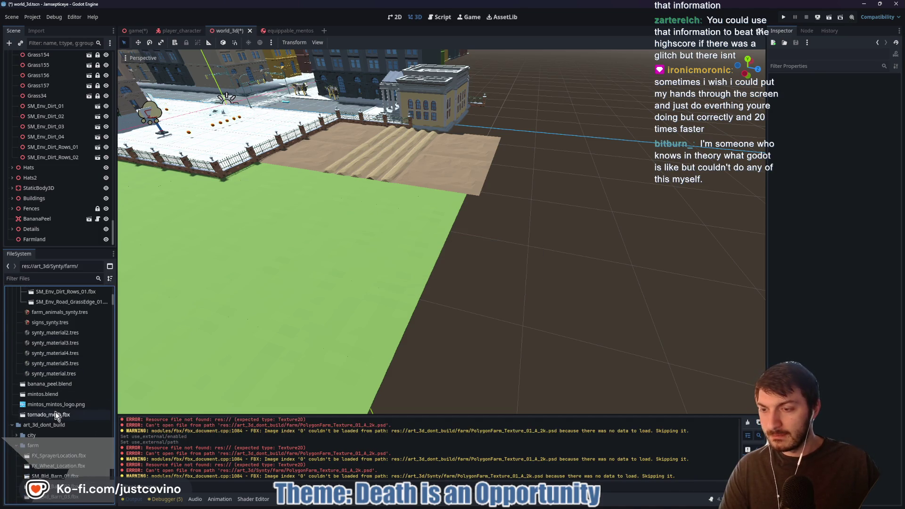
{"action": "scroll", "coordinate": [55, 415], "scroll_direction": "up", "scroll_amount": 4}
{"action": "scroll", "coordinate": [55, 416], "scroll_direction": "up", "scroll_amount": 2}
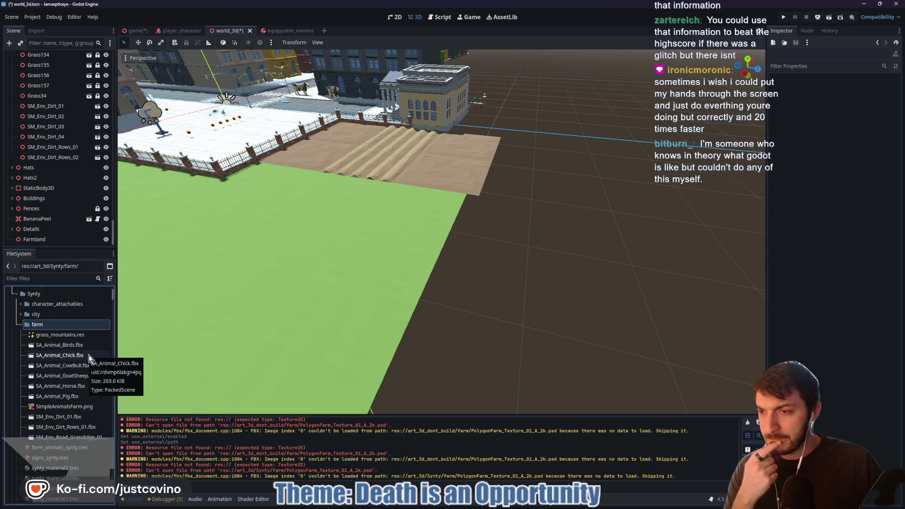
{"action": "left_click", "coordinate": [72, 339]}
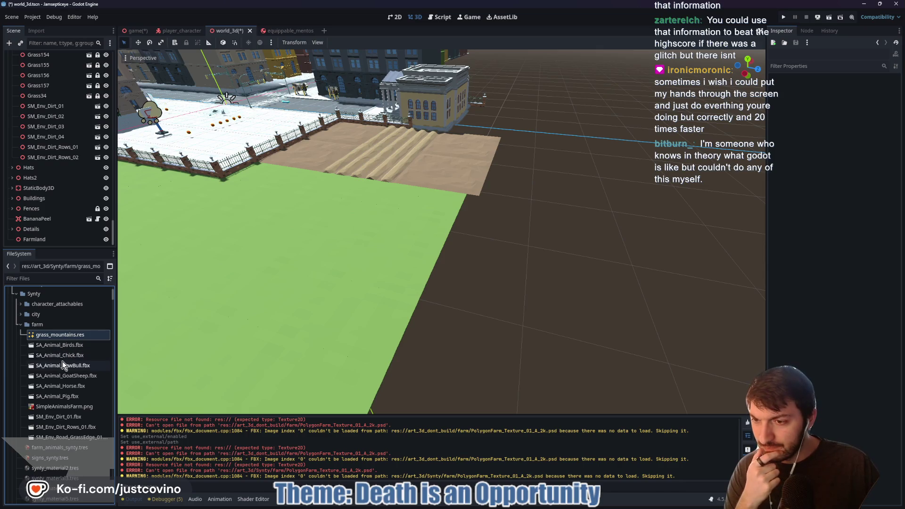
{"action": "mouse_move", "coordinate": [76, 440]}
{"action": "left_mouse_down"}
{"action": "mouse_move", "coordinate": [266, 317]}
{"action": "mouse_move", "coordinate": [401, 272]}
{"action": "mouse_move", "coordinate": [604, 151]}
{"action": "mouse_move", "coordinate": [517, 197]}
{"action": "mouse_move", "coordinate": [408, 230]}
{"action": "mouse_move", "coordinate": [407, 165]}
{"action": "left_mouse_up"}
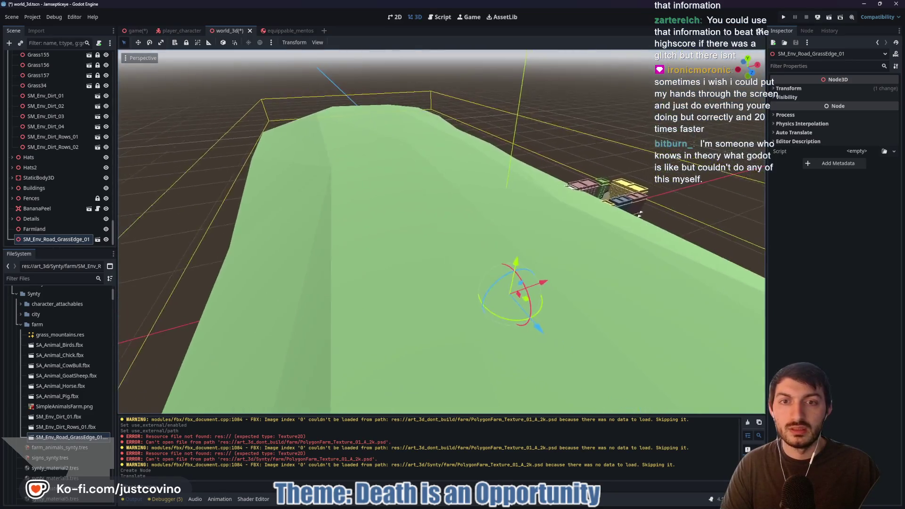
Scale the SM_Env_Road_GrassEdge_01 piece to 0.033, then shrink it further to 0.003
{"action": "left_click", "coordinate": [800, 89]}
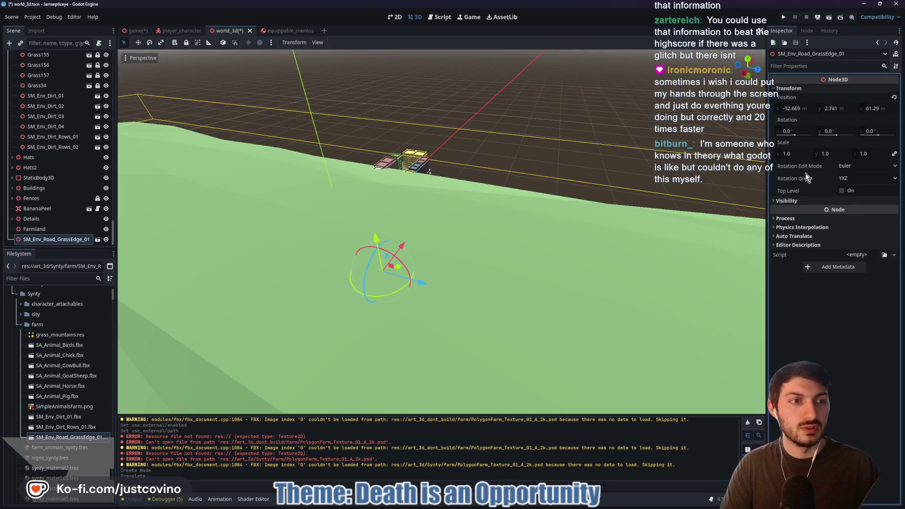
{"action": "left_click", "coordinate": [797, 155]}
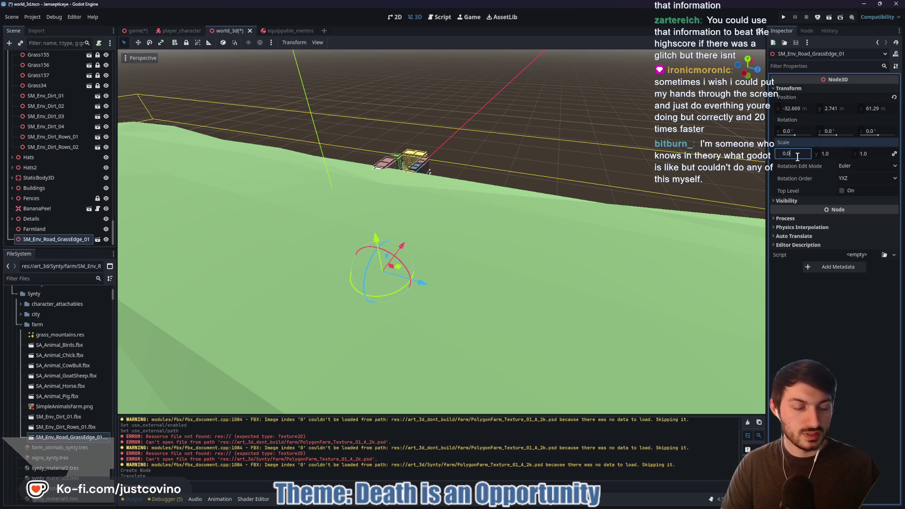
{"action": "type", "text": "33"}
{"action": "key", "text": "Return"}
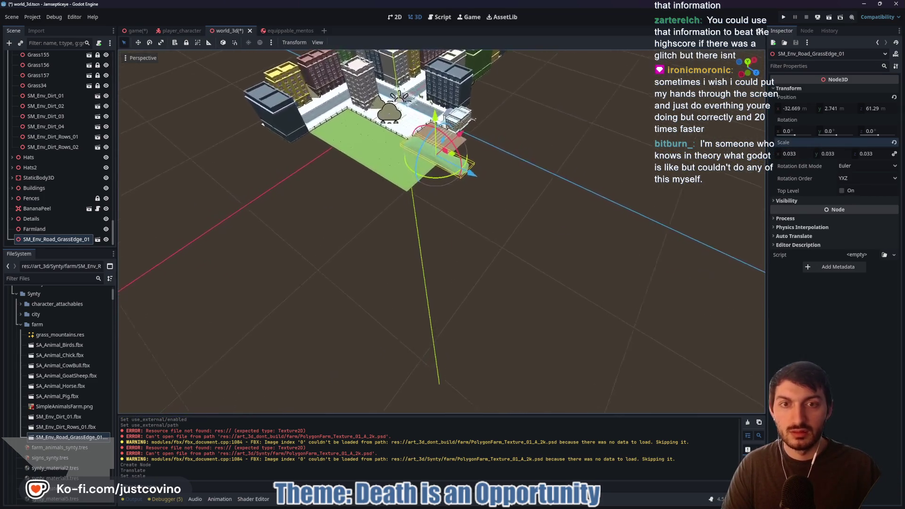
{"action": "key", "text": "w"}
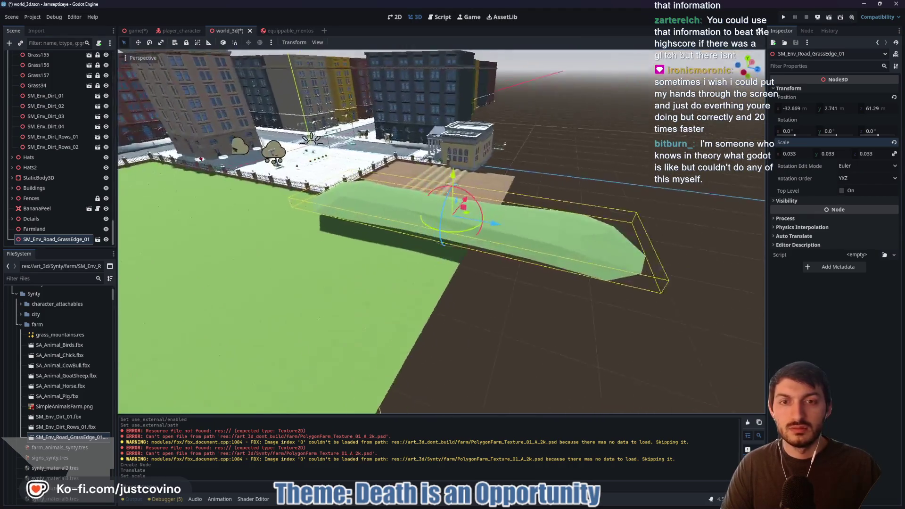
{"action": "key", "text": "w"}
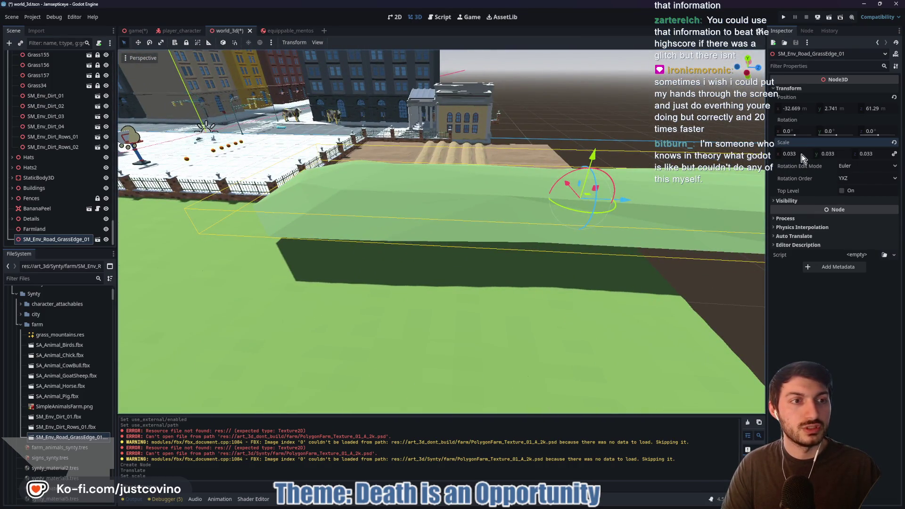
{"action": "left_click", "coordinate": [799, 154]}
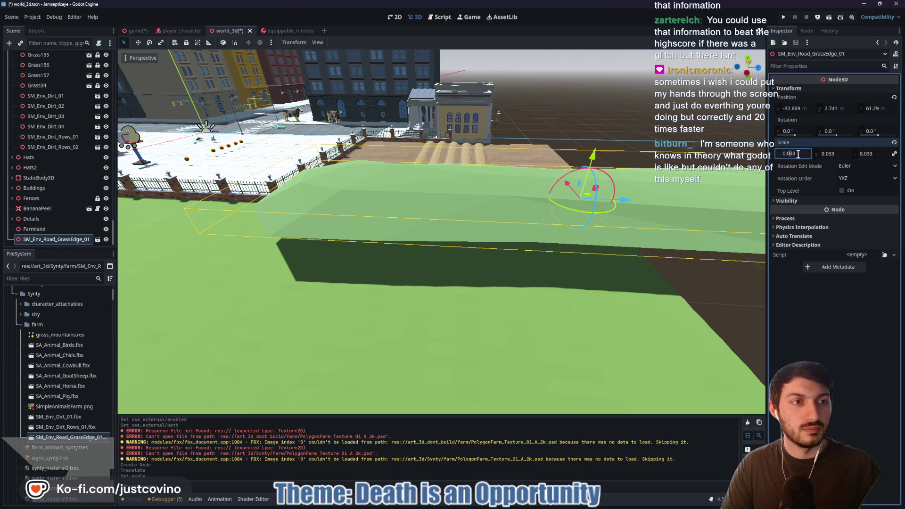
{"action": "type", "text": "0.003"}
{"action": "key", "text": "Return"}
{"action": "key", "text": "w"}
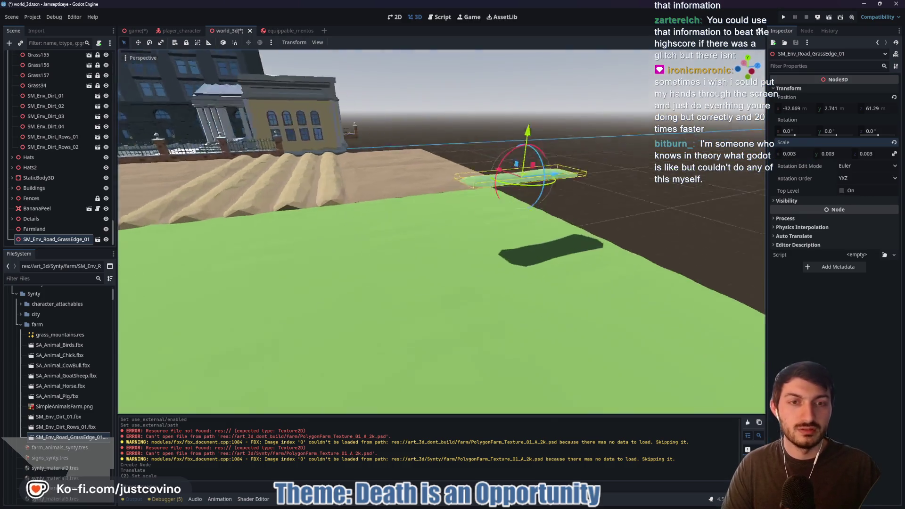
{"action": "key", "text": "f"}
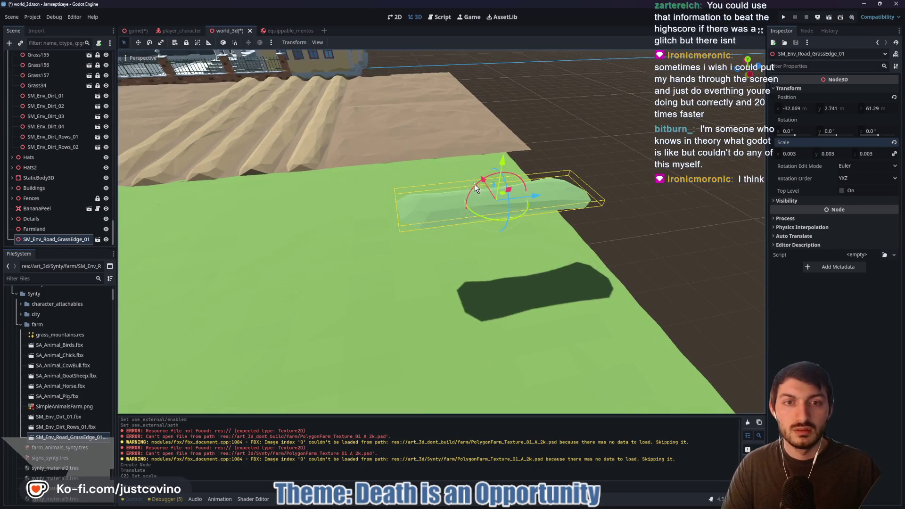
Move the grass piece down to ground level at the dirt field's edge, then delete it
{"action": "mouse_move", "coordinate": [482, 180]}
{"action": "left_mouse_down"}
{"action": "mouse_move", "coordinate": [432, 114]}
{"action": "mouse_move", "coordinate": [434, 123]}
{"action": "left_mouse_up"}
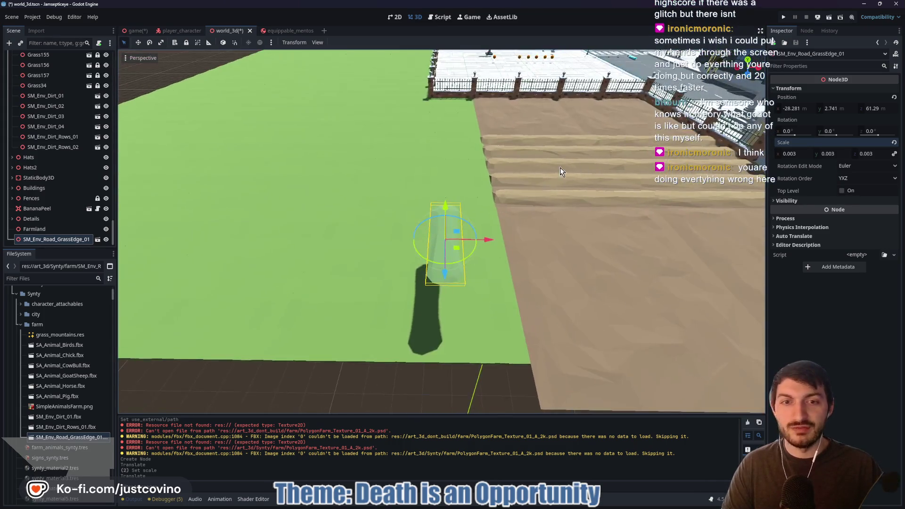
{"action": "left_click_drag", "start_coordinate": [482, 245], "coordinate": [549, 243]}
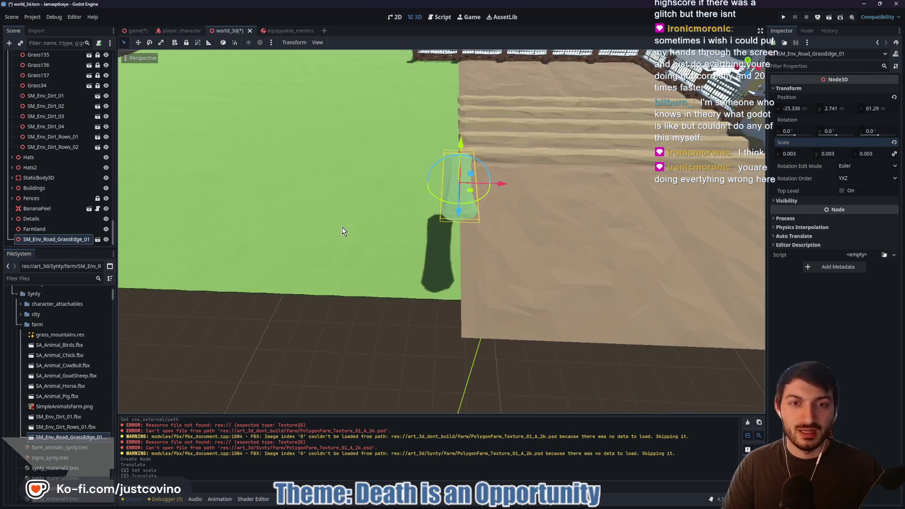
{"action": "left_click_drag", "start_coordinate": [465, 150], "coordinate": [463, 202]}
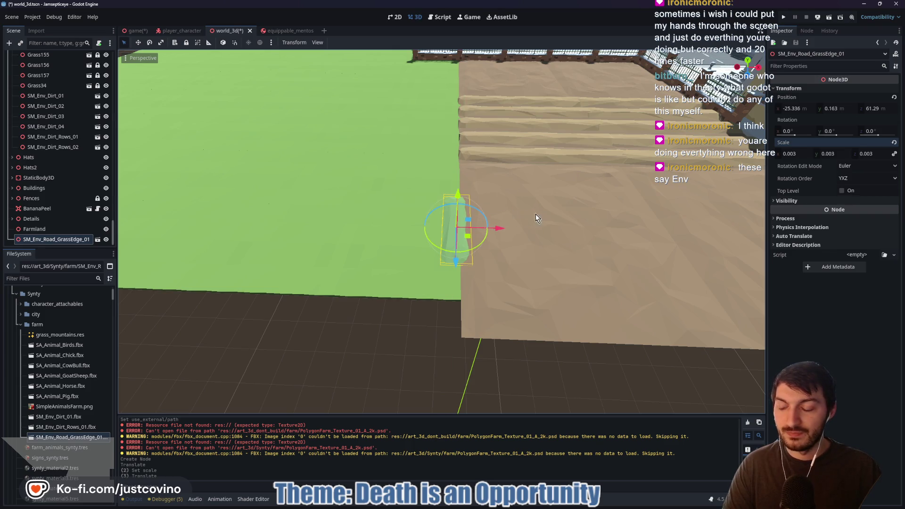
{"action": "scroll", "coordinate": [543, 218], "scroll_direction": "down", "scroll_amount": 5}
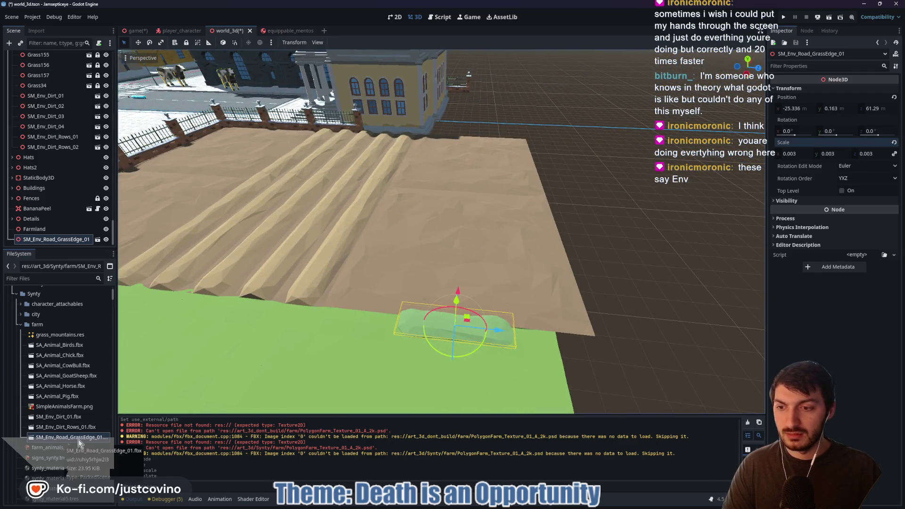
{"action": "left_click_drag", "start_coordinate": [500, 335], "coordinate": [587, 340]}
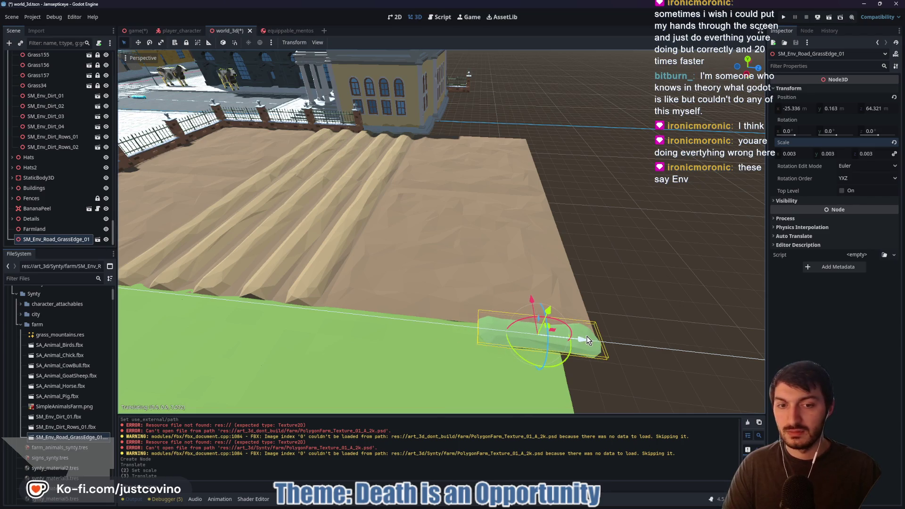
{"action": "mouse_move", "coordinate": [588, 340]}
{"action": "left_mouse_down"}
{"action": "mouse_move", "coordinate": [484, 336]}
{"action": "mouse_move", "coordinate": [497, 336]}
{"action": "left_mouse_up"}
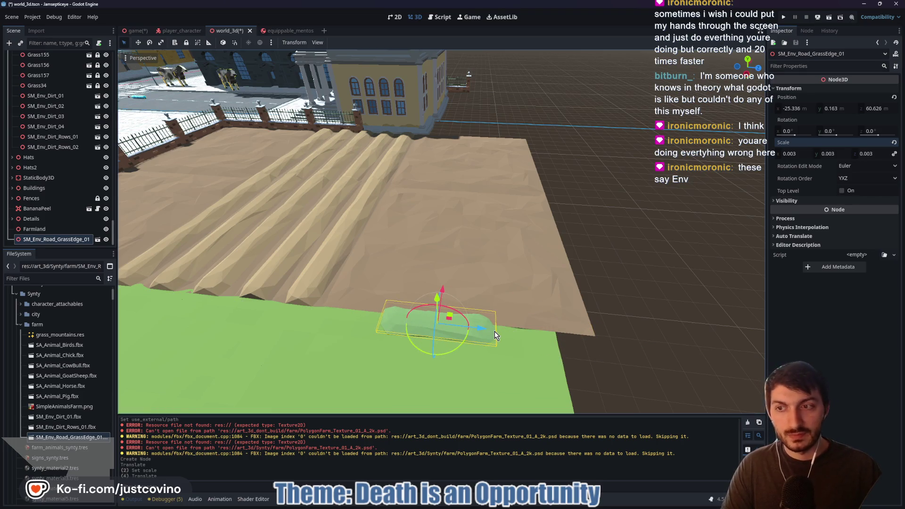
{"action": "key", "text": "Delete"}
{"action": "left_click", "coordinate": [428, 262]}
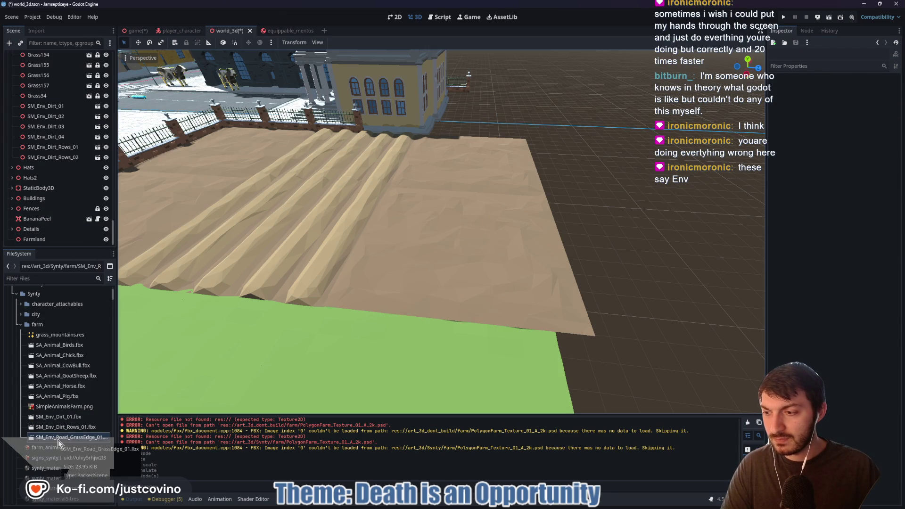
Outline the green lawn with a red annotation, erase the marks, and select the Farmland node
{"action": "left_click_drag", "start_coordinate": [56, 440], "coordinate": [35, 446]}
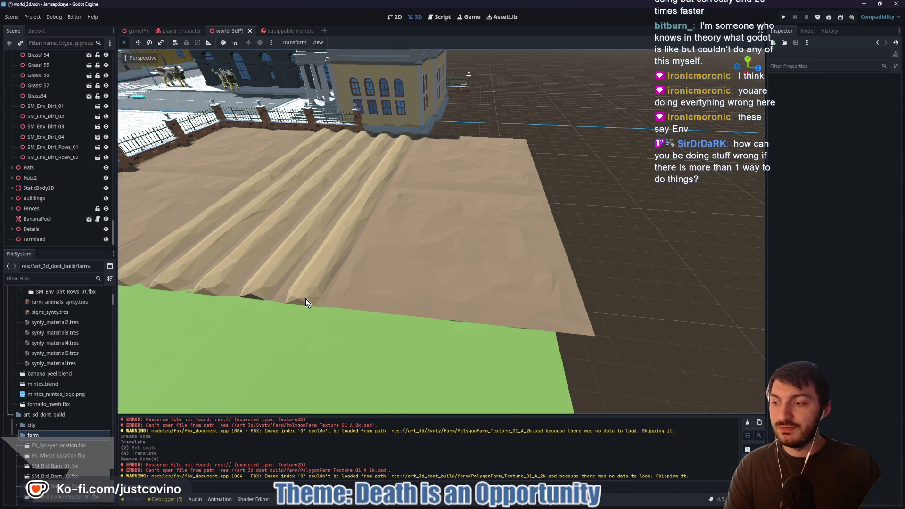
{"action": "left_click_drag", "start_coordinate": [432, 256], "coordinate": [483, 268]}
{"action": "mouse_move", "coordinate": [240, 137]}
{"action": "left_mouse_down"}
{"action": "mouse_move", "coordinate": [189, 160]}
{"action": "mouse_move", "coordinate": [493, 377]}
{"action": "mouse_move", "coordinate": [603, 414]}
{"action": "mouse_move", "coordinate": [697, 191]}
{"action": "mouse_move", "coordinate": [631, 132]}
{"action": "mouse_move", "coordinate": [505, 146]}
{"action": "mouse_move", "coordinate": [410, 185]}
{"action": "left_mouse_up"}
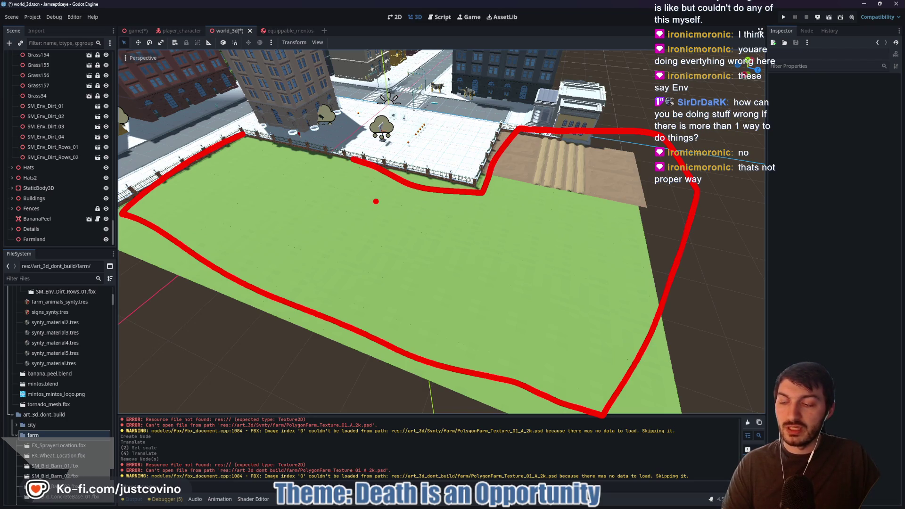
{"action": "left_click_drag", "start_coordinate": [247, 131], "coordinate": [349, 154]}
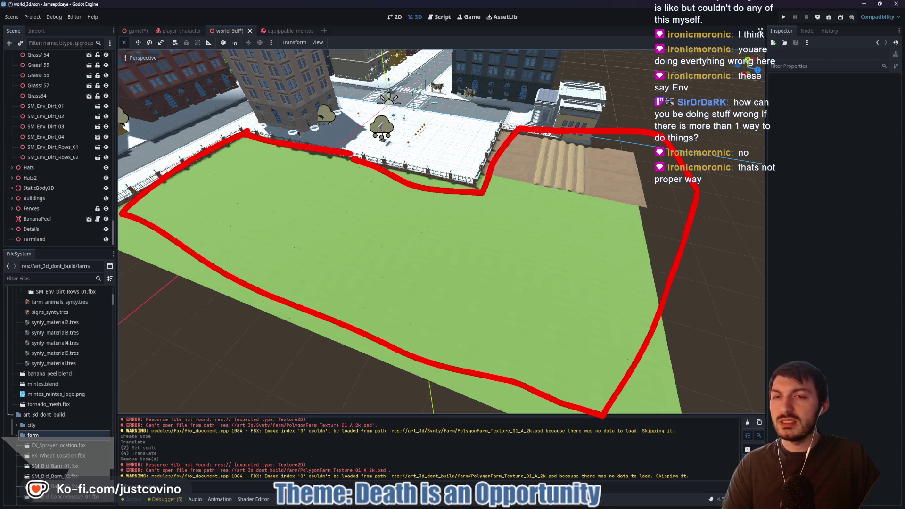
{"action": "key", "text": "ctrl+z"}
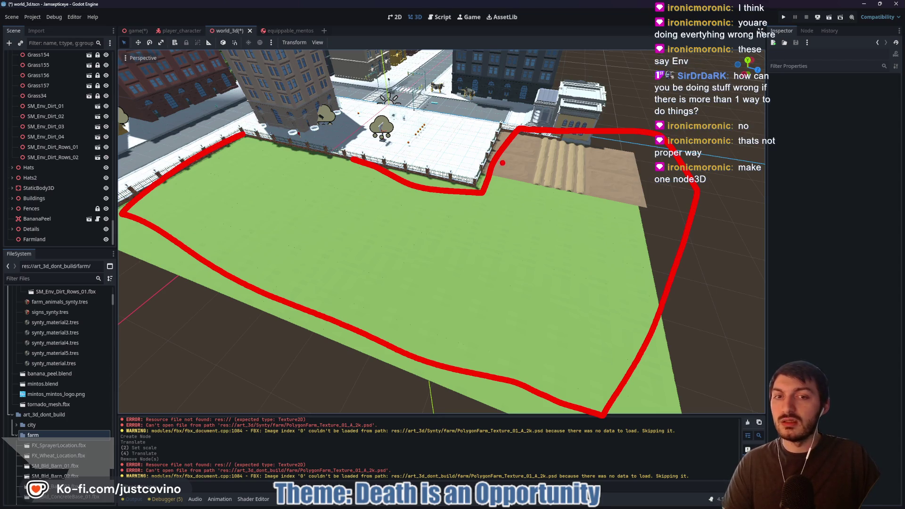
{"action": "key", "text": "e"}
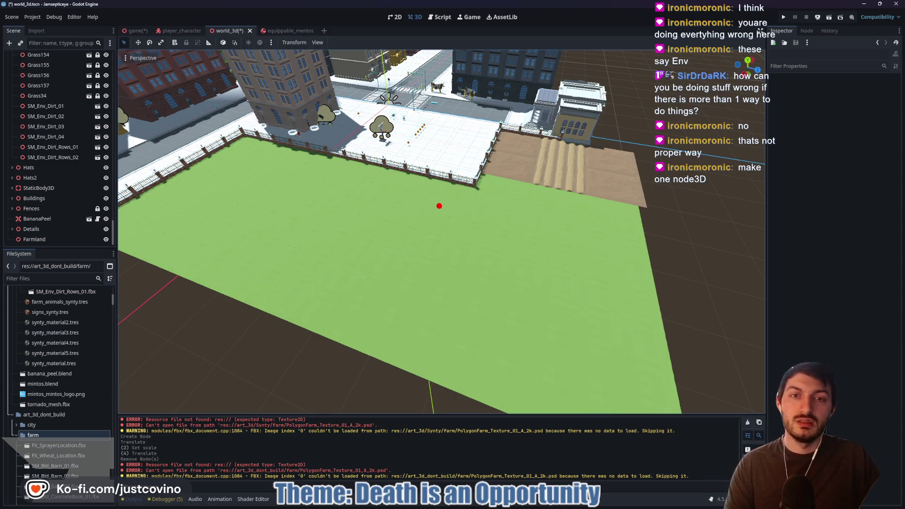
{"action": "left_click", "coordinate": [54, 241]}
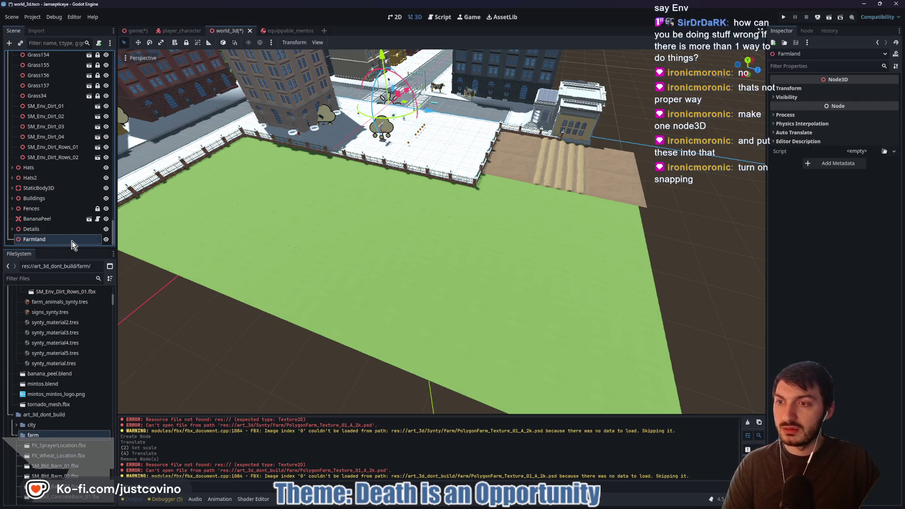
Select all six dirt pieces, SM_Env_Dirt_01 through SM_Env_Dirt_Rows_02, with the whole patch in view
{"action": "left_click_drag", "start_coordinate": [411, 232], "coordinate": [404, 233]}
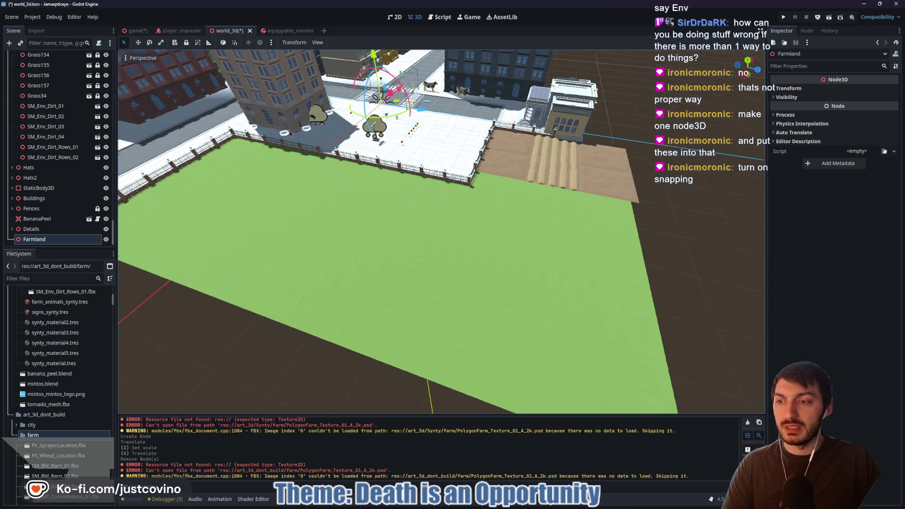
{"action": "scroll", "coordinate": [566, 156], "scroll_direction": "up", "scroll_amount": 10}
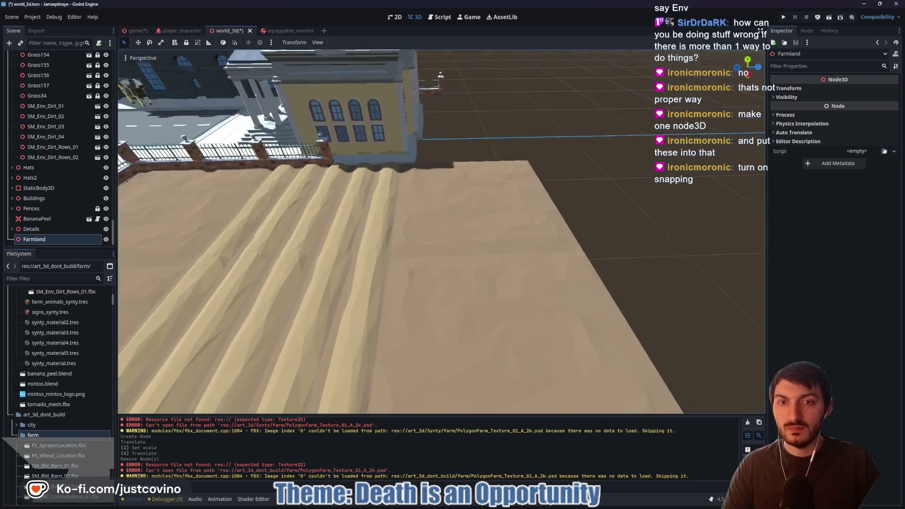
{"action": "left_click", "coordinate": [428, 255]}
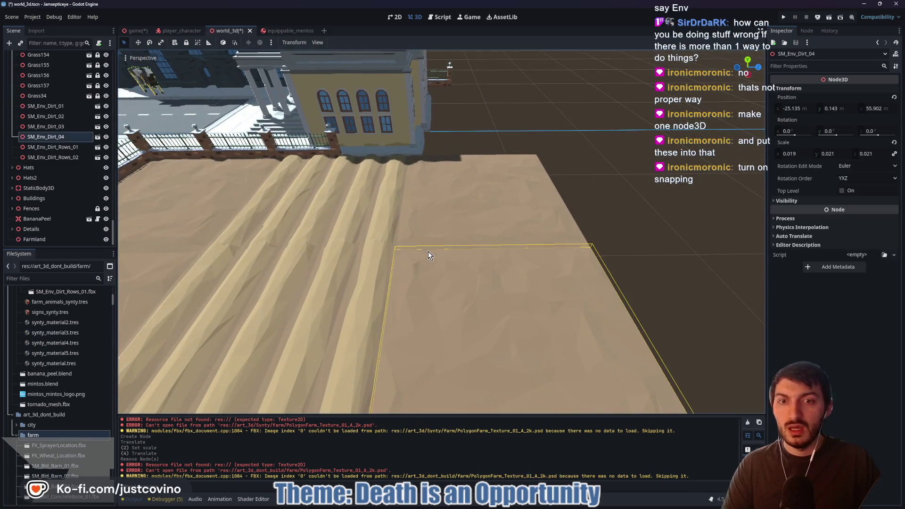
{"action": "left_click", "coordinate": [41, 107]}
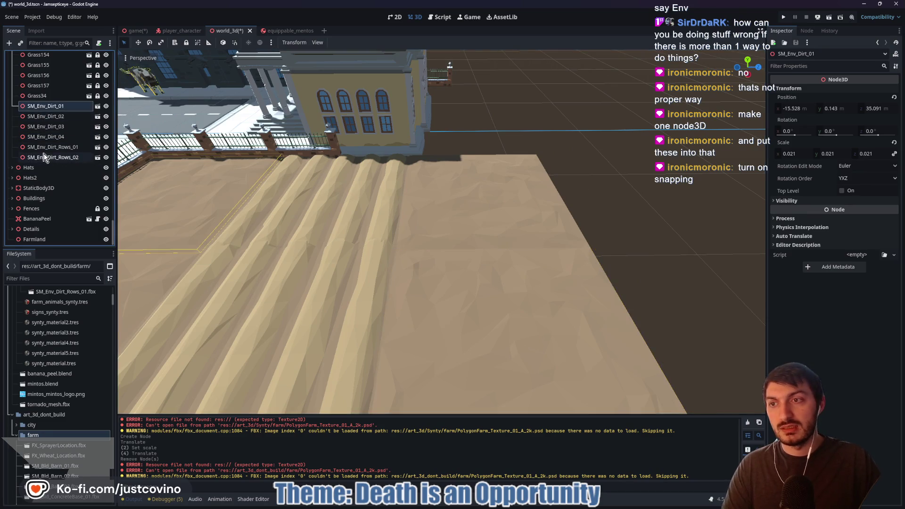
{"action": "left_click", "coordinate": [47, 157], "text": "shift"}
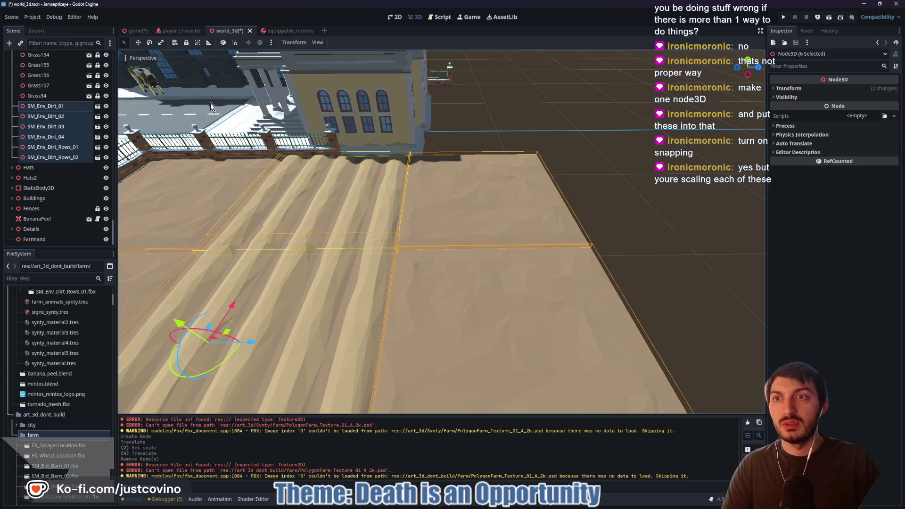
{"action": "scroll", "coordinate": [530, 149], "scroll_direction": "down", "scroll_amount": 5}
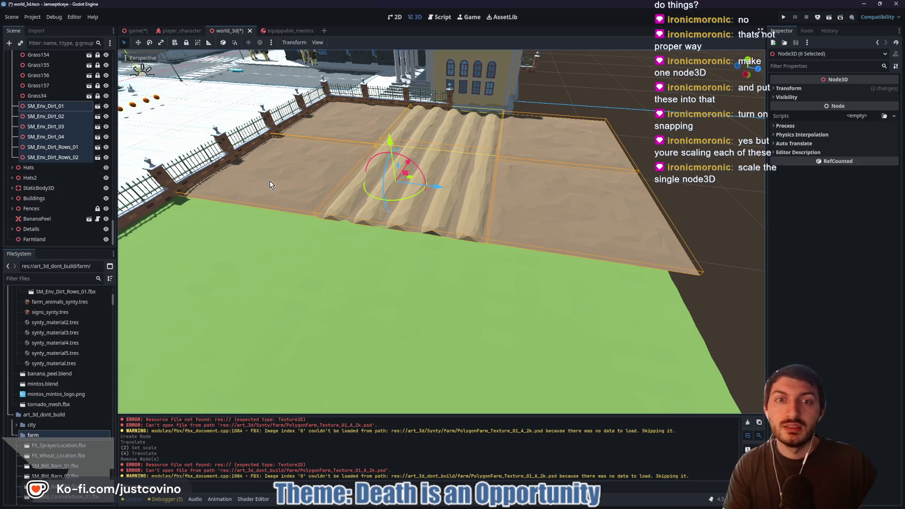
{"action": "scroll", "coordinate": [42, 129], "scroll_direction": "up", "scroll_amount": 15}
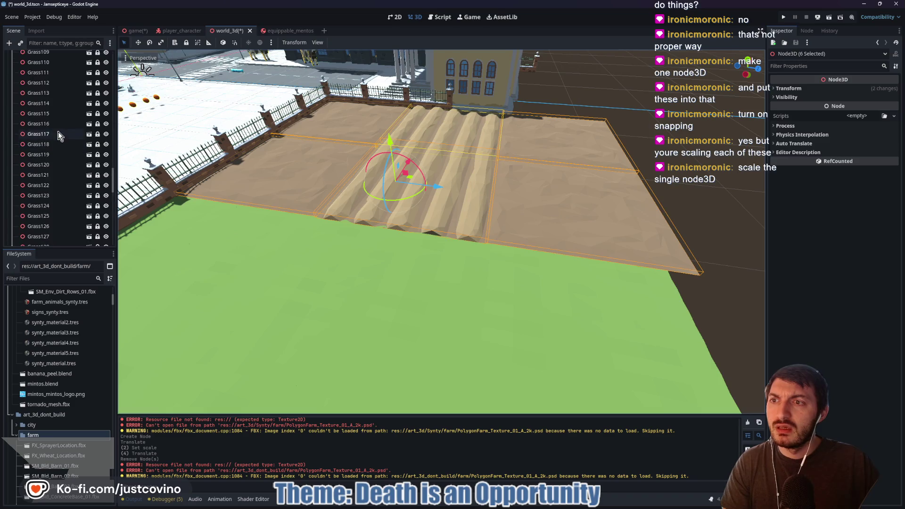
{"action": "scroll", "coordinate": [60, 142], "scroll_direction": "up", "scroll_amount": 20}
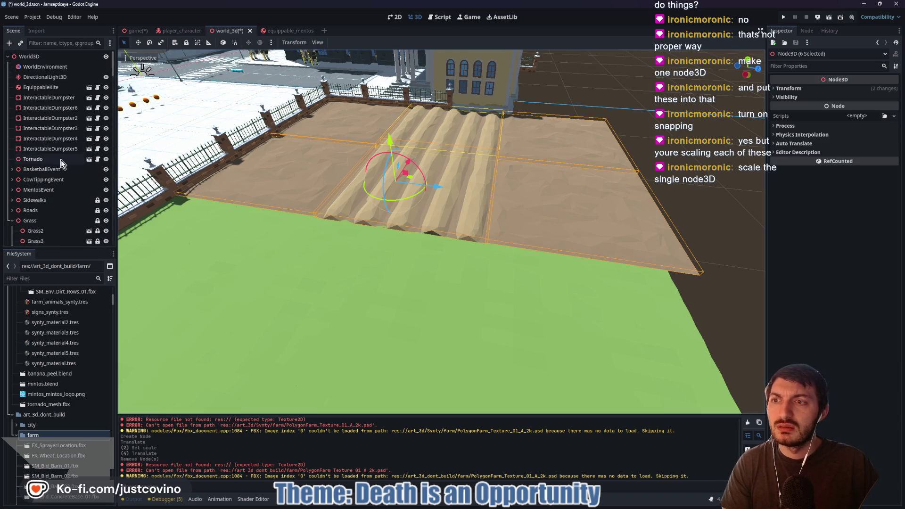
{"action": "left_click", "coordinate": [50, 220]}
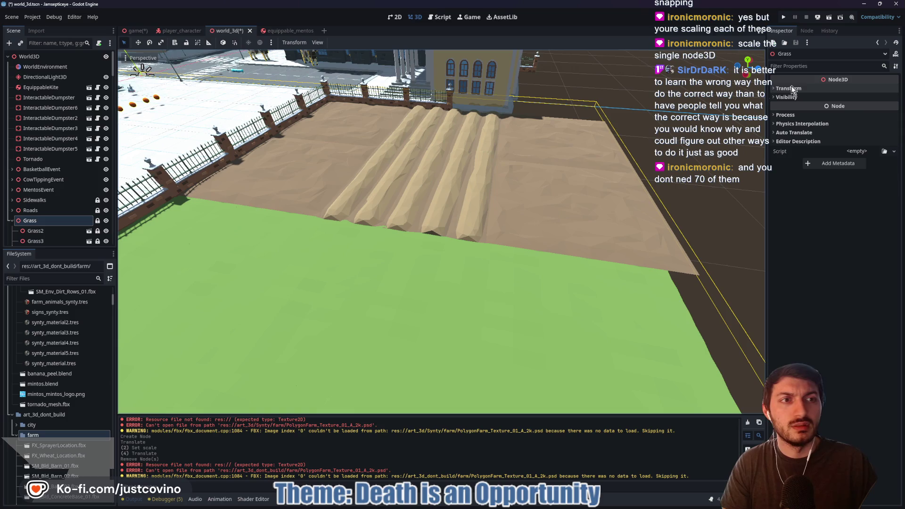
{"action": "scroll", "coordinate": [66, 216], "scroll_direction": "down", "scroll_amount": 20}
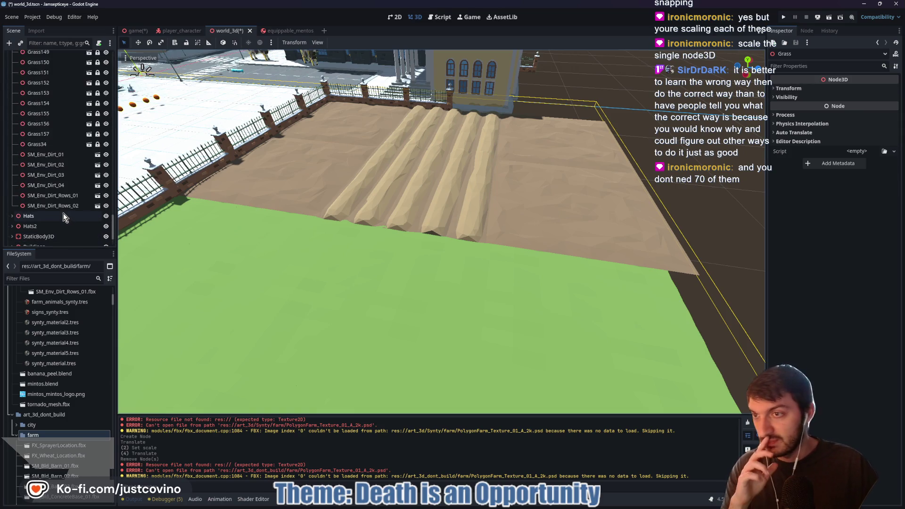
{"action": "left_click", "coordinate": [38, 124]}
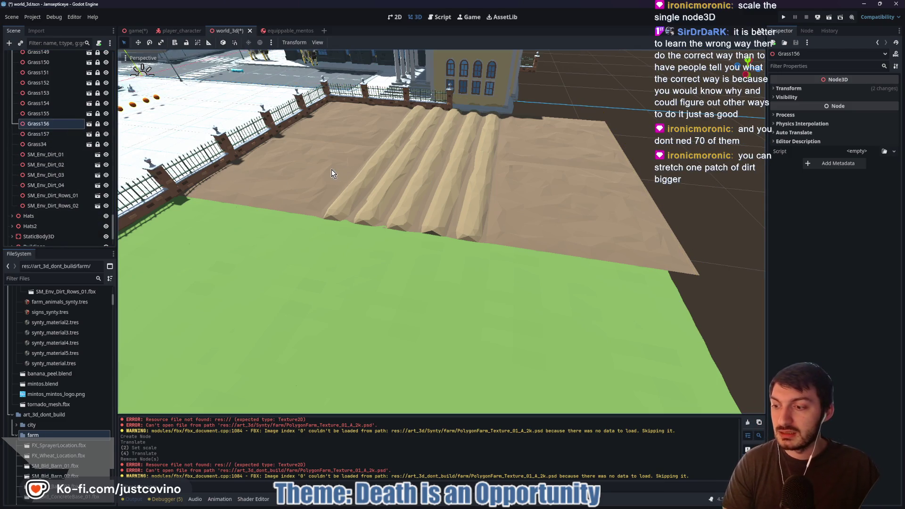
{"action": "mouse_move", "coordinate": [404, 210]}
{"action": "left_mouse_down"}
{"action": "mouse_move", "coordinate": [302, 198]}
{"action": "mouse_move", "coordinate": [339, 217]}
{"action": "mouse_move", "coordinate": [302, 219]}
{"action": "mouse_move", "coordinate": [345, 207]}
{"action": "mouse_move", "coordinate": [320, 212]}
{"action": "mouse_move", "coordinate": [337, 208]}
{"action": "mouse_move", "coordinate": [409, 238]}
{"action": "left_mouse_up"}
{"action": "key", "text": "w"}
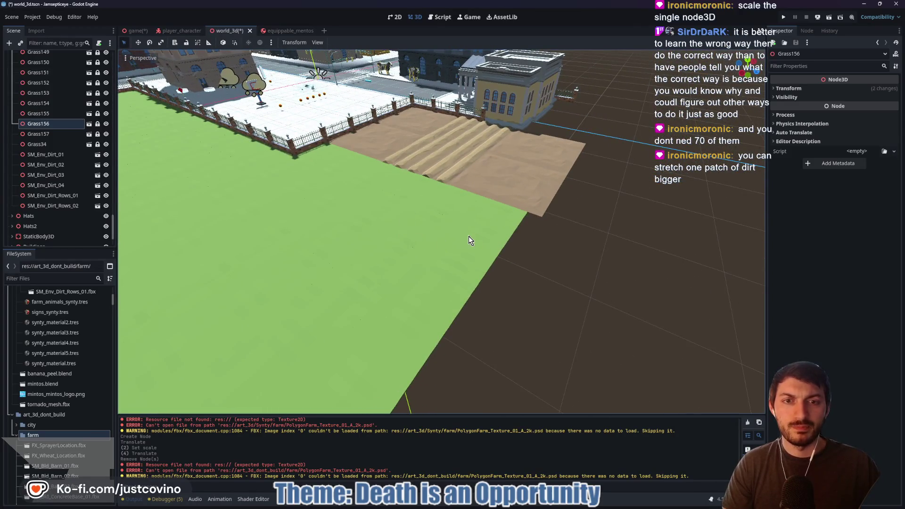
{"action": "left_click", "coordinate": [56, 134]}
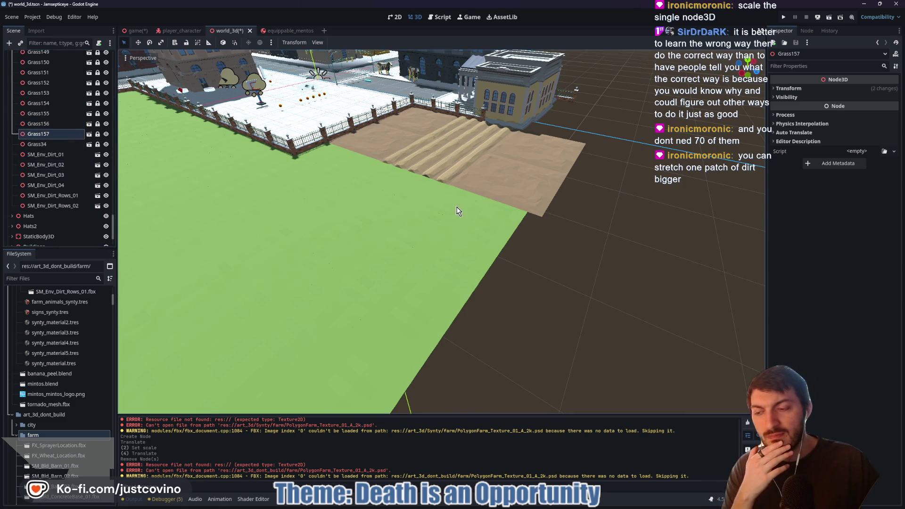
{"action": "mouse_move", "coordinate": [507, 228]}
{"action": "left_mouse_down"}
{"action": "mouse_move", "coordinate": [425, 235]}
{"action": "mouse_move", "coordinate": [514, 226]}
{"action": "left_mouse_up"}
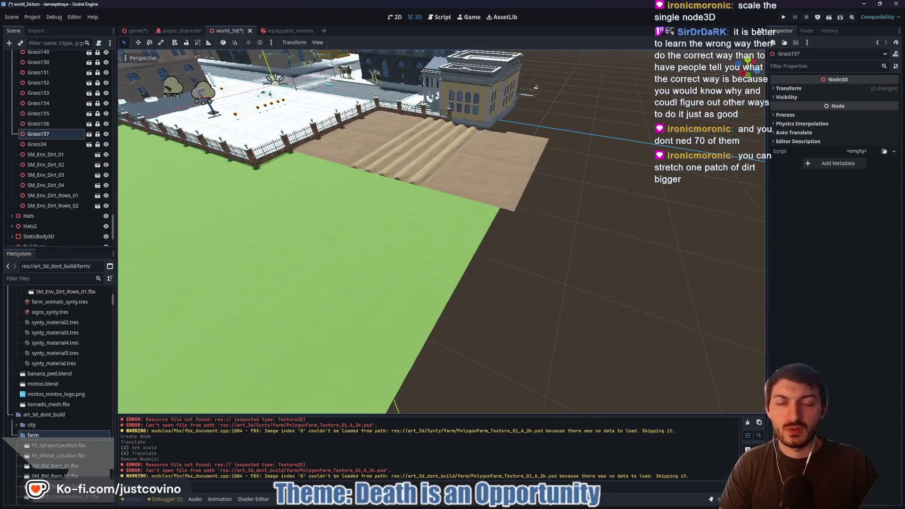
{"action": "scroll", "coordinate": [302, 232], "scroll_direction": "up", "scroll_amount": 5}
Delete SM_Env_Dirt_04, SM_Env_Dirt_03 and SM_Env_Dirt_Rows_01, confirming each removal
{"action": "left_click", "coordinate": [232, 255]}
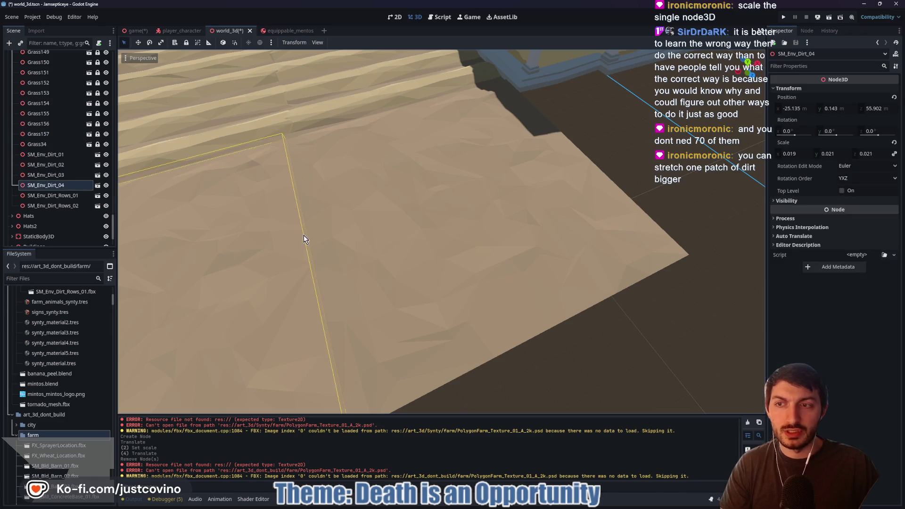
{"action": "scroll", "coordinate": [365, 229], "scroll_direction": "down", "scroll_amount": 5}
{"action": "key", "text": "Delete"}
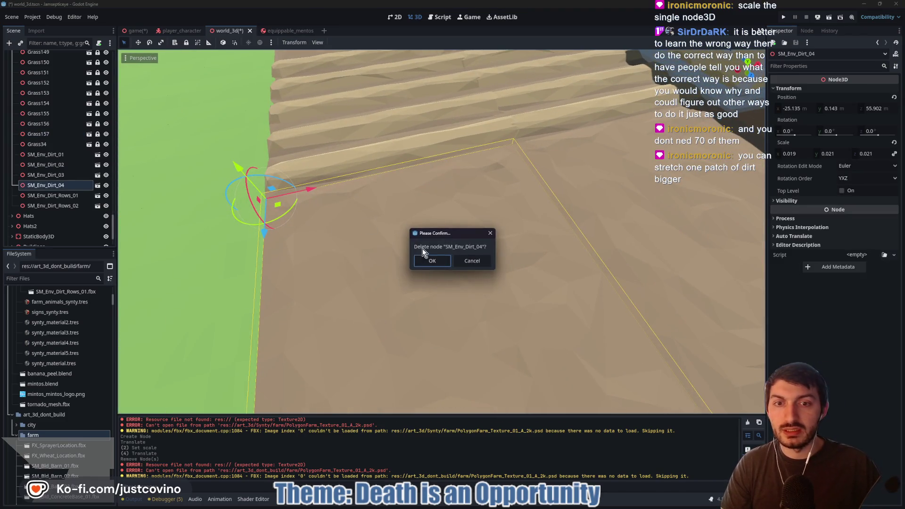
{"action": "left_click", "coordinate": [432, 260]}
{"action": "scroll", "coordinate": [432, 258], "scroll_direction": "down", "scroll_amount": 5}
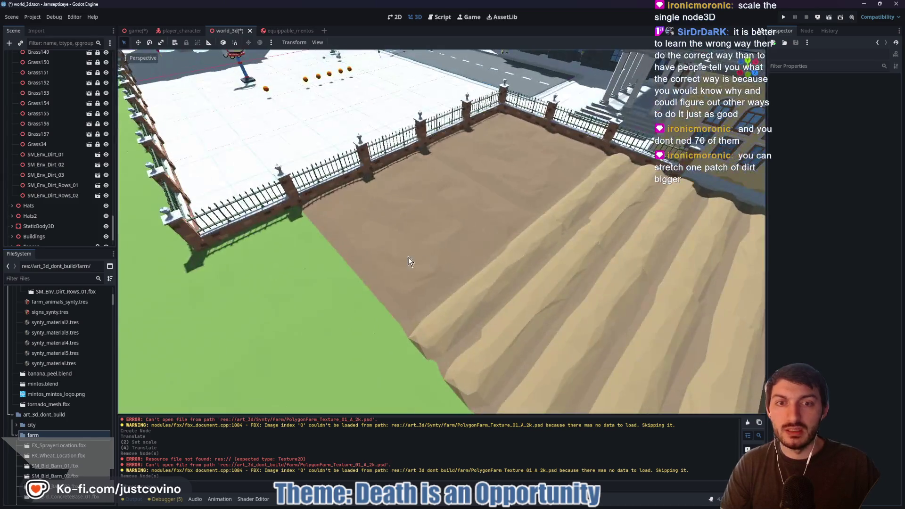
{"action": "key", "text": "Delete"}
{"action": "left_click", "coordinate": [431, 261]}
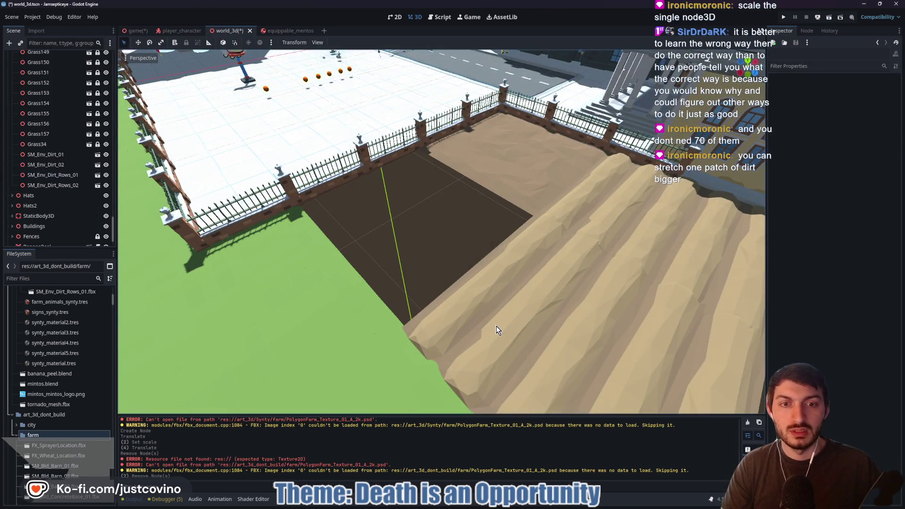
{"action": "key", "text": "f"}
{"action": "key", "text": "Delete"}
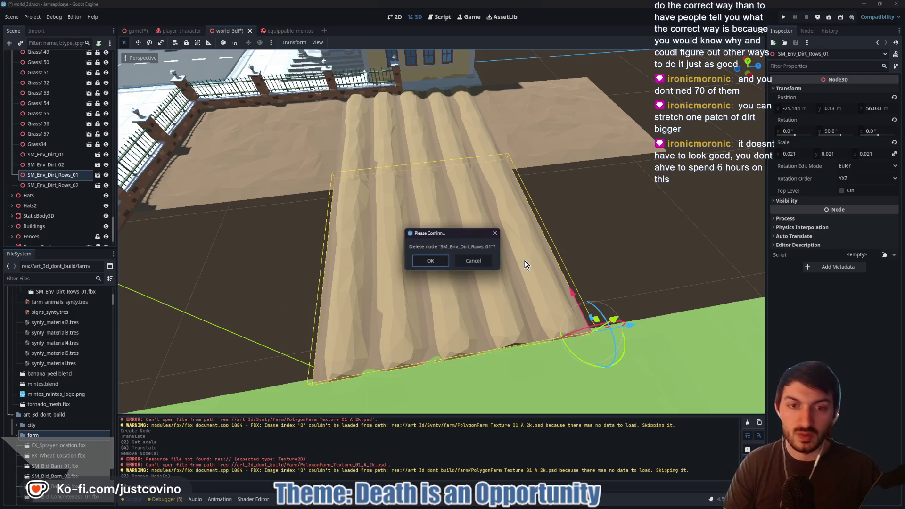
{"action": "left_click", "coordinate": [431, 261]}
Select SM_Env_Dirt_01, SM_Env_Dirt_Rows_02 and SM_Env_Dirt_02 and drag them under Farmland
{"action": "left_click", "coordinate": [306, 169]}
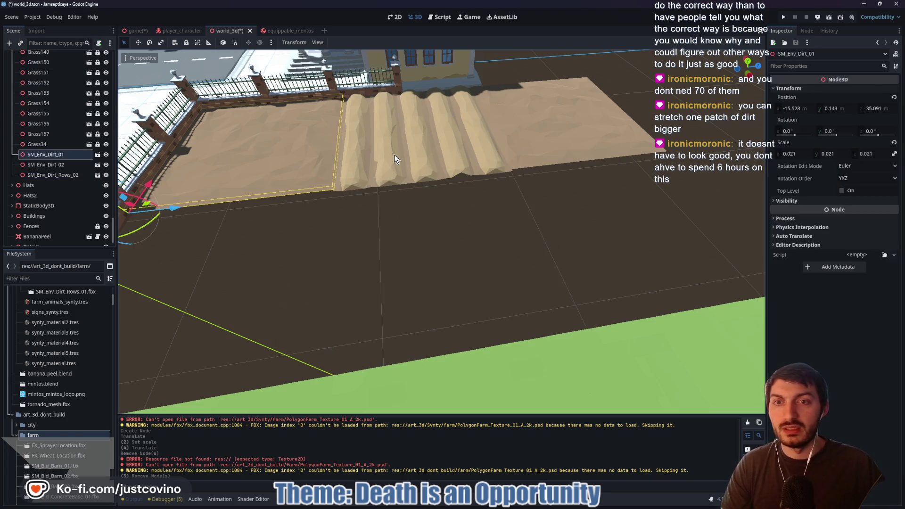
{"action": "left_click", "coordinate": [395, 155], "text": "shift"}
{"action": "left_click", "coordinate": [572, 142], "text": "shift"}
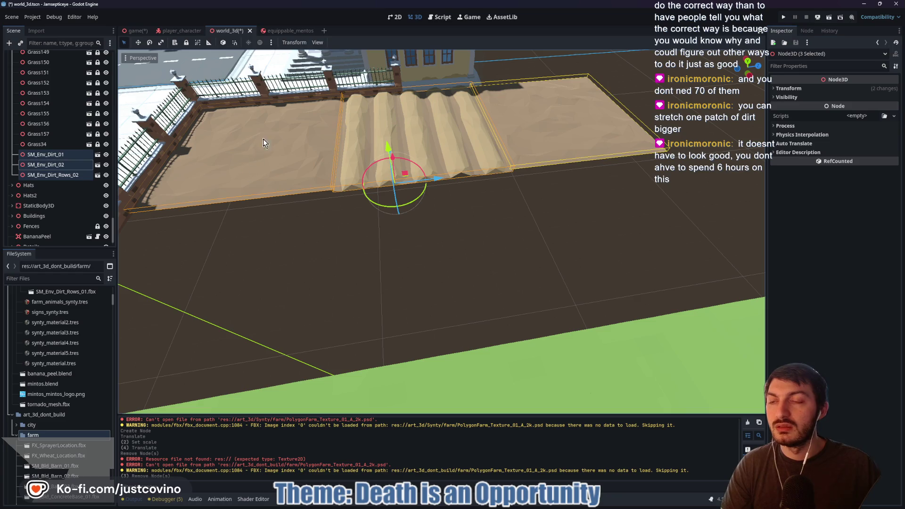
{"action": "scroll", "coordinate": [55, 168], "scroll_direction": "down", "scroll_amount": 1}
{"action": "left_click_drag", "start_coordinate": [54, 154], "coordinate": [41, 240]}
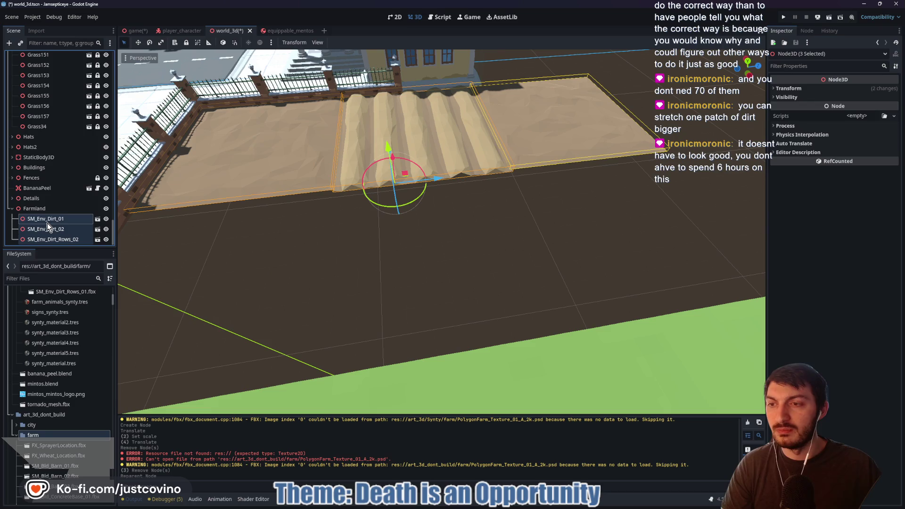
Inspect each dirt piece's transform and reset SM_Env_Dirt_Rows_02's scale to 1.0
{"action": "left_click", "coordinate": [45, 219]}
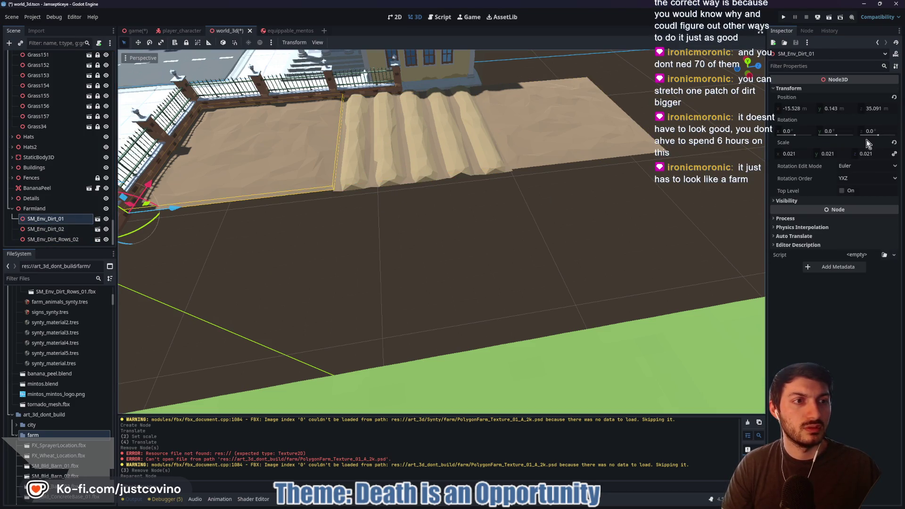
{"action": "left_click", "coordinate": [317, 228]}
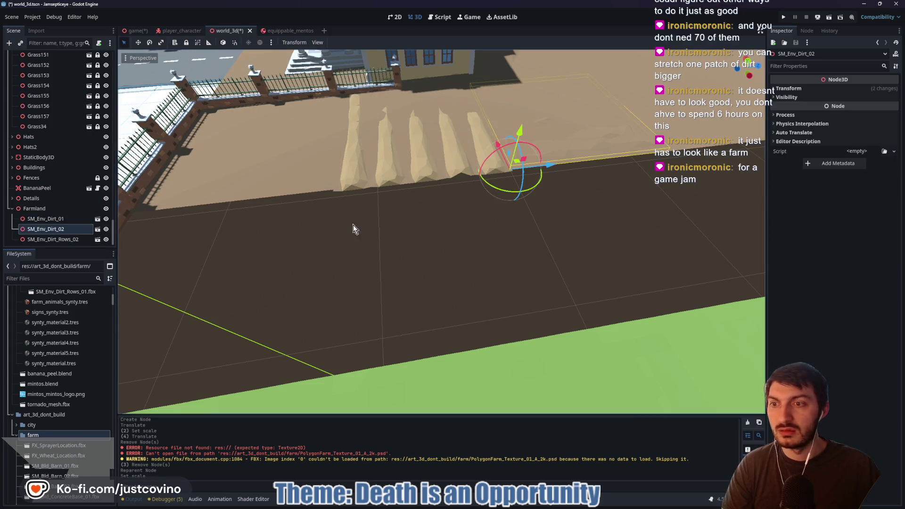
{"action": "left_click", "coordinate": [896, 88]}
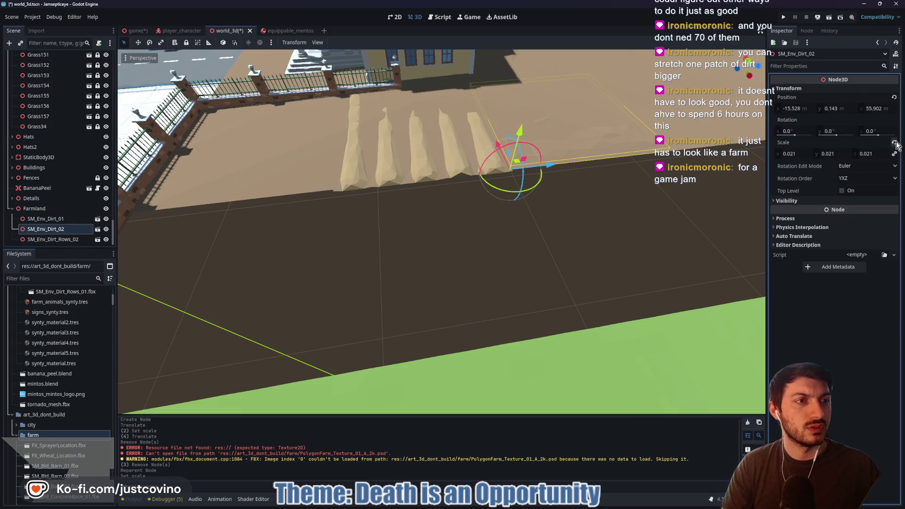
{"action": "left_click", "coordinate": [52, 239]}
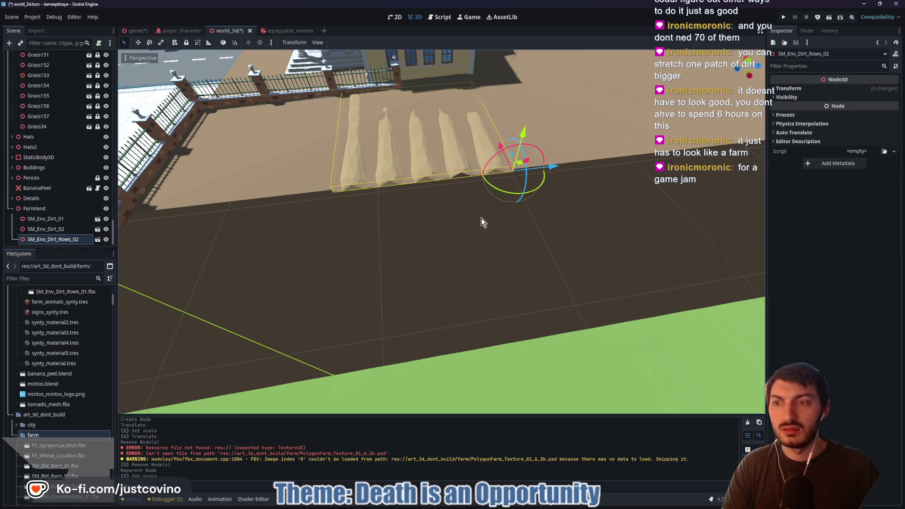
{"action": "left_click", "coordinate": [854, 89]}
{"action": "left_click", "coordinate": [894, 143]}
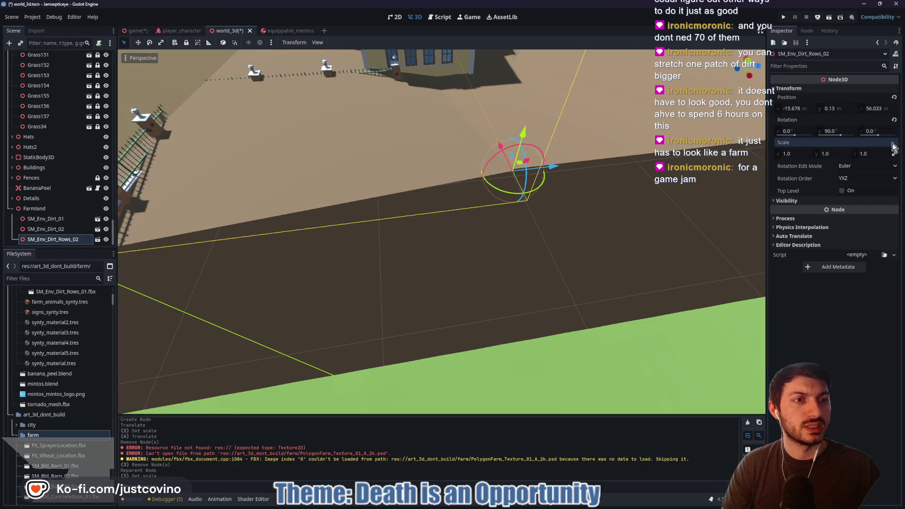
{"action": "scroll", "coordinate": [479, 213], "scroll_direction": "down", "scroll_amount": 6}
{"action": "scroll", "coordinate": [506, 213], "scroll_direction": "down", "scroll_amount": 8}
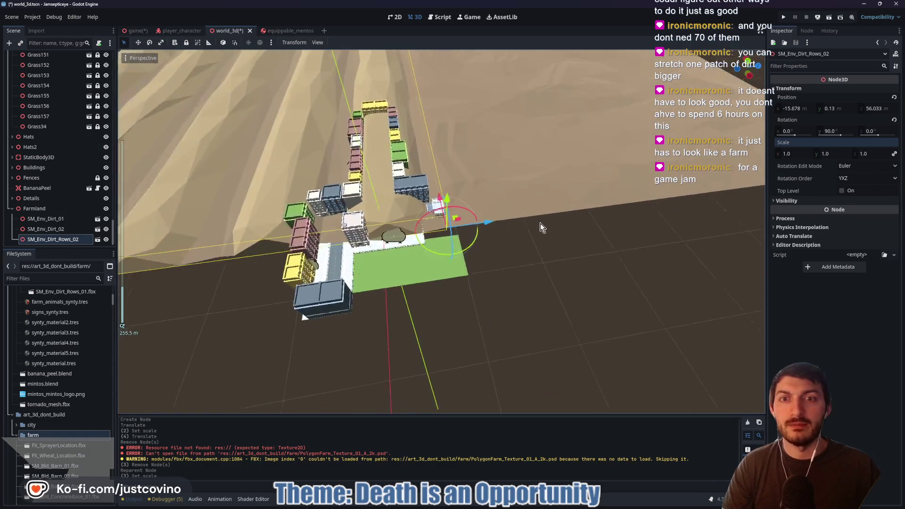
{"action": "left_click", "coordinate": [44, 208]}
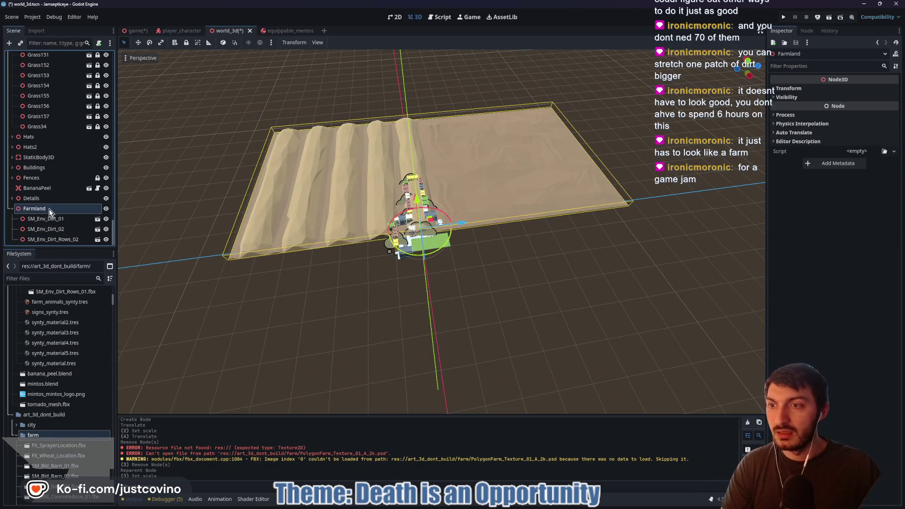
Scale Farmland to 0.033 and slide it along Z beside the plaza
{"action": "left_click", "coordinate": [833, 87]}
{"action": "left_click", "coordinate": [796, 153]}
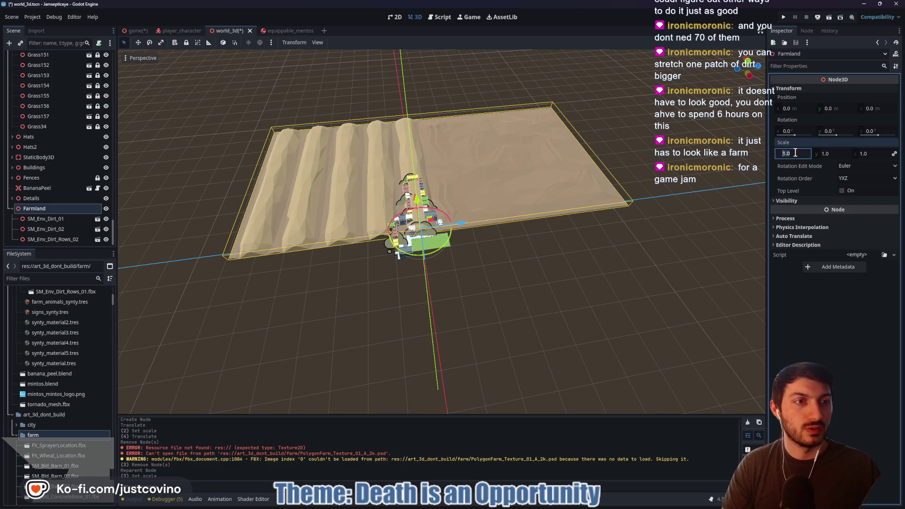
{"action": "type", "text": "33"}
{"action": "key", "text": "Return"}
{"action": "scroll", "coordinate": [593, 200], "scroll_direction": "up", "scroll_amount": 5}
{"action": "scroll", "coordinate": [566, 253], "scroll_direction": "up", "scroll_amount": 4}
{"action": "mouse_move", "coordinate": [486, 217]}
{"action": "left_mouse_down"}
{"action": "mouse_move", "coordinate": [654, 234]}
{"action": "mouse_move", "coordinate": [677, 246]}
{"action": "left_mouse_up"}
{"action": "key", "text": "f"}
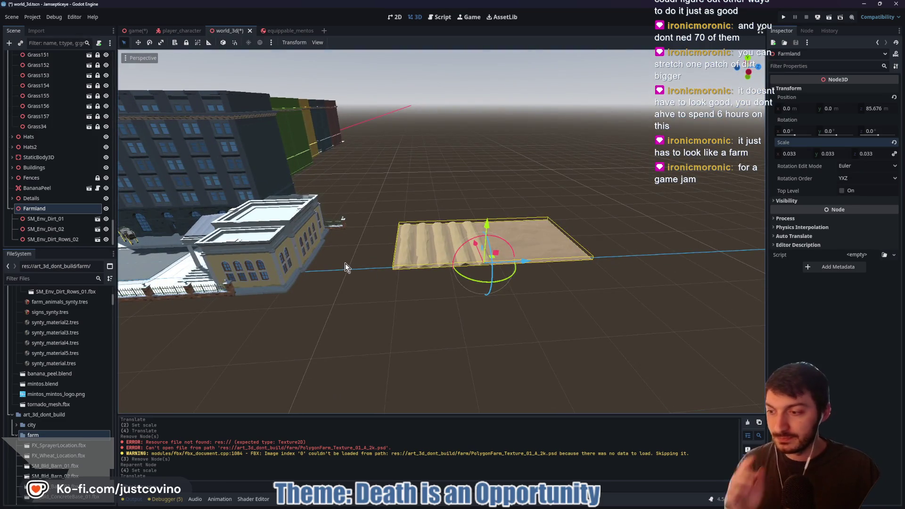
With snapping on, slide the first flat dirt patch 4 units along Z to meet the rows
{"action": "left_click", "coordinate": [47, 218]}
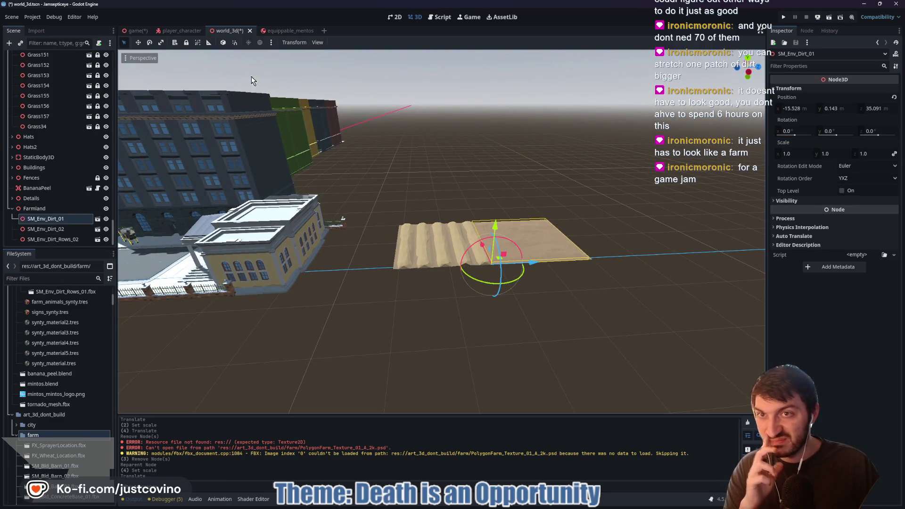
{"action": "left_click", "coordinate": [237, 45]}
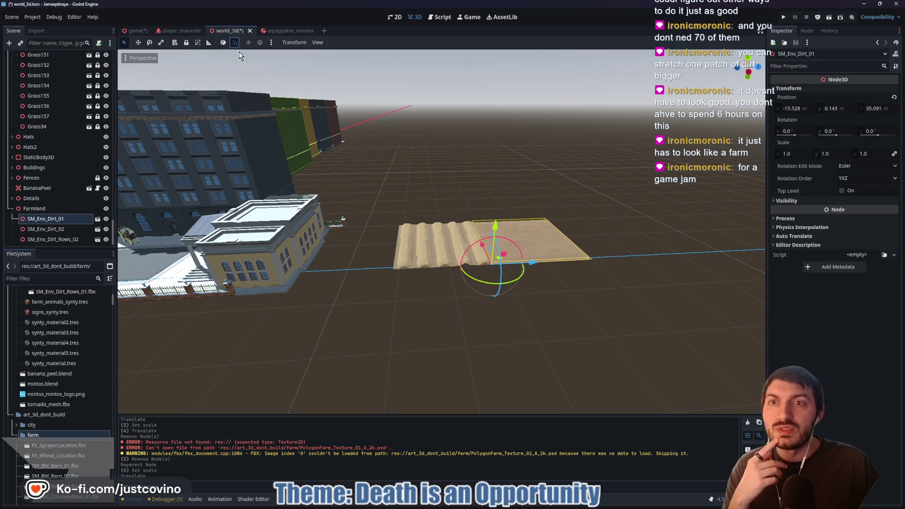
{"action": "mouse_move", "coordinate": [534, 263]}
{"action": "left_mouse_down"}
{"action": "mouse_move", "coordinate": [627, 265]}
{"action": "mouse_move", "coordinate": [327, 266]}
{"action": "mouse_move", "coordinate": [339, 269]}
{"action": "left_mouse_up"}
{"action": "left_click", "coordinate": [41, 231]}
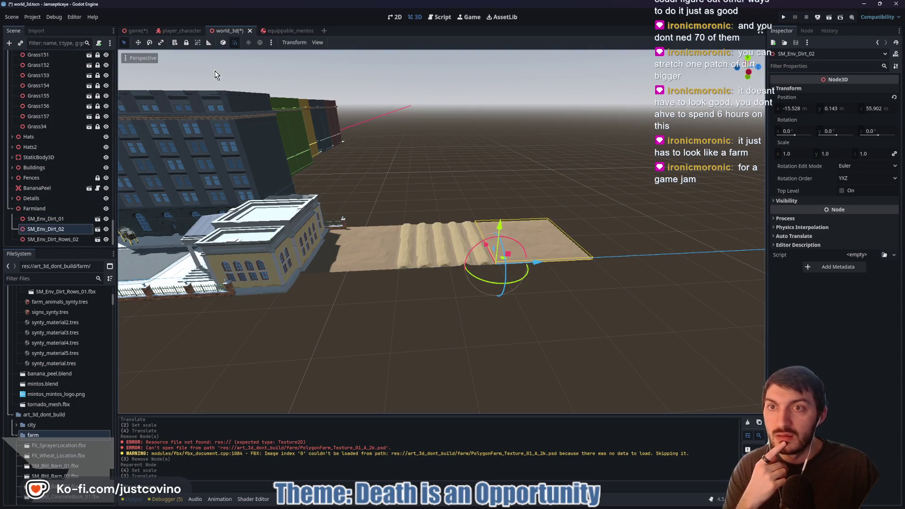
{"action": "mouse_move", "coordinate": [536, 267]}
{"action": "left_mouse_down"}
{"action": "mouse_move", "coordinate": [590, 265]}
{"action": "mouse_move", "coordinate": [537, 267]}
{"action": "left_mouse_up"}
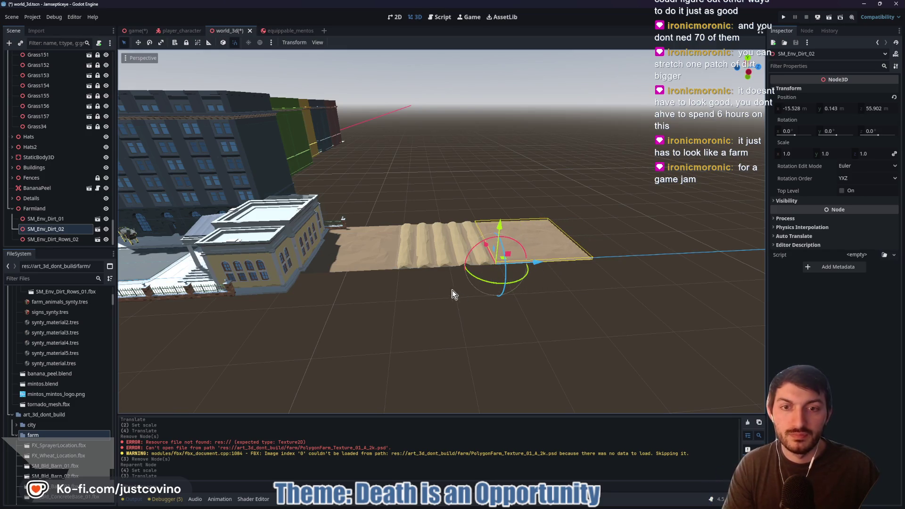
Move the whole Farmland group beside the green grass, to X −23.0, Z 69.676
{"action": "left_click", "coordinate": [55, 209]}
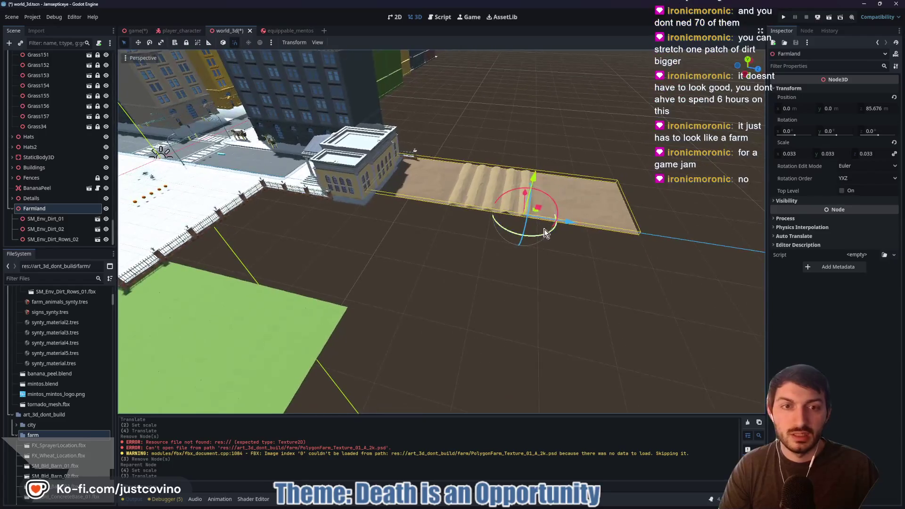
{"action": "mouse_move", "coordinate": [519, 197]}
{"action": "left_mouse_down"}
{"action": "mouse_move", "coordinate": [522, 307]}
{"action": "mouse_move", "coordinate": [487, 344]}
{"action": "mouse_move", "coordinate": [434, 329]}
{"action": "left_mouse_up"}
{"action": "scroll", "coordinate": [434, 329], "scroll_direction": "up", "scroll_amount": 5}
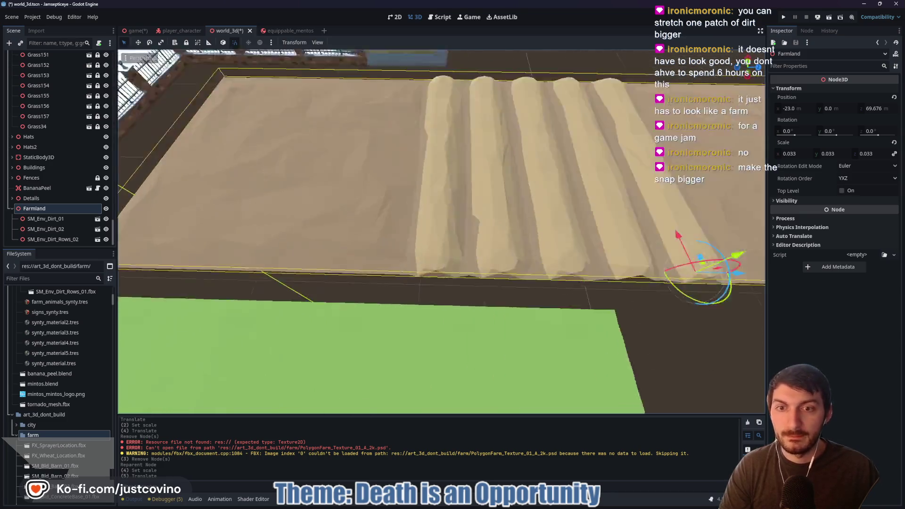
{"action": "scroll", "coordinate": [442, 231], "scroll_direction": "down", "scroll_amount": 3}
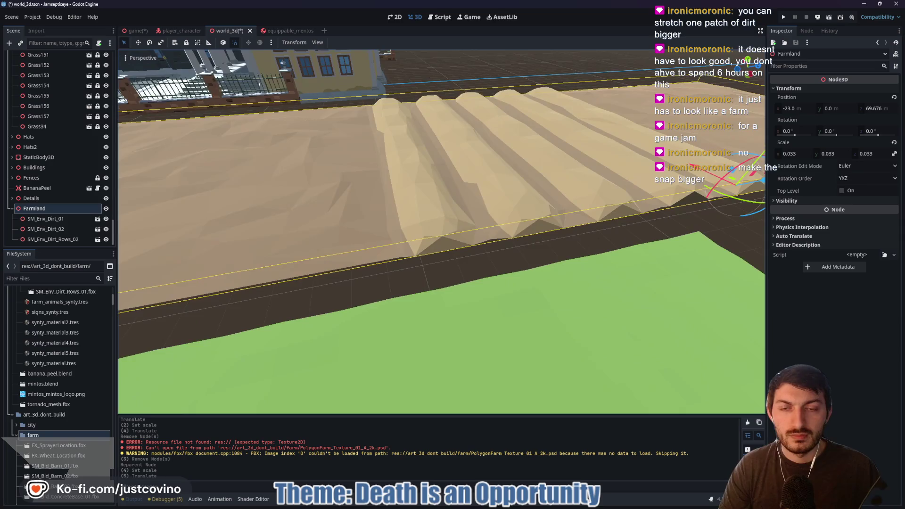
{"action": "left_click", "coordinate": [240, 115]}
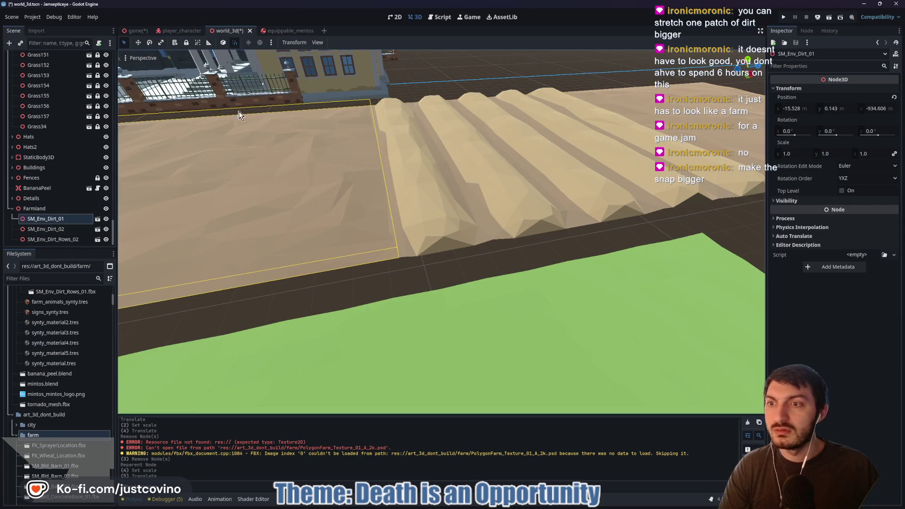
Enable move snapping and review the Configure Snap step values, cancelling without changes
{"action": "left_click", "coordinate": [236, 42]}
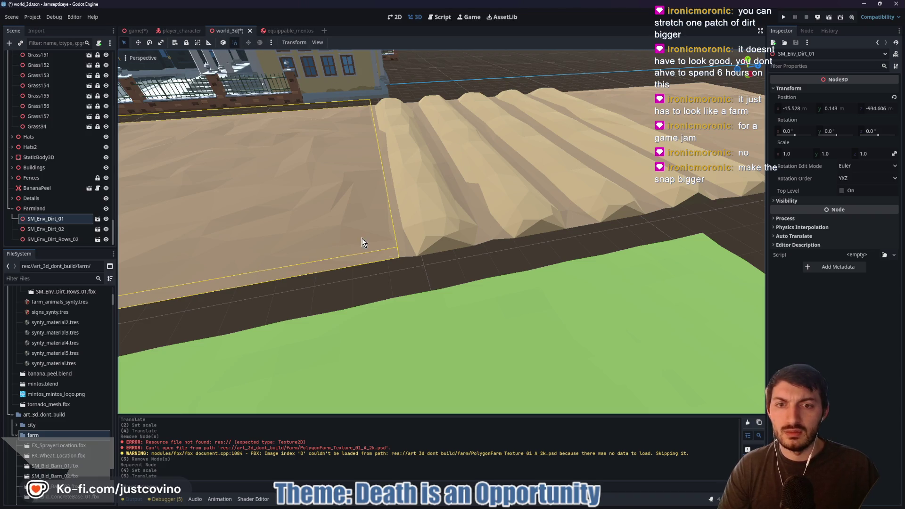
{"action": "left_click", "coordinate": [270, 44]}
{"action": "left_click", "coordinate": [271, 44]}
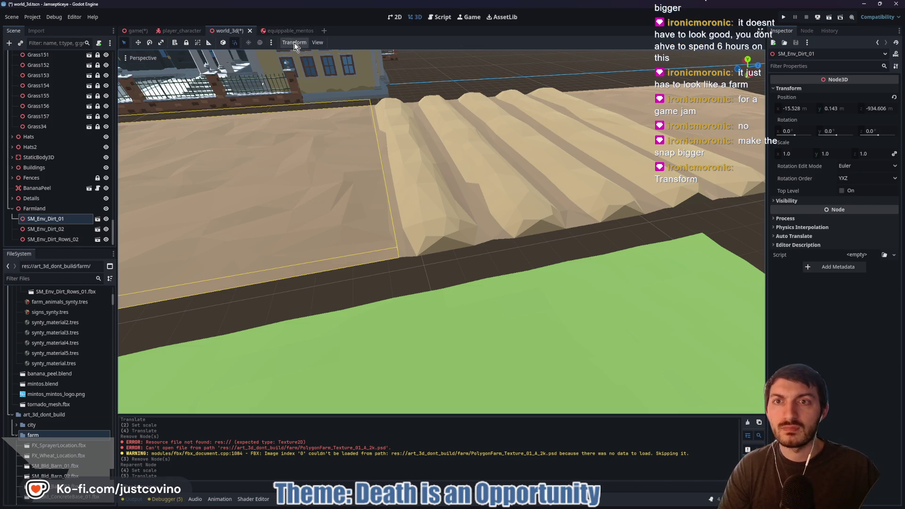
{"action": "left_click", "coordinate": [294, 43]}
{"action": "left_click", "coordinate": [299, 78]}
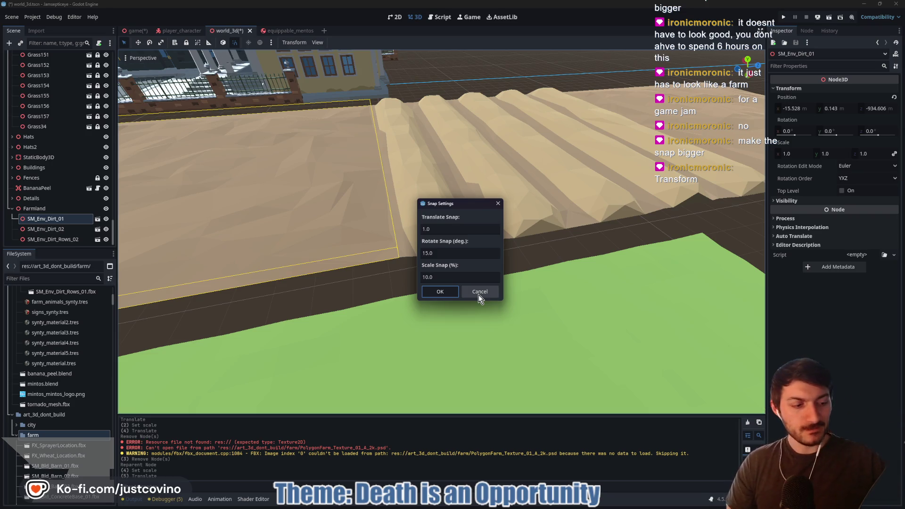
{"action": "left_click", "coordinate": [479, 295]}
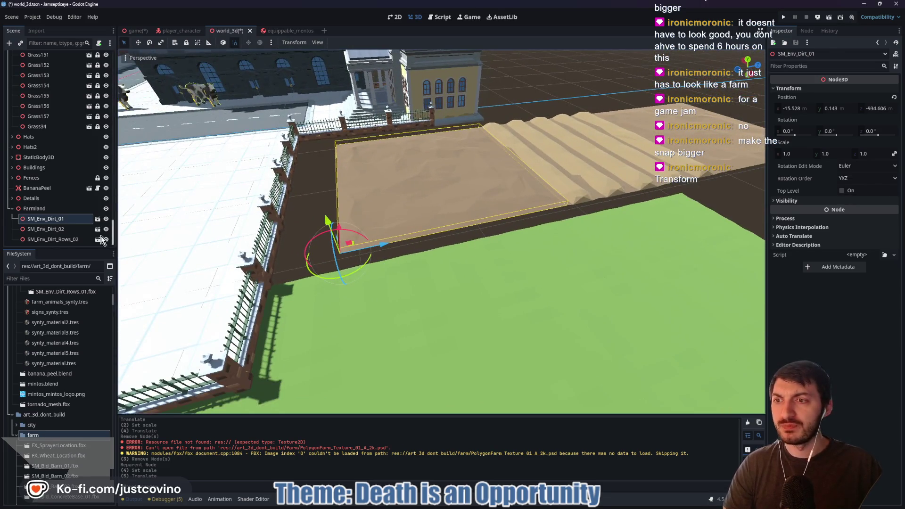
Shift Farmland 4 units along Z to 65.676, then freelook around the farm plot
{"action": "left_click", "coordinate": [34, 209]}
{"action": "left_click_drag", "start_coordinate": [730, 170], "coordinate": [446, 225]}
{"action": "right_click", "coordinate": [446, 226]}
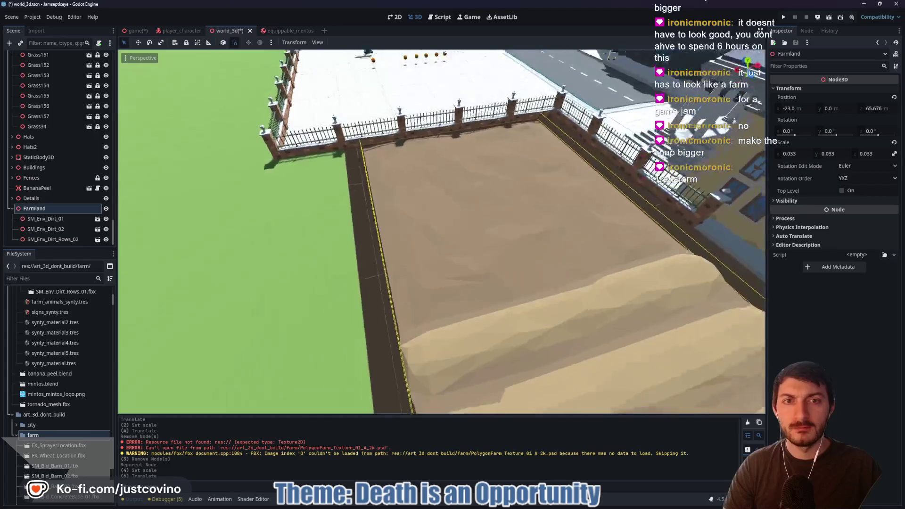
{"action": "right_click", "coordinate": [474, 287]}
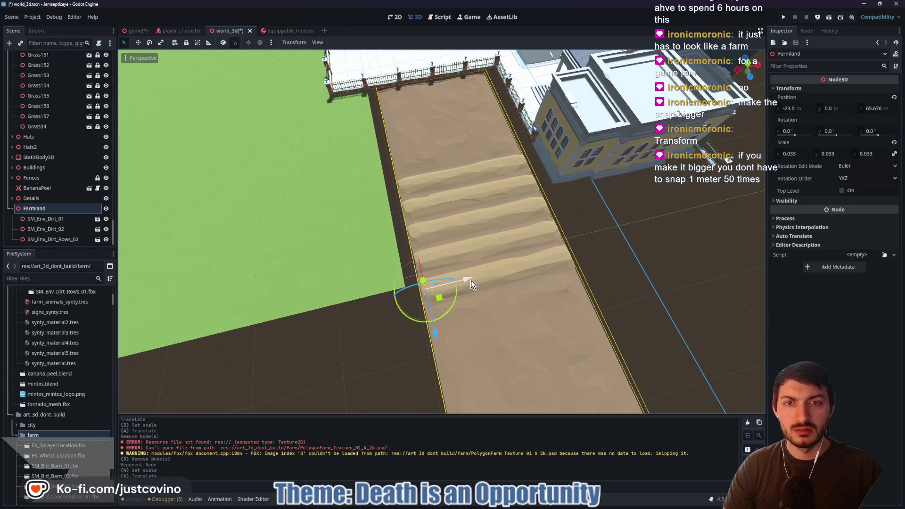
{"action": "right_click", "coordinate": [471, 281]}
{"action": "right_click", "coordinate": [471, 281]}
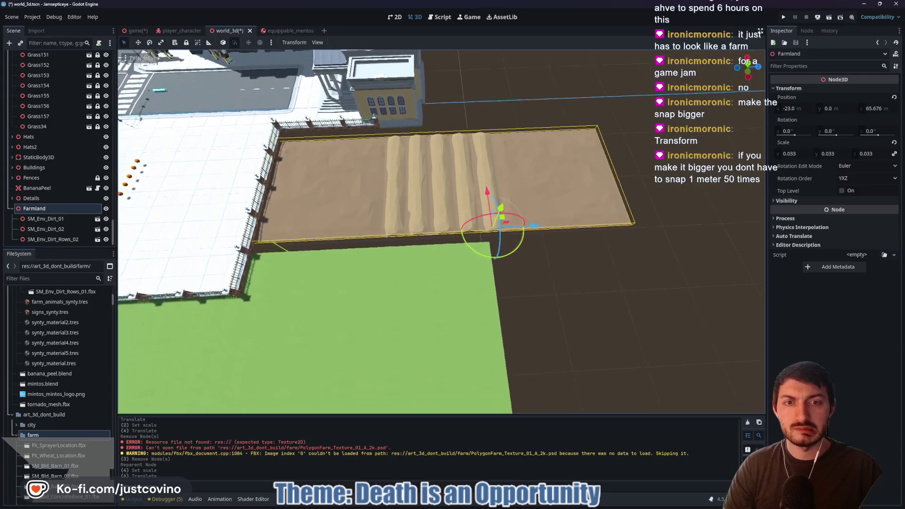
{"action": "right_click", "coordinate": [471, 281]}
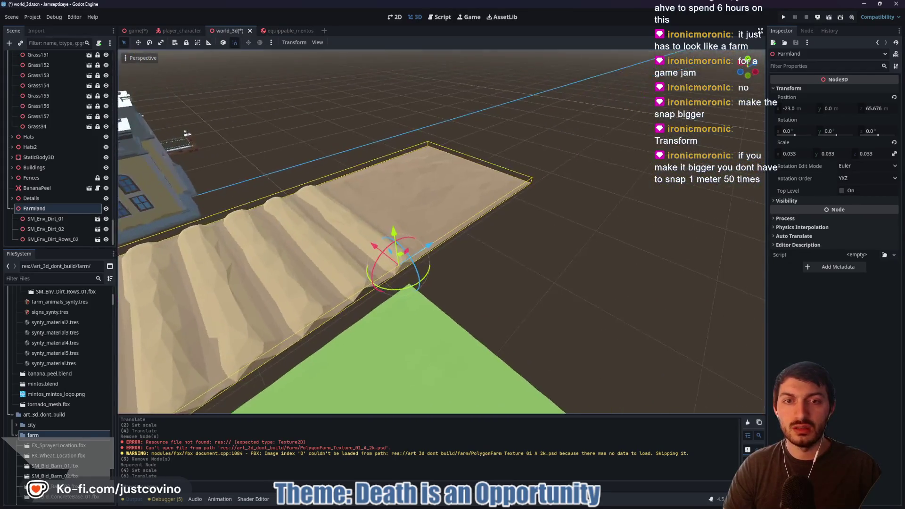
{"action": "right_click", "coordinate": [471, 281]}
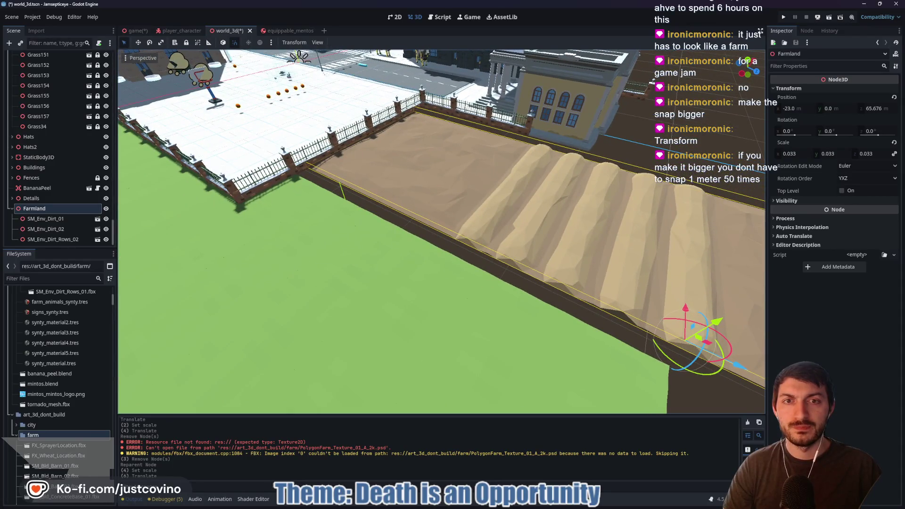
{"action": "right_click", "coordinate": [471, 281]}
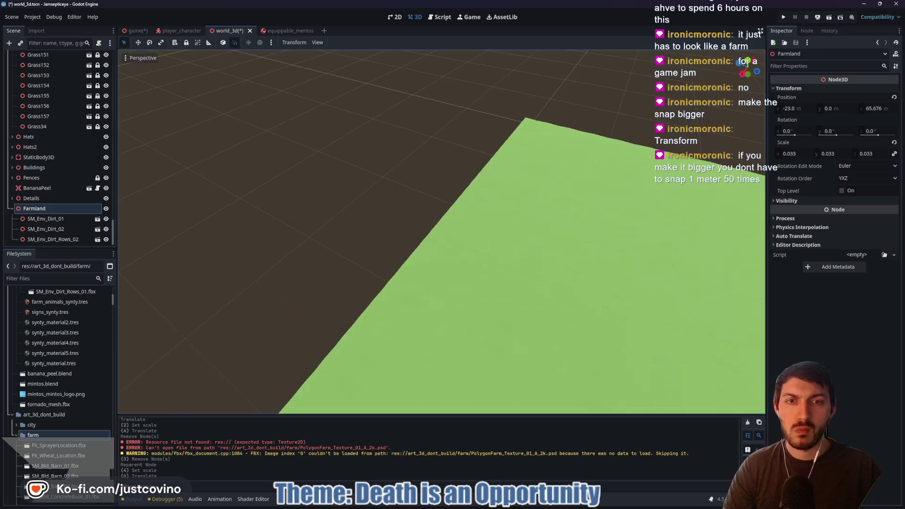
{"action": "right_click", "coordinate": [471, 281]}
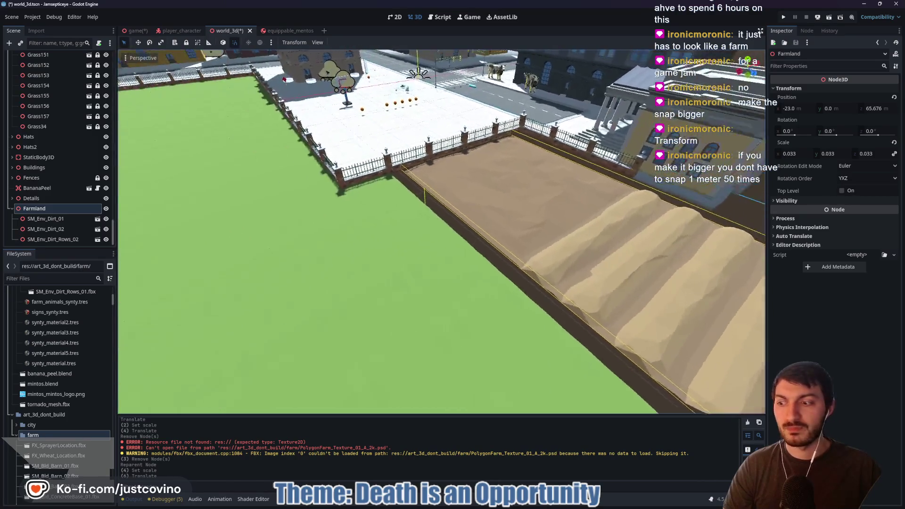
{"action": "right_click", "coordinate": [471, 282]}
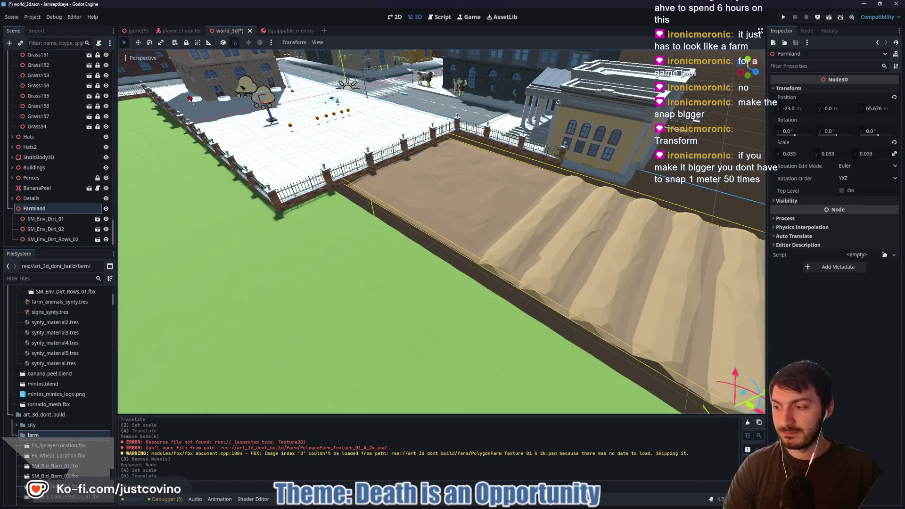
{"action": "right_click", "coordinate": [532, 242]}
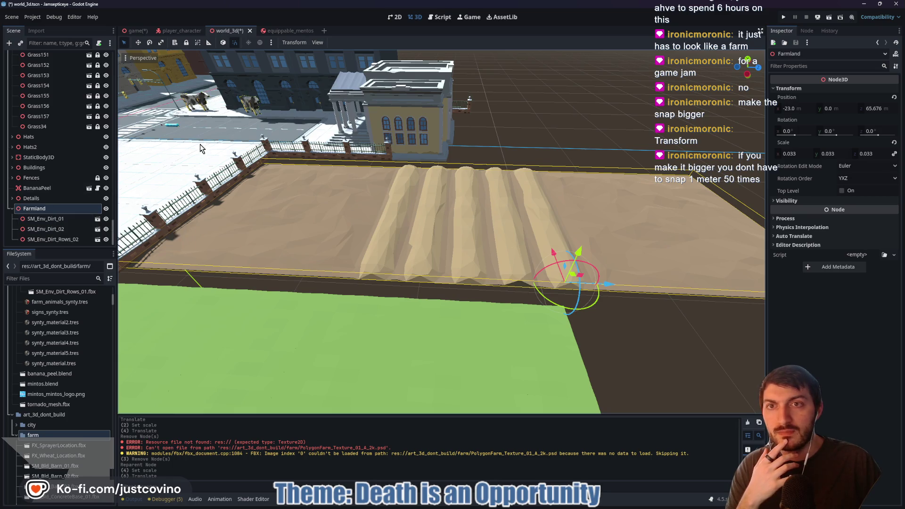
{"action": "left_click", "coordinate": [47, 219]}
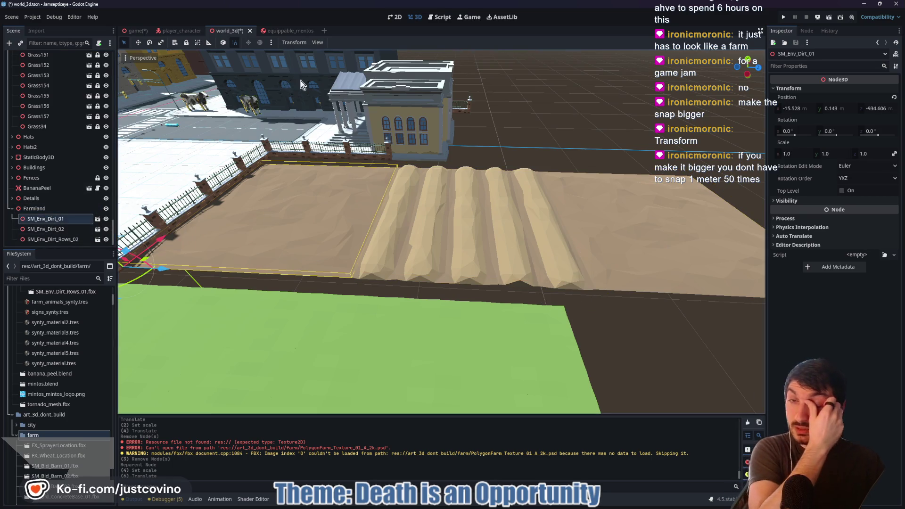
{"action": "left_click", "coordinate": [296, 41]}
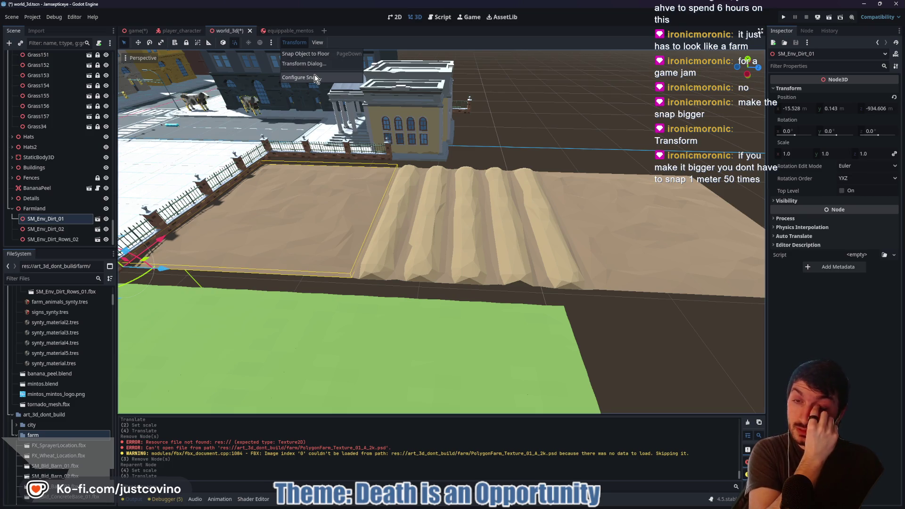
{"action": "left_click", "coordinate": [315, 76]}
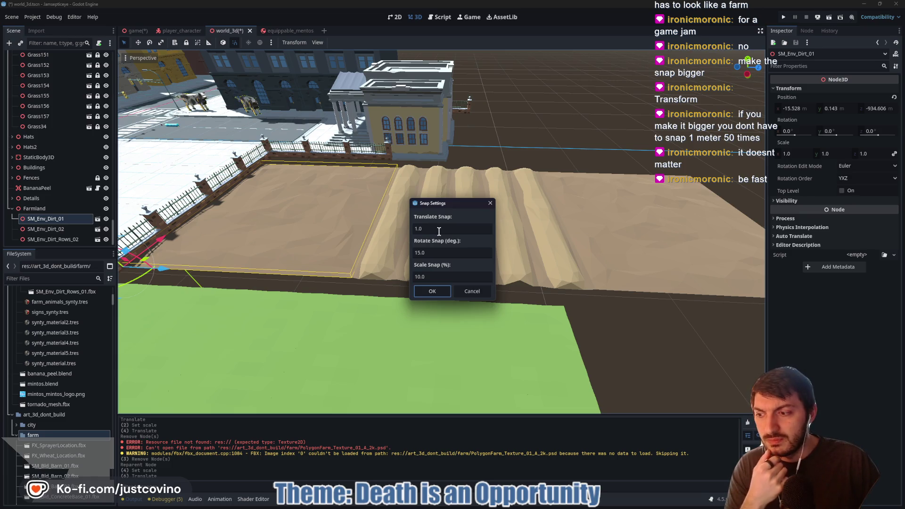
{"action": "left_click", "coordinate": [472, 292]}
{"action": "left_click", "coordinate": [172, 267]}
{"action": "mouse_move", "coordinate": [633, 295]}
{"action": "left_mouse_down"}
{"action": "mouse_move", "coordinate": [542, 320]}
{"action": "mouse_move", "coordinate": [435, 262]}
{"action": "left_mouse_up"}
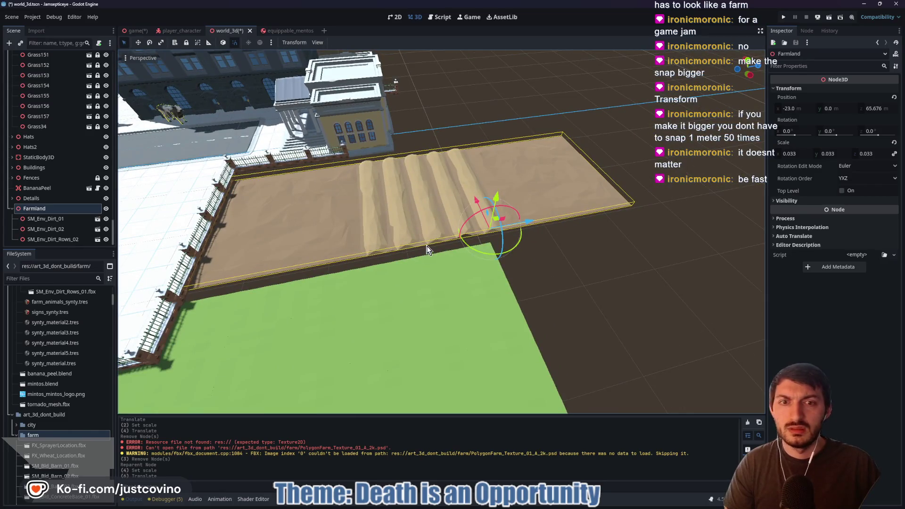
{"action": "left_click_drag", "start_coordinate": [528, 239], "coordinate": [415, 269]}
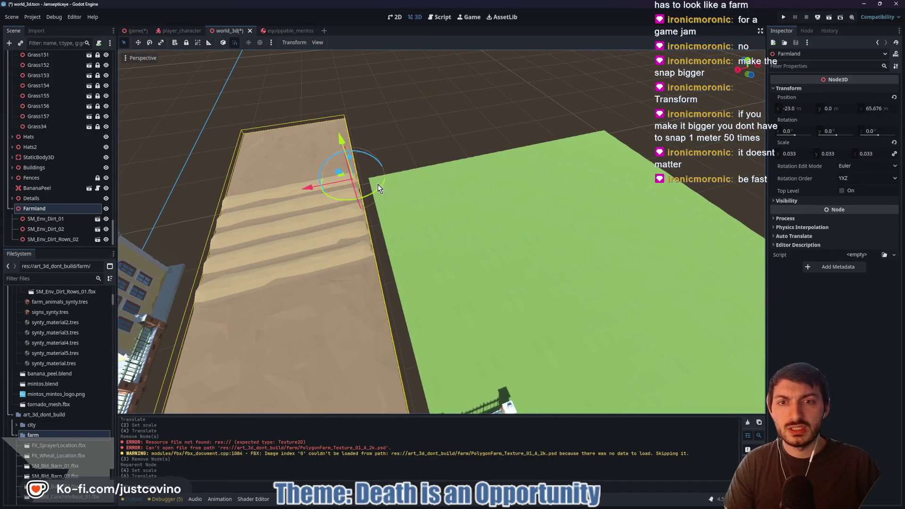
{"action": "mouse_move", "coordinate": [442, 204]}
{"action": "left_mouse_down"}
{"action": "mouse_move", "coordinate": [425, 207]}
{"action": "mouse_move", "coordinate": [449, 203]}
{"action": "mouse_move", "coordinate": [434, 205]}
{"action": "left_mouse_up"}
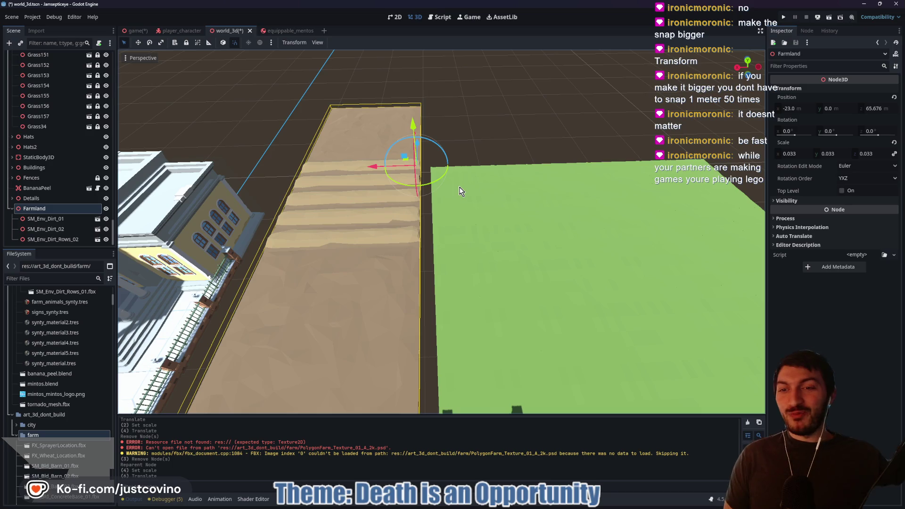
{"action": "mouse_move", "coordinate": [454, 188]}
{"action": "left_mouse_down"}
{"action": "mouse_move", "coordinate": [443, 194]}
{"action": "mouse_move", "coordinate": [503, 224]}
{"action": "left_mouse_up"}
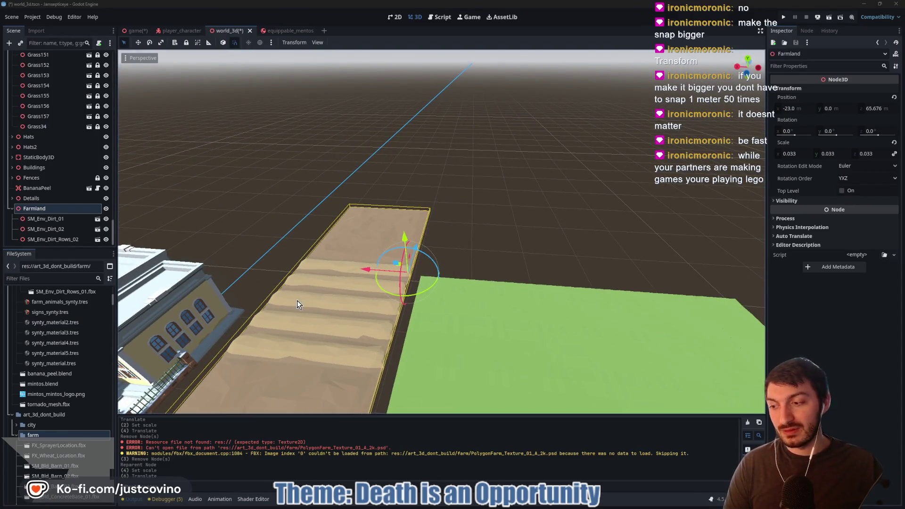
{"action": "left_click_drag", "start_coordinate": [518, 255], "coordinate": [518, 255]}
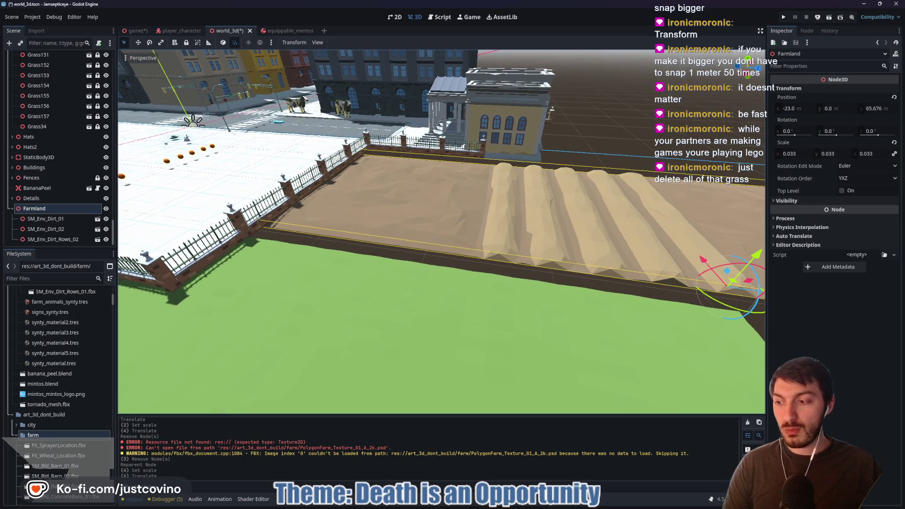
Select the 132 grass tiles from Grass2 onward and delete them
{"action": "scroll", "coordinate": [41, 132], "scroll_direction": "up", "scroll_amount": 4}
{"action": "scroll", "coordinate": [50, 208], "scroll_direction": "up", "scroll_amount": 2}
{"action": "left_click", "coordinate": [42, 198]}
{"action": "scroll", "coordinate": [47, 194], "scroll_direction": "up", "scroll_amount": 3}
{"action": "scroll", "coordinate": [51, 189], "scroll_direction": "up", "scroll_amount": 15}
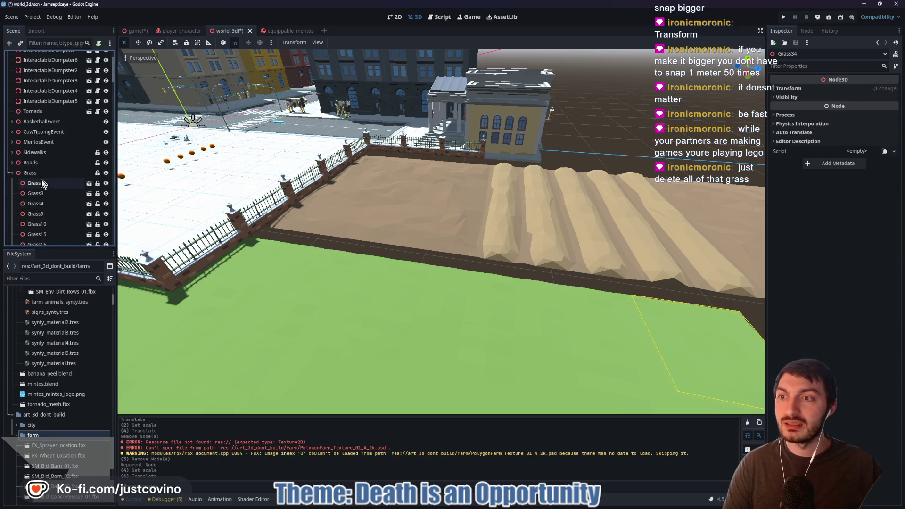
{"action": "left_click", "coordinate": [42, 182], "text": "shift"}
{"action": "key", "text": "f"}
{"action": "scroll", "coordinate": [364, 233], "scroll_direction": "up", "scroll_amount": 4}
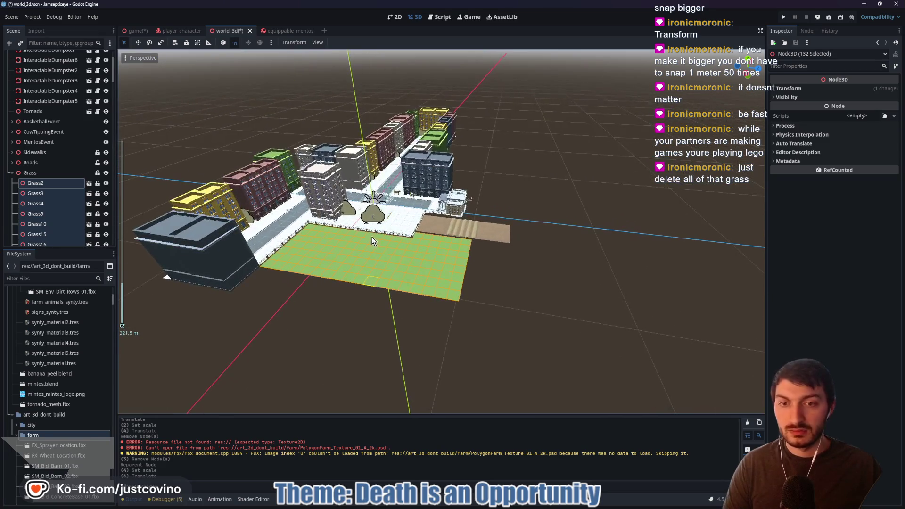
{"action": "key", "text": "Delete"}
{"action": "left_click", "coordinate": [431, 263]}
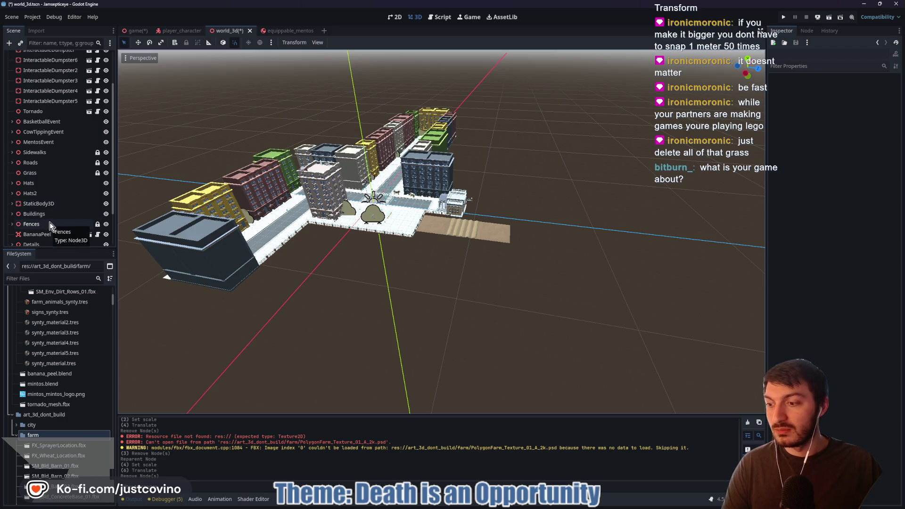
Delete the now-empty Grass group and select Farmland
{"action": "left_click", "coordinate": [35, 173]}
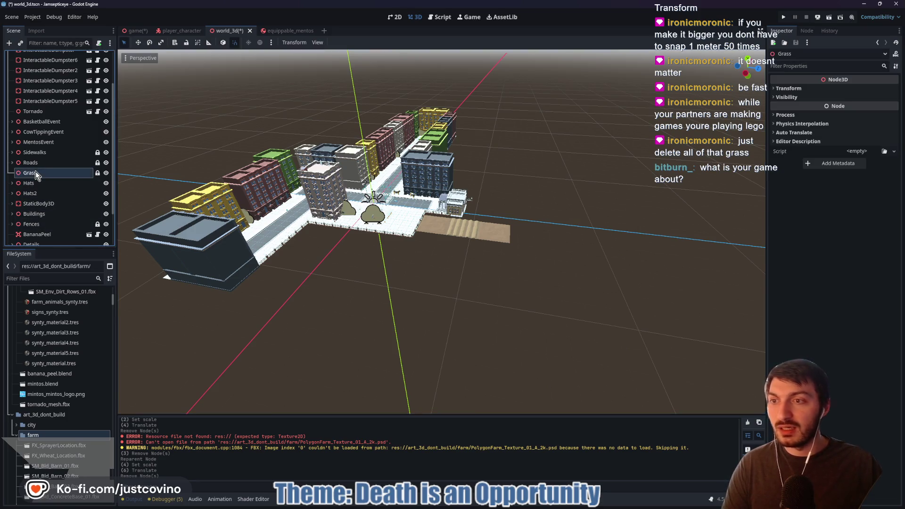
{"action": "key", "text": "Delete"}
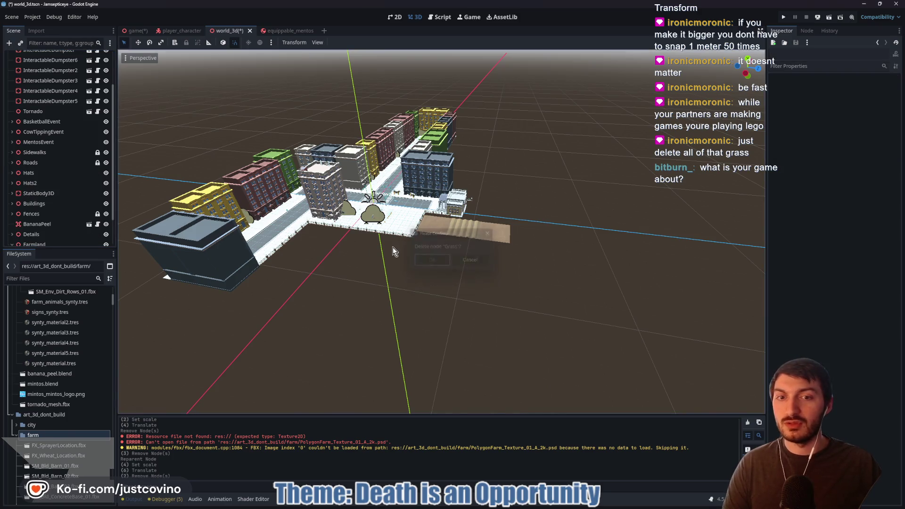
{"action": "left_click", "coordinate": [432, 261]}
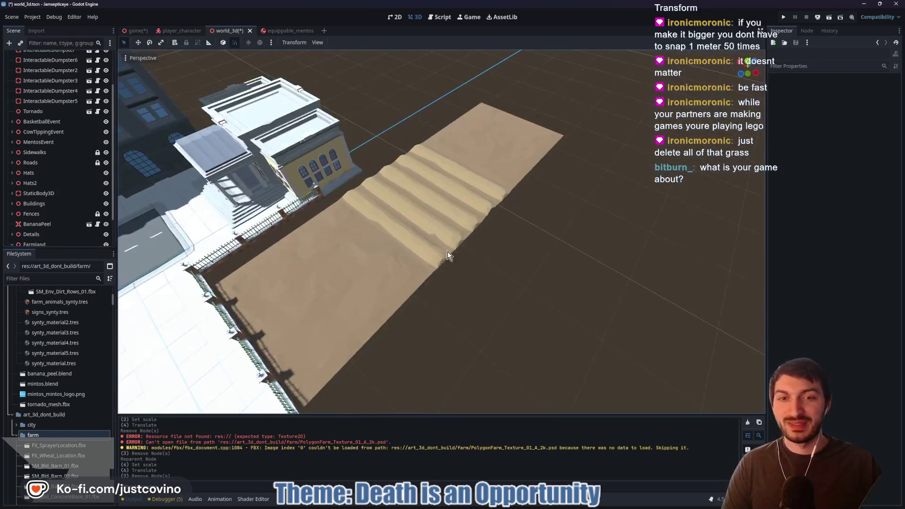
{"action": "left_click", "coordinate": [447, 253]}
{"action": "left_click", "coordinate": [61, 208]}
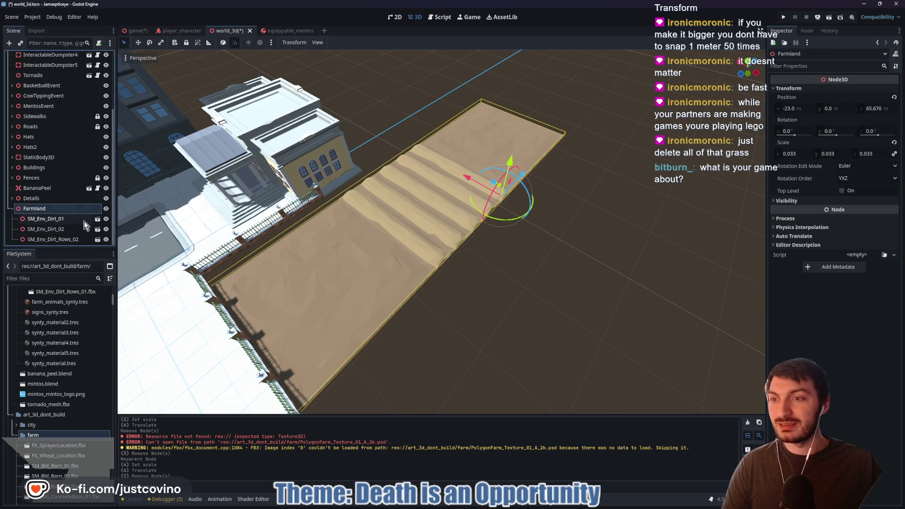
Rotate the Farmland group to -91.3° around the Y axis
{"action": "mouse_move", "coordinate": [517, 218]}
{"action": "left_mouse_down"}
{"action": "mouse_move", "coordinate": [478, 227]}
{"action": "mouse_move", "coordinate": [467, 220]}
{"action": "left_mouse_up"}
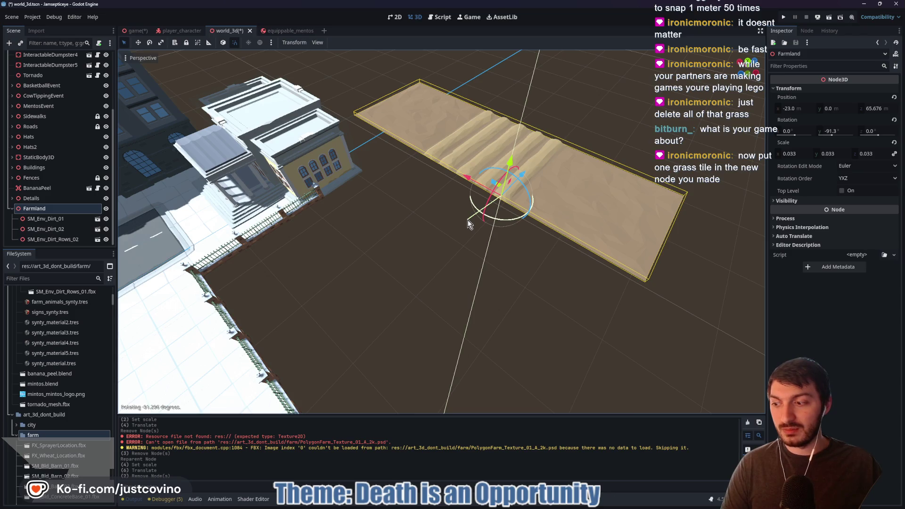
{"action": "left_click_drag", "start_coordinate": [468, 220], "coordinate": [468, 220]}
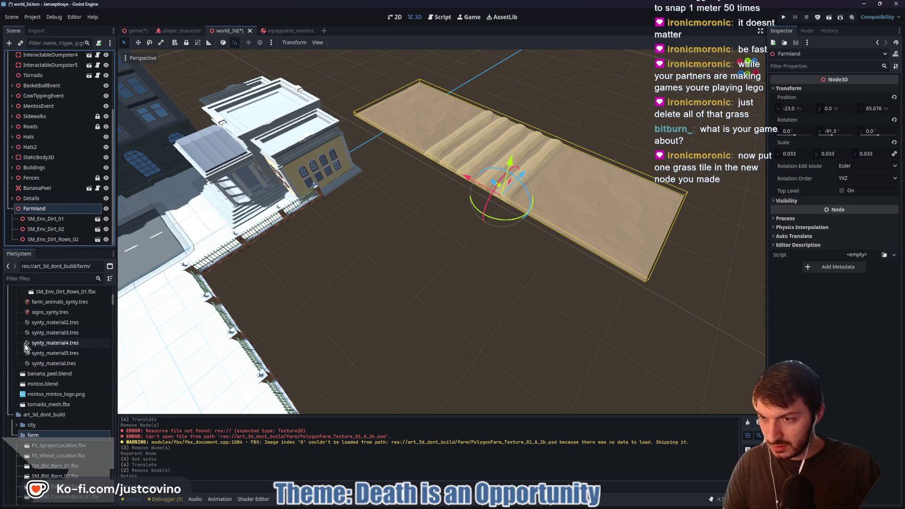
{"action": "double_click", "coordinate": [43, 211]}
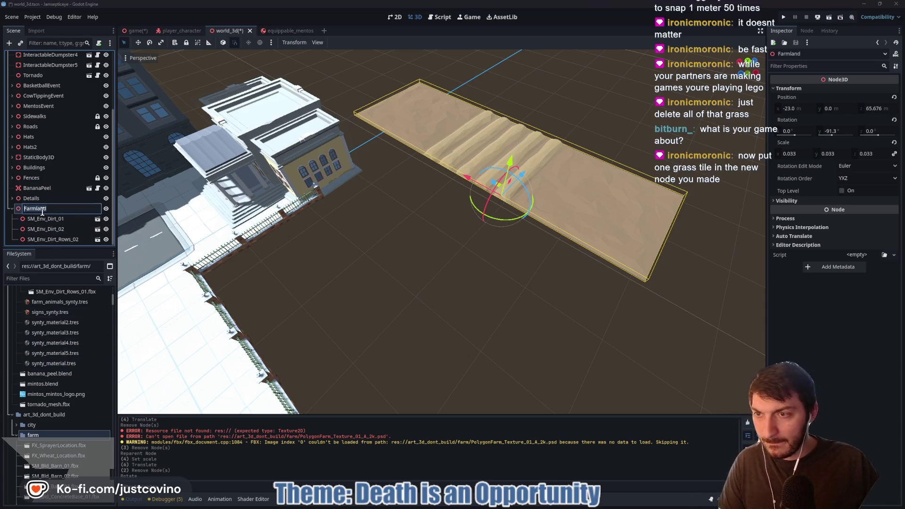
{"action": "left_click", "coordinate": [46, 208]}
{"action": "key", "text": "ctrl+a"}
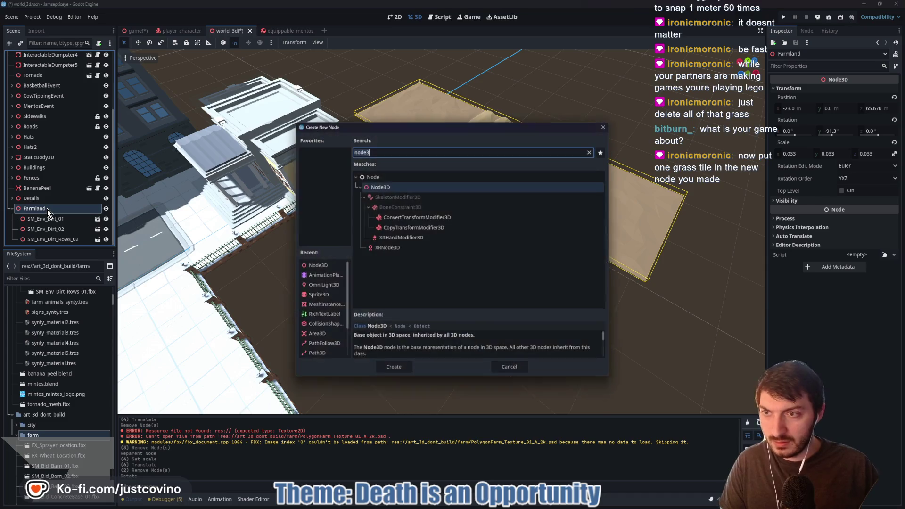
{"action": "type", "text": "grass"}
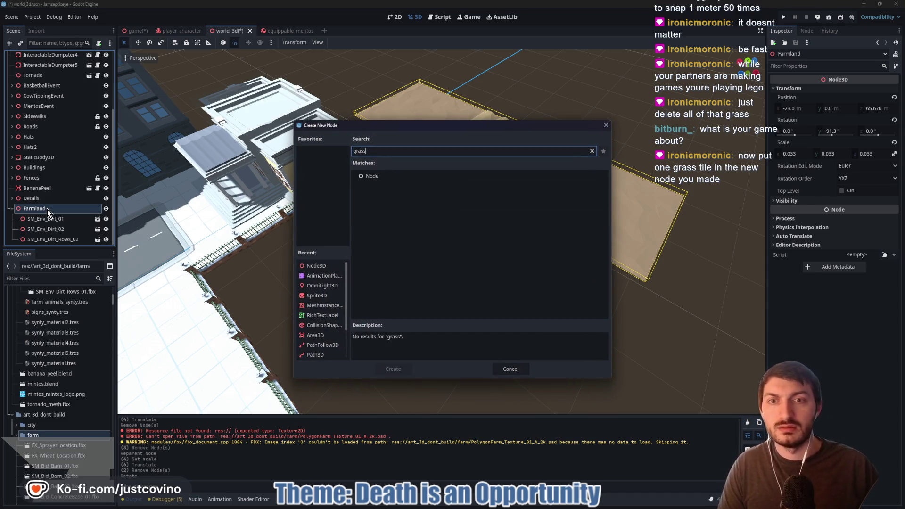
{"action": "left_click", "coordinate": [514, 368]}
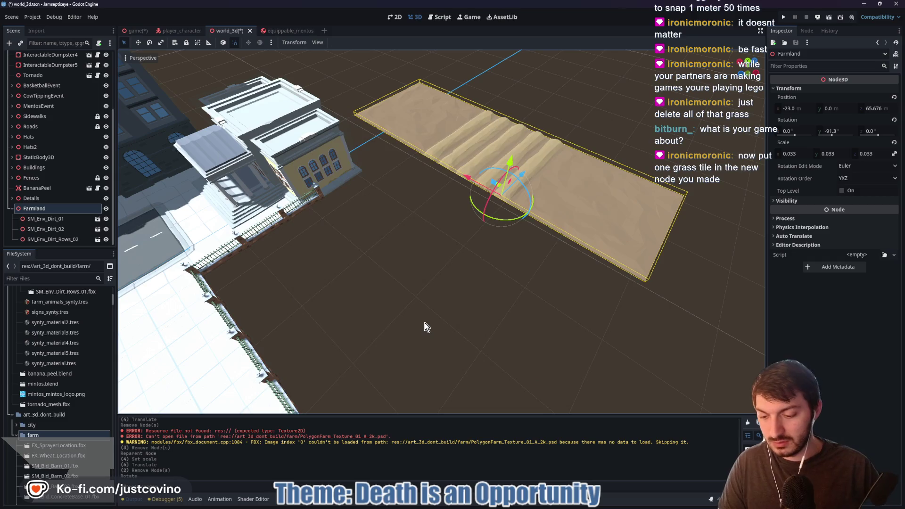
Instance grass.tscn under Farmland and move the new grass tile into place
{"action": "key", "text": "ctrl+shift+a"}
{"action": "type", "text": "grass"}
{"action": "double_click", "coordinate": [382, 170]}
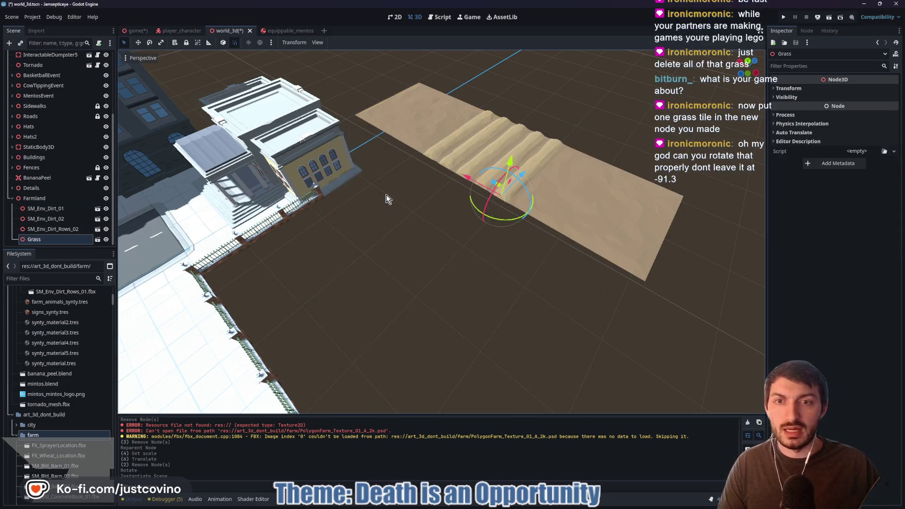
{"action": "mouse_move", "coordinate": [539, 174]}
{"action": "left_mouse_down"}
{"action": "mouse_move", "coordinate": [477, 236]}
{"action": "mouse_move", "coordinate": [469, 203]}
{"action": "mouse_move", "coordinate": [500, 208]}
{"action": "left_mouse_up"}
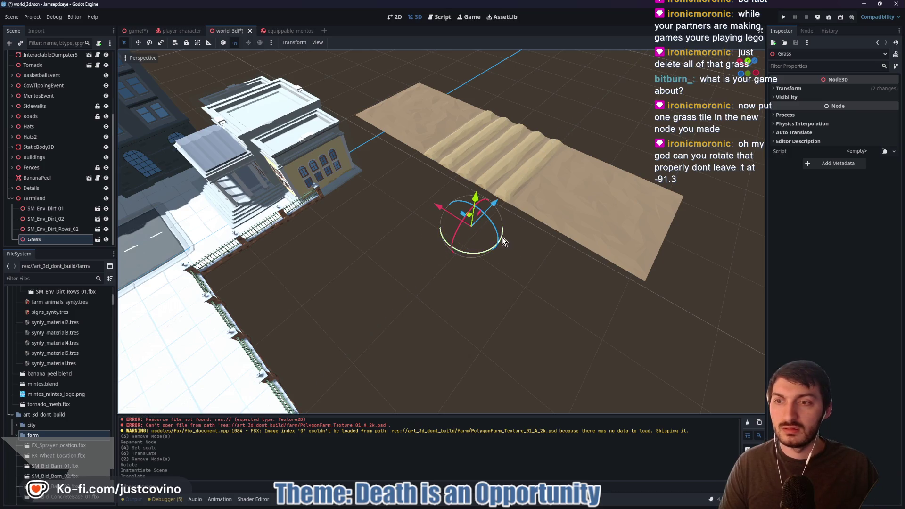
{"action": "scroll", "coordinate": [502, 237], "scroll_direction": "down", "scroll_amount": 5}
{"action": "scroll", "coordinate": [498, 279], "scroll_direction": "down", "scroll_amount": 10}
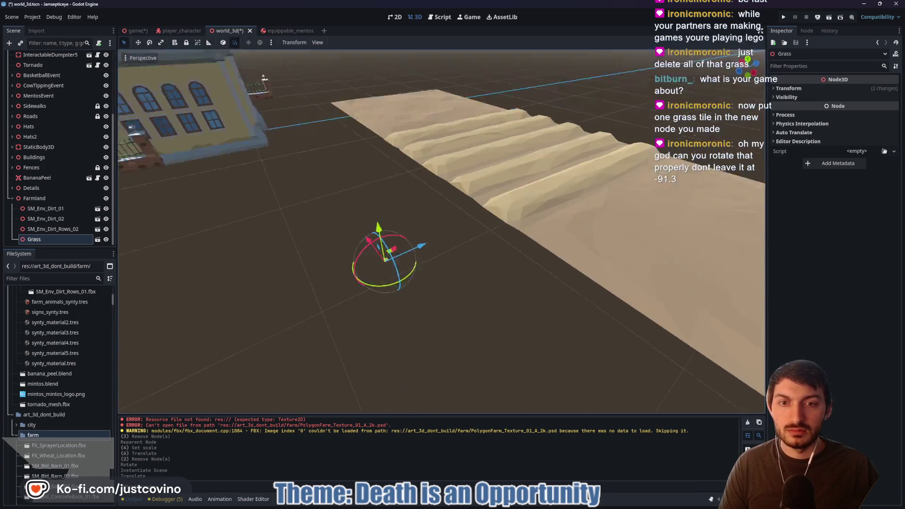
{"action": "scroll", "coordinate": [475, 274], "scroll_direction": "up", "scroll_amount": 4}
{"action": "scroll", "coordinate": [476, 275], "scroll_direction": "up", "scroll_amount": 8}
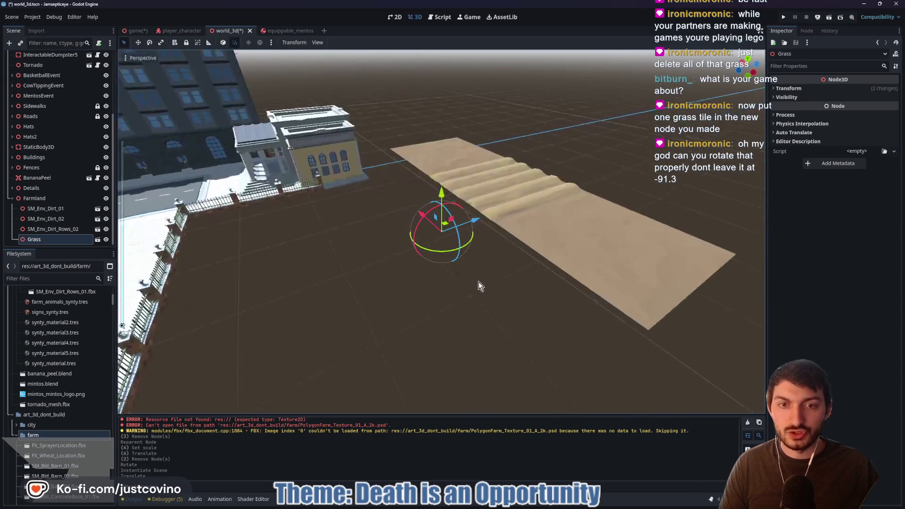
{"action": "left_click", "coordinate": [814, 89]}
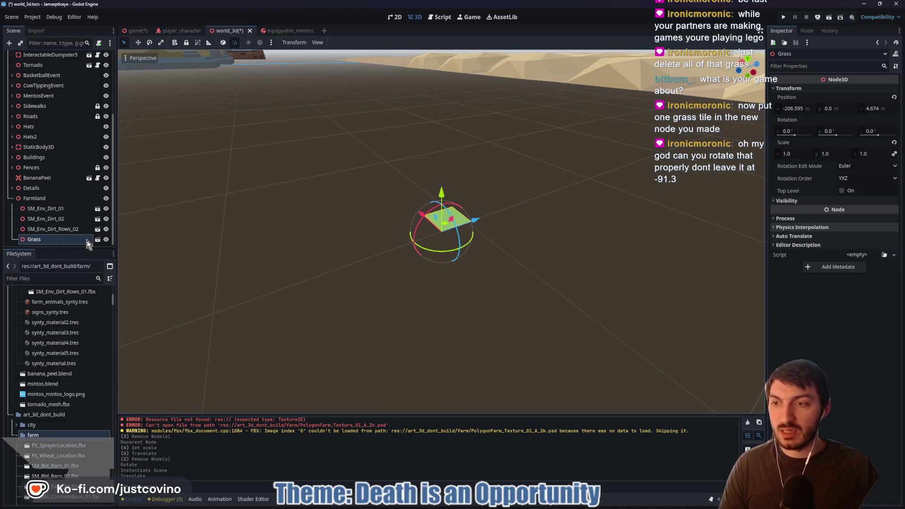
{"action": "left_click", "coordinate": [65, 240]}
Delete the misplaced Grass node from the Farmland group and confirm the removal
{"action": "key", "text": "Delete"}
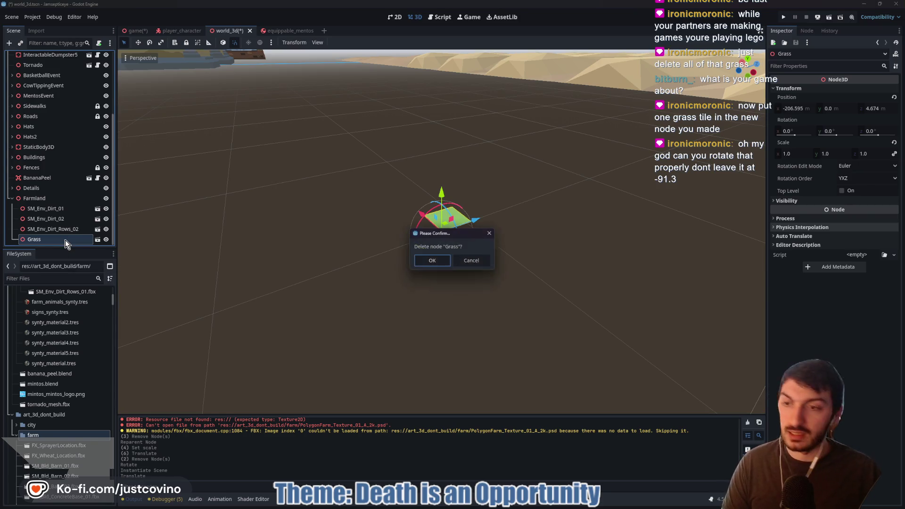
{"action": "left_click", "coordinate": [432, 260]}
{"action": "scroll", "coordinate": [50, 357], "scroll_direction": "up", "scroll_amount": 3}
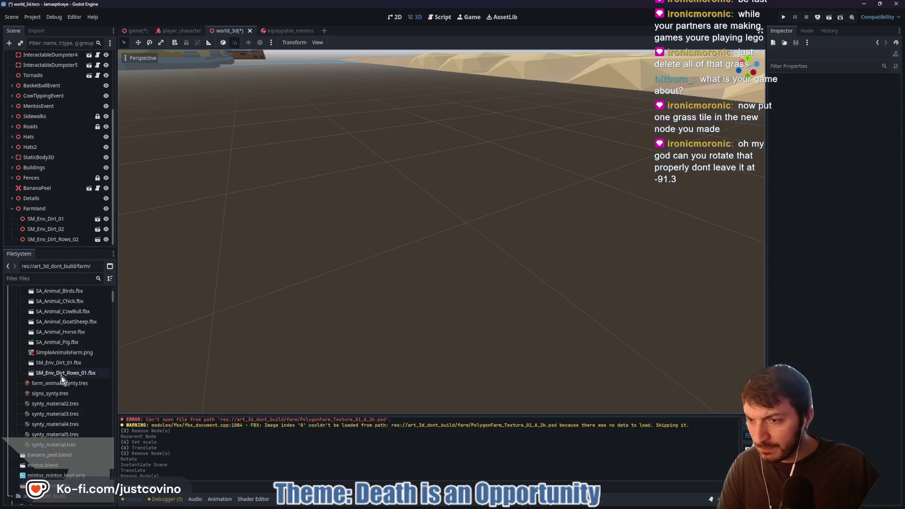
{"action": "scroll", "coordinate": [64, 368], "scroll_direction": "up", "scroll_amount": 2}
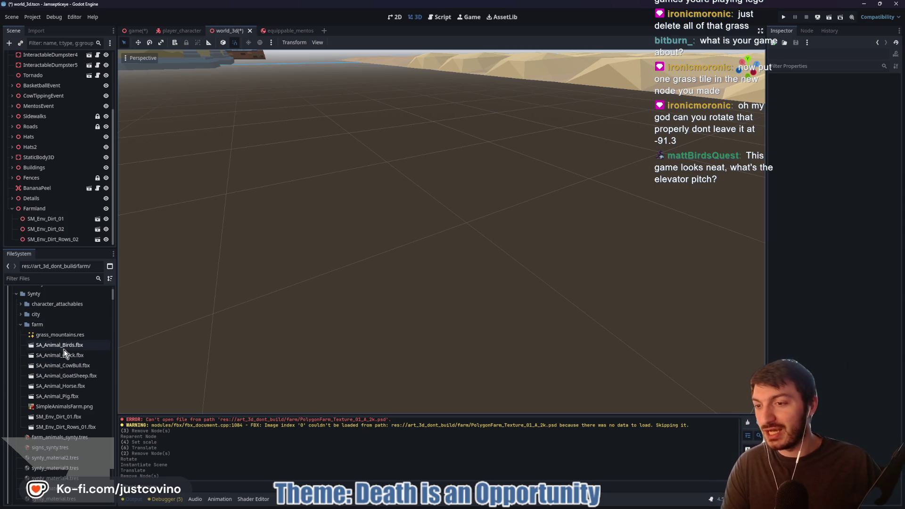
Expand the city assets folder to find grass.tscn, then select Farmland as the parent
{"action": "left_click", "coordinate": [22, 315]}
{"action": "scroll", "coordinate": [52, 327], "scroll_direction": "down", "scroll_amount": 3}
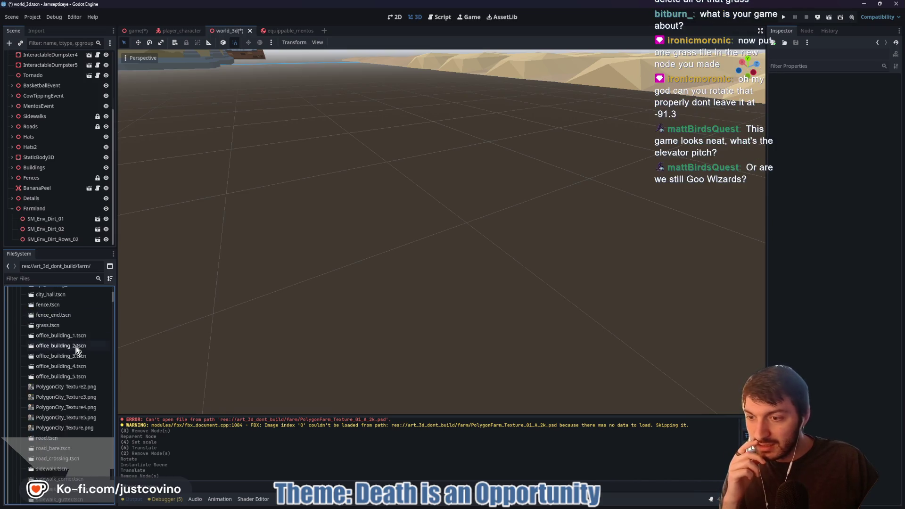
{"action": "scroll", "coordinate": [76, 347], "scroll_direction": "down", "scroll_amount": 2}
{"action": "scroll", "coordinate": [67, 400], "scroll_direction": "down", "scroll_amount": 7}
{"action": "scroll", "coordinate": [69, 406], "scroll_direction": "up", "scroll_amount": 4}
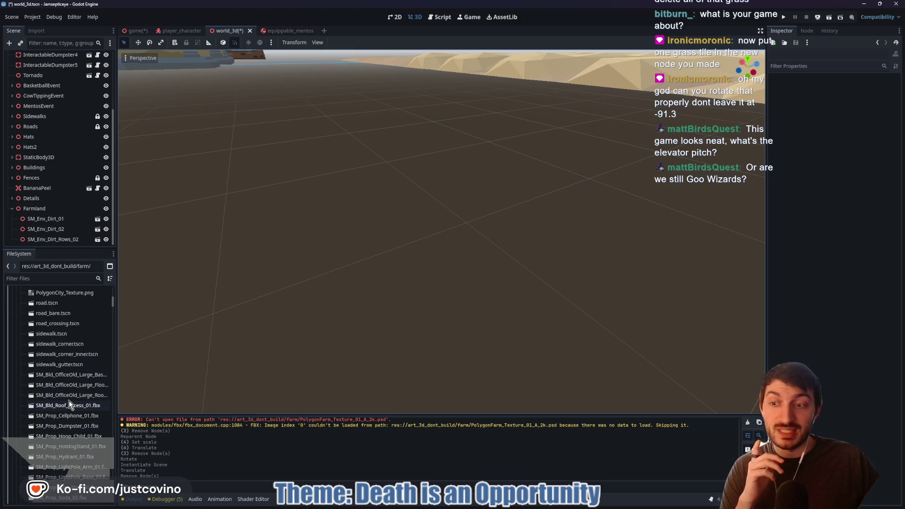
{"action": "scroll", "coordinate": [70, 397], "scroll_direction": "up", "scroll_amount": 2}
{"action": "scroll", "coordinate": [67, 373], "scroll_direction": "up", "scroll_amount": 2}
{"action": "scroll", "coordinate": [61, 388], "scroll_direction": "up", "scroll_amount": 2}
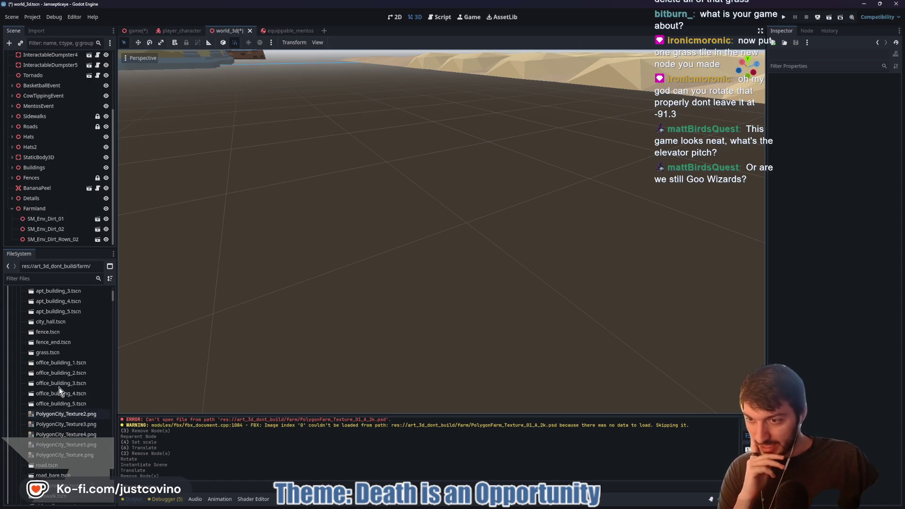
{"action": "scroll", "coordinate": [59, 390], "scroll_direction": "up", "scroll_amount": 1}
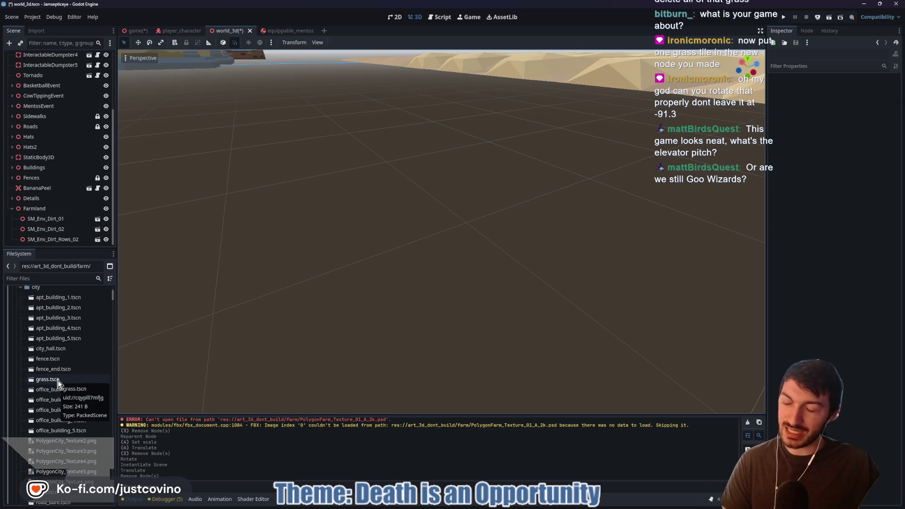
{"action": "left_click", "coordinate": [32, 212]}
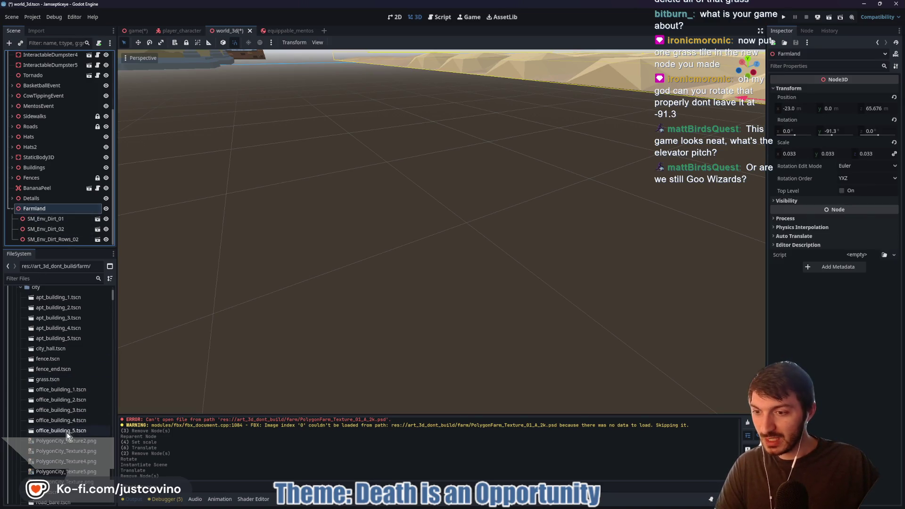
Instance grass.tscn, make it a child of Farmland, and pull it beside the dirt rows
{"action": "left_click_drag", "start_coordinate": [64, 380], "coordinate": [500, 166]}
{"action": "mouse_move", "coordinate": [27, 243]}
{"action": "left_mouse_down"}
{"action": "mouse_move", "coordinate": [46, 193]}
{"action": "mouse_move", "coordinate": [47, 201]}
{"action": "left_mouse_up"}
{"action": "scroll", "coordinate": [373, 243], "scroll_direction": "down", "scroll_amount": 5}
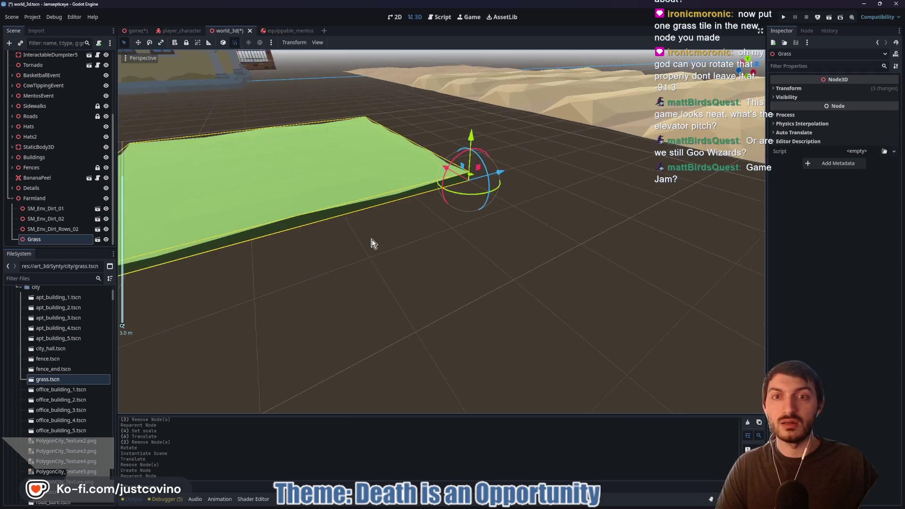
{"action": "mouse_move", "coordinate": [443, 226]}
{"action": "left_mouse_down"}
{"action": "mouse_move", "coordinate": [359, 203]}
{"action": "mouse_move", "coordinate": [446, 236]}
{"action": "left_mouse_up"}
{"action": "left_click_drag", "start_coordinate": [386, 210], "coordinate": [394, 173]}
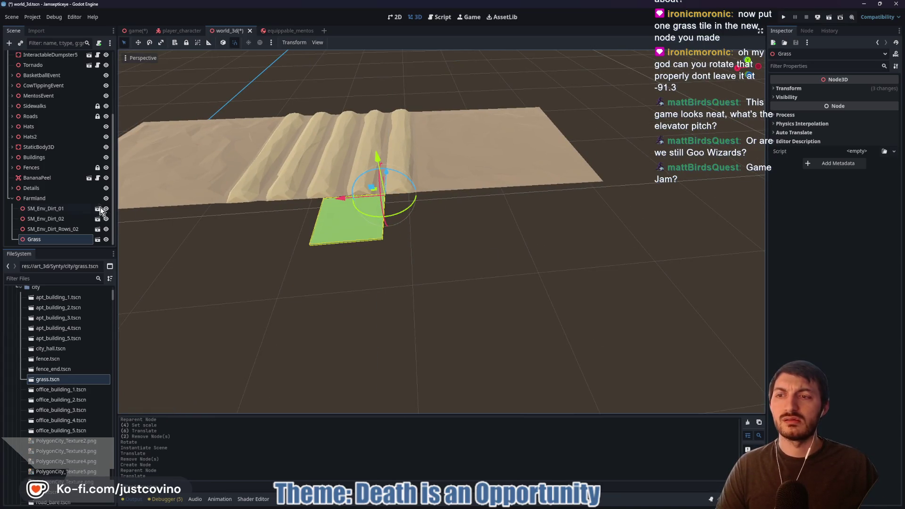
{"action": "mouse_move", "coordinate": [443, 236]}
{"action": "left_mouse_down"}
{"action": "mouse_move", "coordinate": [349, 213]}
{"action": "mouse_move", "coordinate": [527, 232]}
{"action": "left_mouse_up"}
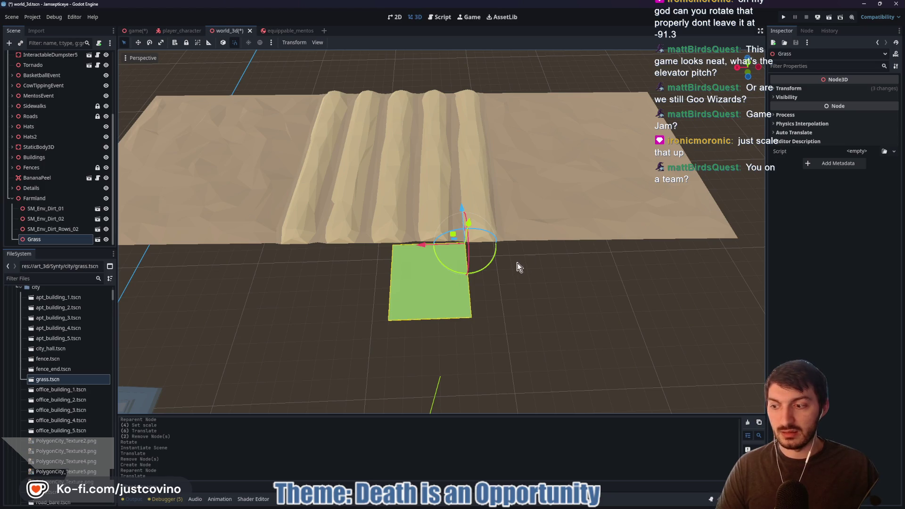
{"action": "left_click", "coordinate": [789, 89]}
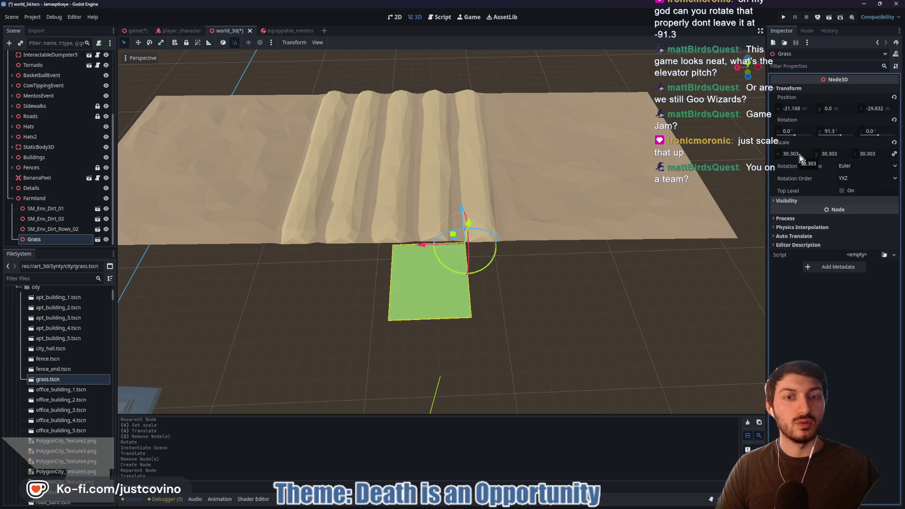
Scale the Grass tile up roughly and move it along Z next to the dirt rows
{"action": "left_click_drag", "start_coordinate": [800, 155], "coordinate": [894, 155]}
{"action": "mouse_move", "coordinate": [442, 249]}
{"action": "left_mouse_down"}
{"action": "mouse_move", "coordinate": [458, 248]}
{"action": "mouse_move", "coordinate": [439, 232]}
{"action": "mouse_move", "coordinate": [457, 197]}
{"action": "left_mouse_up"}
{"action": "key", "text": "g"}
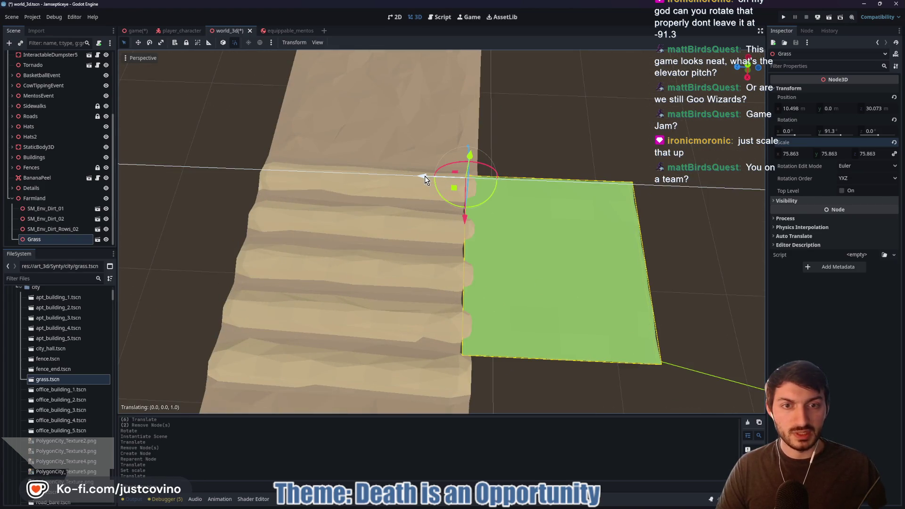
{"action": "left_click", "coordinate": [433, 178]}
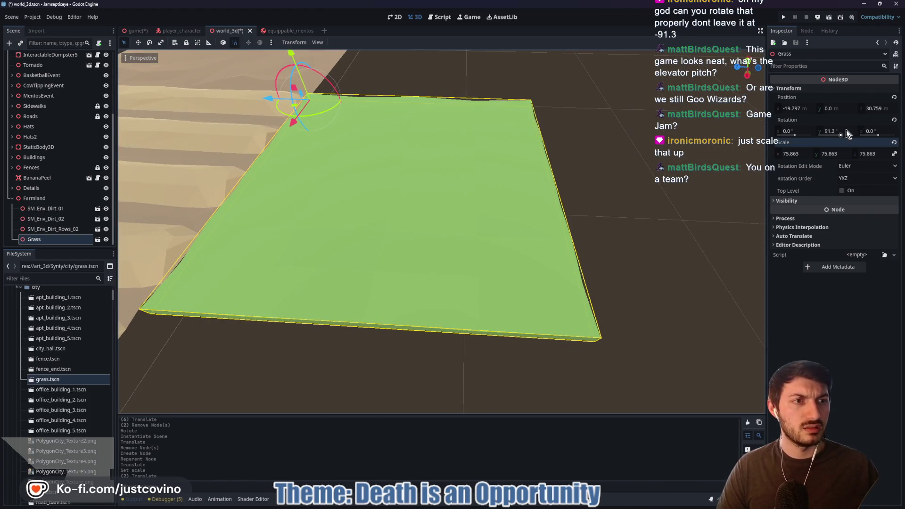
Set the Grass tile's Rotation Y to 0 and Scale to 100, then slide it beside the dirt
{"action": "left_click", "coordinate": [844, 131]}
{"action": "type", "text": "0"}
{"action": "key", "text": "Return"}
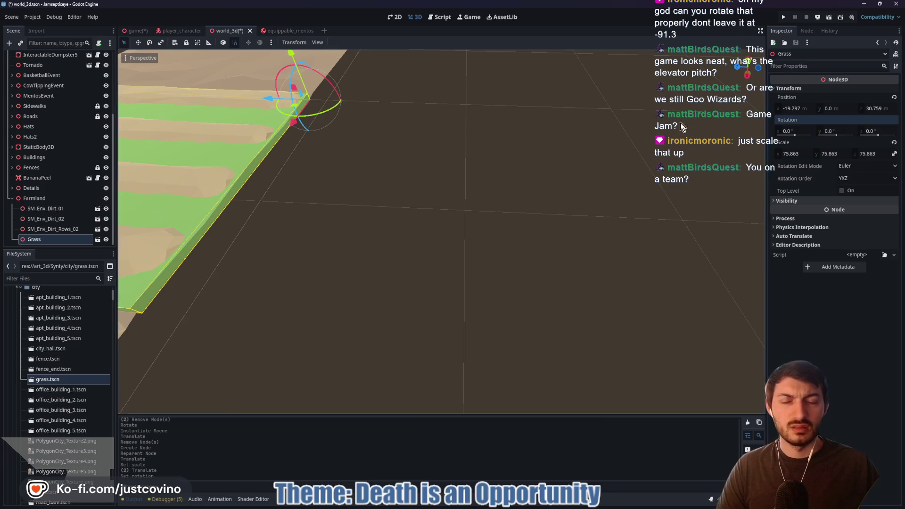
{"action": "scroll", "coordinate": [538, 205], "scroll_direction": "down", "scroll_amount": 2}
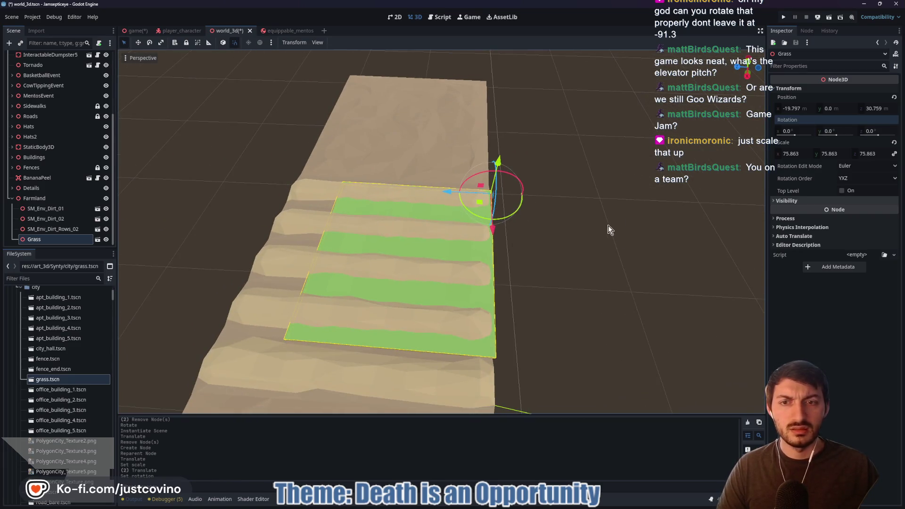
{"action": "left_click_drag", "start_coordinate": [793, 158], "coordinate": [837, 158]}
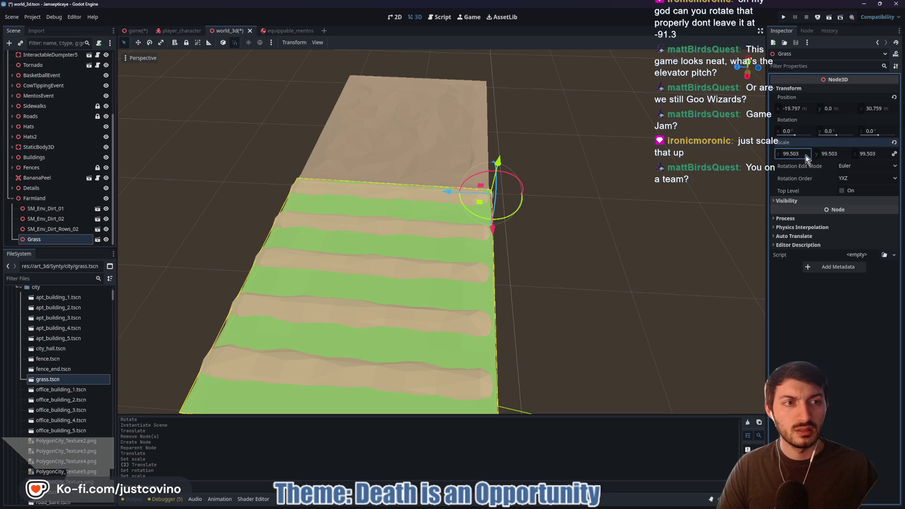
{"action": "type", "text": "00"}
{"action": "key", "text": "Return"}
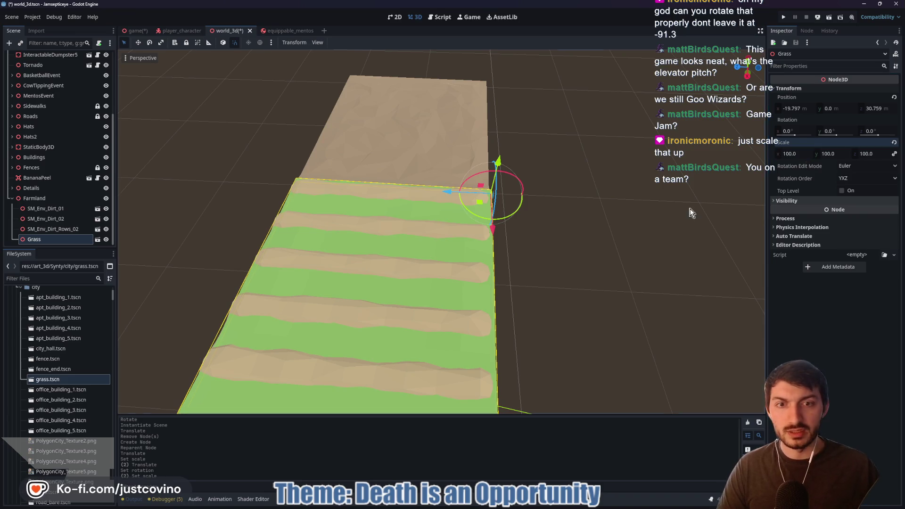
{"action": "mouse_move", "coordinate": [453, 193]}
{"action": "left_mouse_down"}
{"action": "mouse_move", "coordinate": [652, 206]}
{"action": "mouse_move", "coordinate": [642, 216]}
{"action": "left_mouse_up"}
Slide the Grass tile along its depth and X axes to lie alongside the farmland
{"action": "left_click_drag", "start_coordinate": [601, 142], "coordinate": [605, 121]}
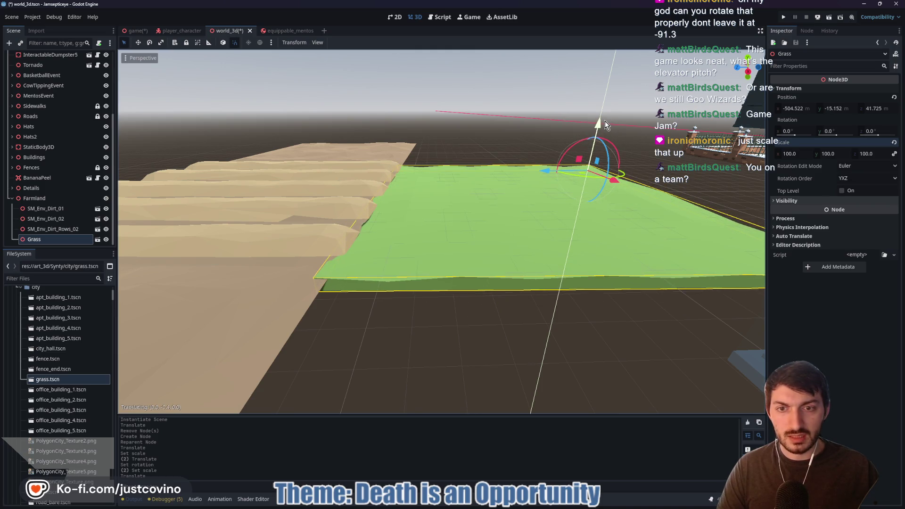
{"action": "left_click_drag", "start_coordinate": [551, 170], "coordinate": [566, 170]}
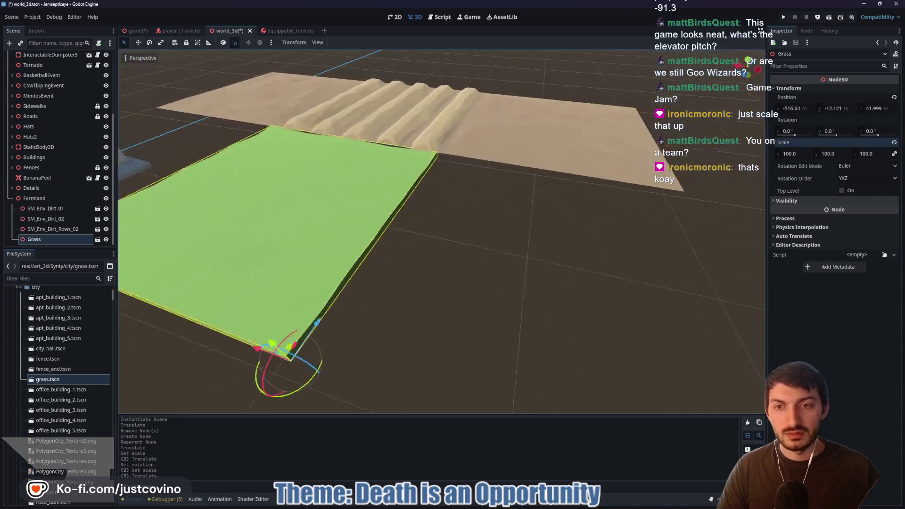
{"action": "left_click_drag", "start_coordinate": [373, 320], "coordinate": [651, 327]}
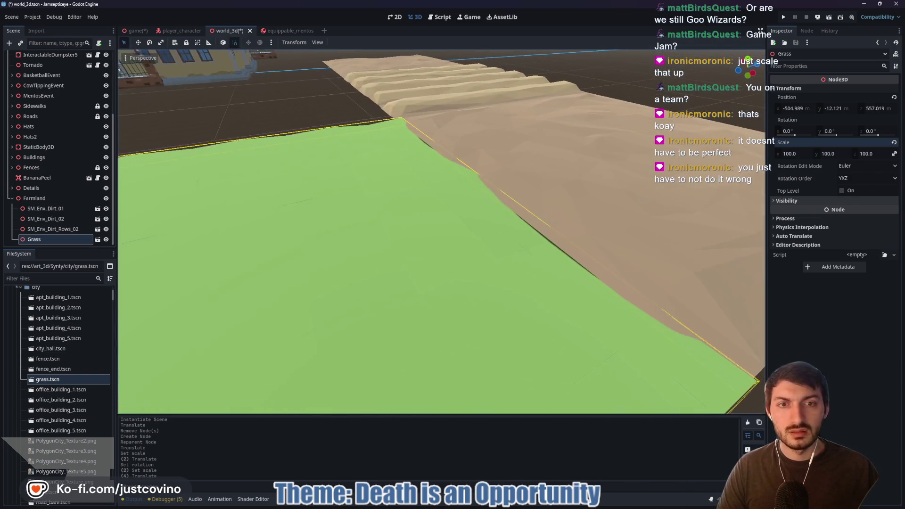
{"action": "scroll", "coordinate": [442, 232], "scroll_direction": "down", "scroll_amount": 3}
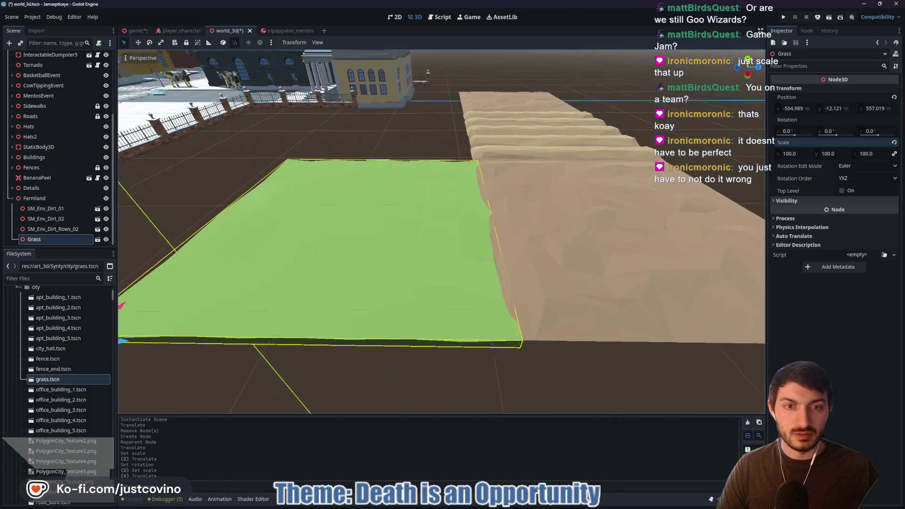
{"action": "scroll", "coordinate": [323, 292], "scroll_direction": "down", "scroll_amount": 2}
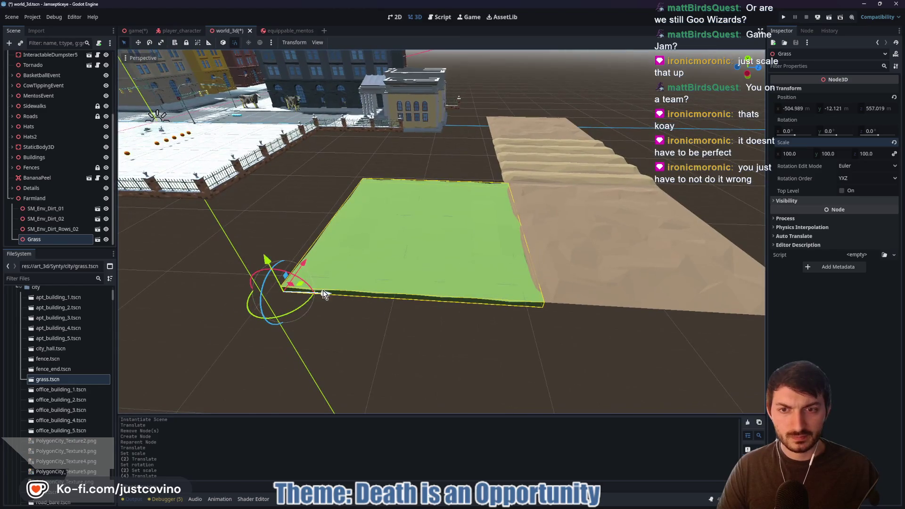
{"action": "left_click_drag", "start_coordinate": [325, 296], "coordinate": [319, 293]}
{"action": "scroll", "coordinate": [318, 290], "scroll_direction": "up", "scroll_amount": 5}
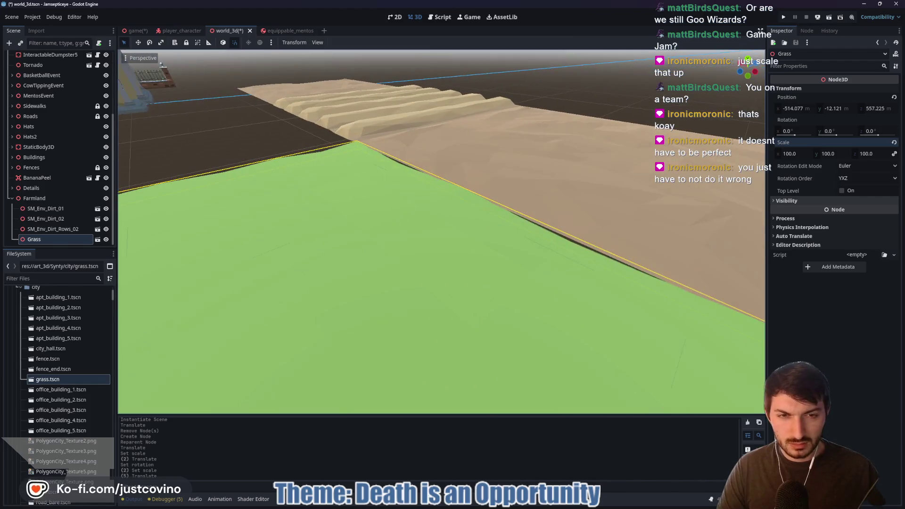
{"action": "scroll", "coordinate": [319, 290], "scroll_direction": "down", "scroll_amount": 5}
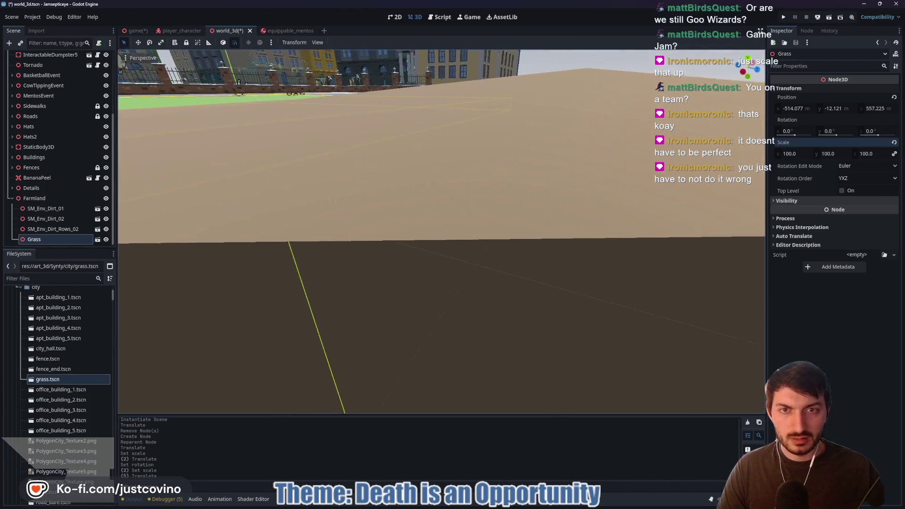
{"action": "scroll", "coordinate": [441, 232], "scroll_direction": "down", "scroll_amount": 3}
{"action": "scroll", "coordinate": [442, 232], "scroll_direction": "up", "scroll_amount": 3}
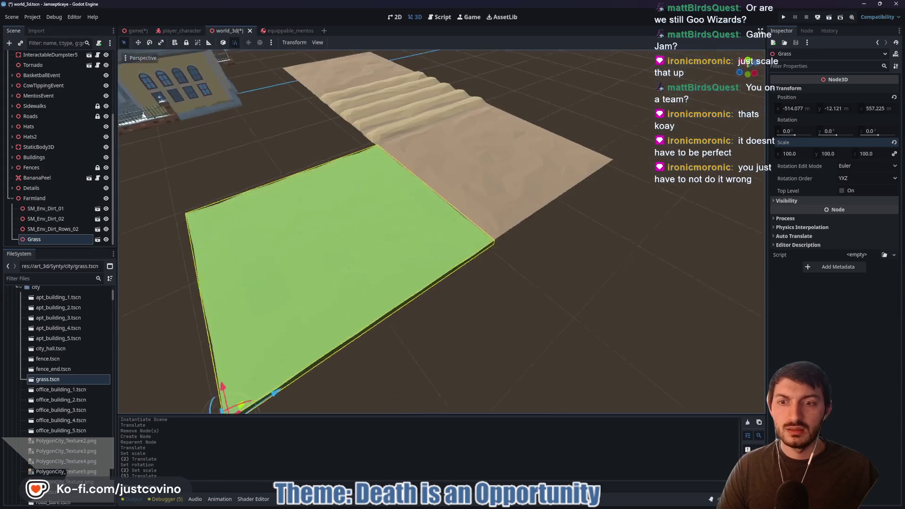
{"action": "scroll", "coordinate": [396, 255], "scroll_direction": "down", "scroll_amount": 3}
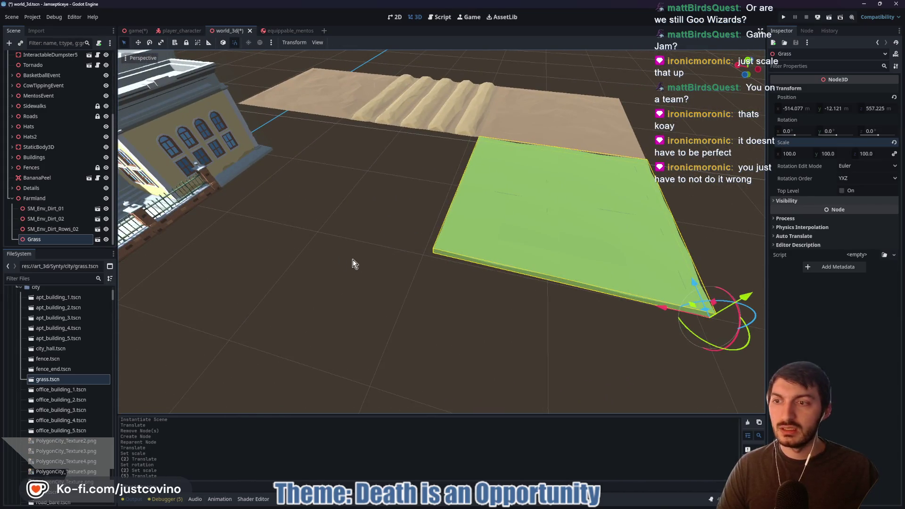
{"action": "scroll", "coordinate": [348, 263], "scroll_direction": "up", "scroll_amount": 2}
In Top view, stretch the Grass tile to scale 104.523 × 100 × 299.949
{"action": "key", "text": "r"}
{"action": "scroll", "coordinate": [538, 247], "scroll_direction": "up", "scroll_amount": 3}
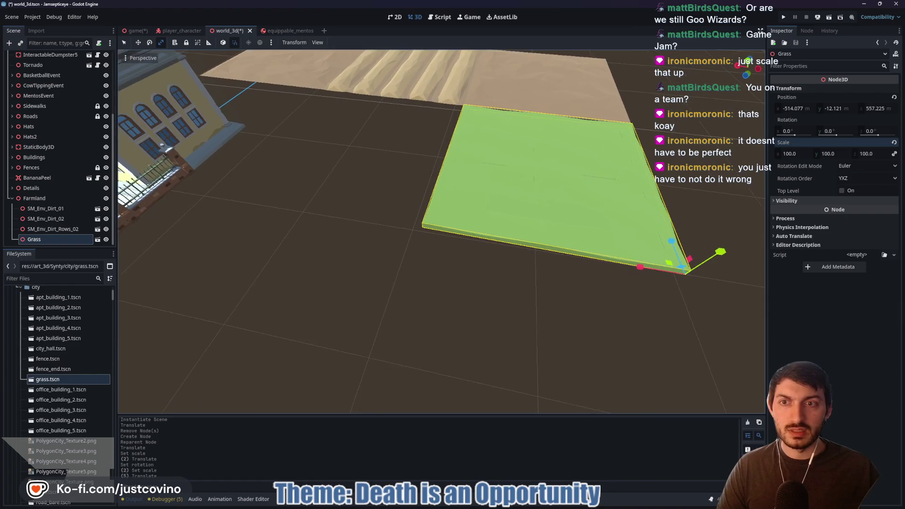
{"action": "scroll", "coordinate": [442, 232], "scroll_direction": "down", "scroll_amount": 2}
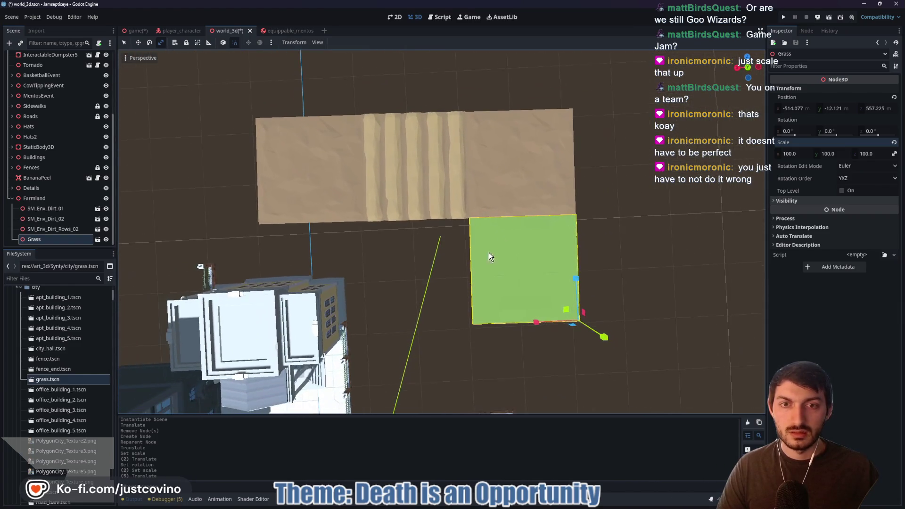
{"action": "left_click", "coordinate": [748, 67]}
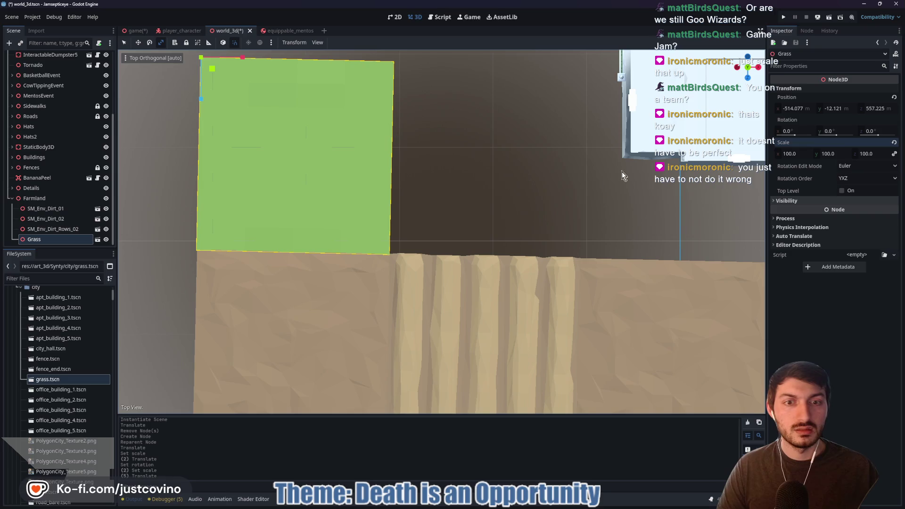
{"action": "scroll", "coordinate": [510, 193], "scroll_direction": "down", "scroll_amount": 3}
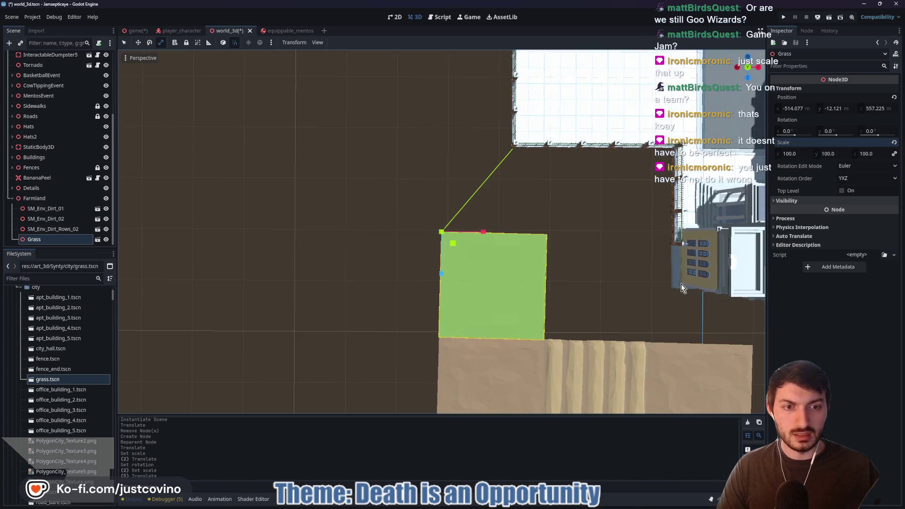
{"action": "left_click", "coordinate": [749, 68]}
{"action": "mouse_move", "coordinate": [691, 259]}
{"action": "left_mouse_down"}
{"action": "mouse_move", "coordinate": [485, 107]}
{"action": "mouse_move", "coordinate": [477, 121]}
{"action": "left_mouse_up"}
{"action": "left_click_drag", "start_coordinate": [269, 96], "coordinate": [360, 101]}
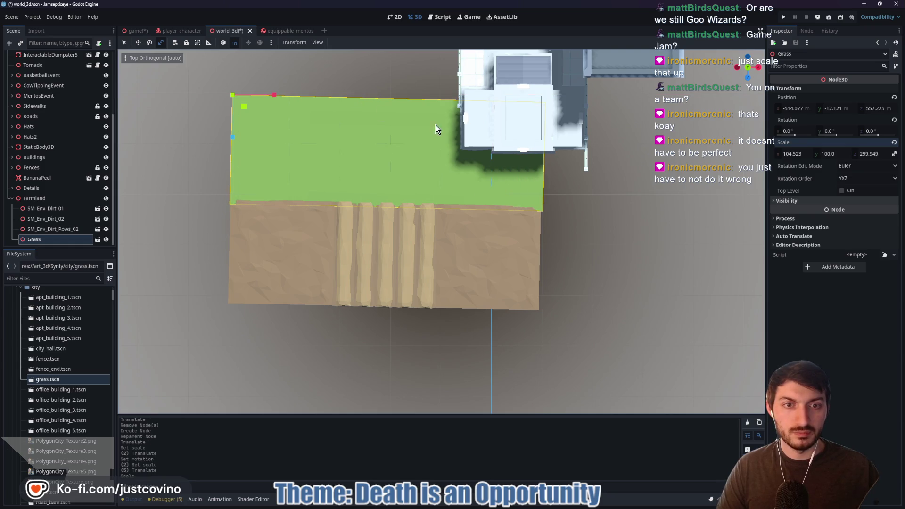
{"action": "mouse_move", "coordinate": [469, 128]}
{"action": "left_mouse_down"}
{"action": "mouse_move", "coordinate": [303, 126]}
{"action": "mouse_move", "coordinate": [421, 175]}
{"action": "left_mouse_up"}
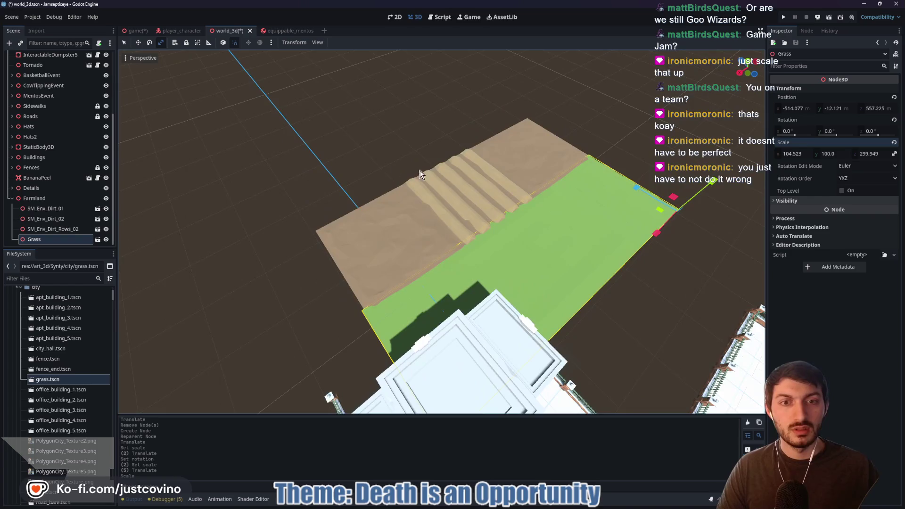
Move the Farmland along X to −37.0 so it sits against the fenced plaza
{"action": "left_click", "coordinate": [34, 199]}
{"action": "key", "text": "f"}
{"action": "left_click_drag", "start_coordinate": [552, 235], "coordinate": [311, 241]}
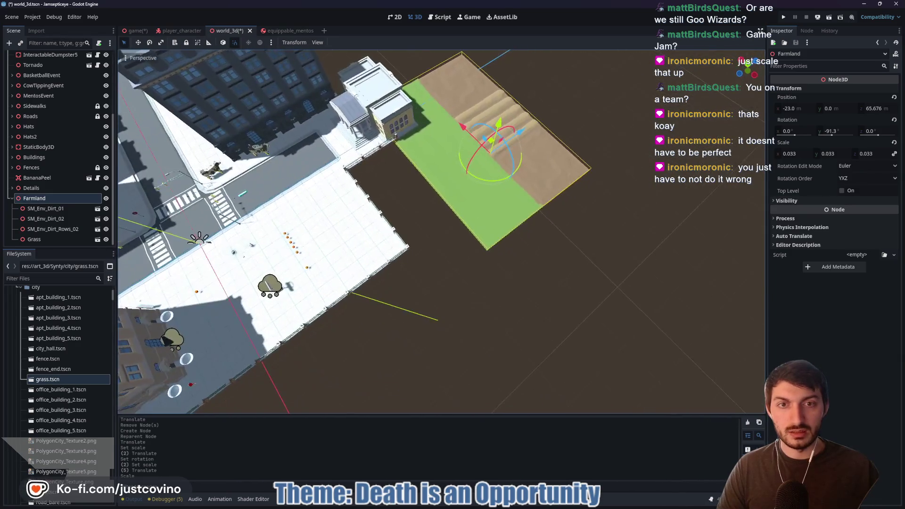
{"action": "mouse_move", "coordinate": [472, 137]}
{"action": "left_mouse_down"}
{"action": "mouse_move", "coordinate": [533, 232]}
{"action": "mouse_move", "coordinate": [478, 209]}
{"action": "mouse_move", "coordinate": [452, 210]}
{"action": "left_mouse_up"}
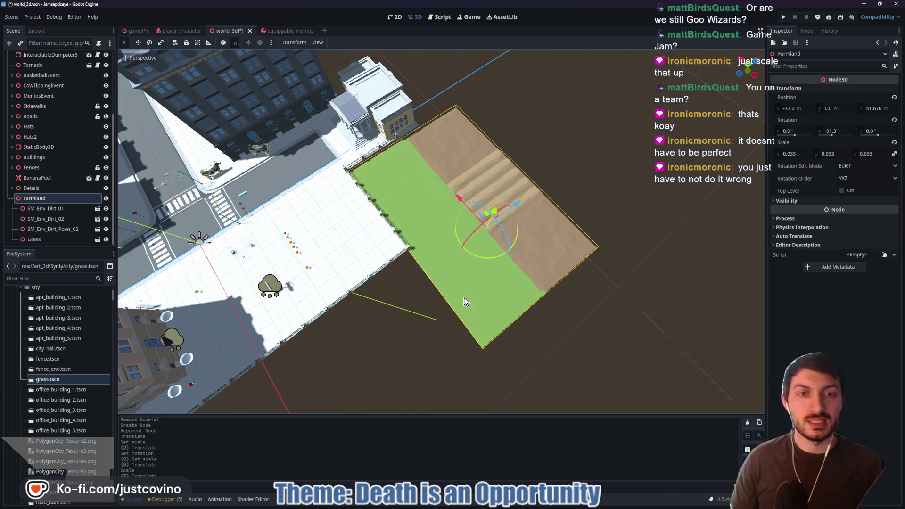
{"action": "mouse_move", "coordinate": [469, 269]}
{"action": "left_mouse_down"}
{"action": "mouse_move", "coordinate": [469, 198]}
{"action": "mouse_move", "coordinate": [453, 203]}
{"action": "mouse_move", "coordinate": [476, 207]}
{"action": "mouse_move", "coordinate": [467, 258]}
{"action": "left_mouse_up"}
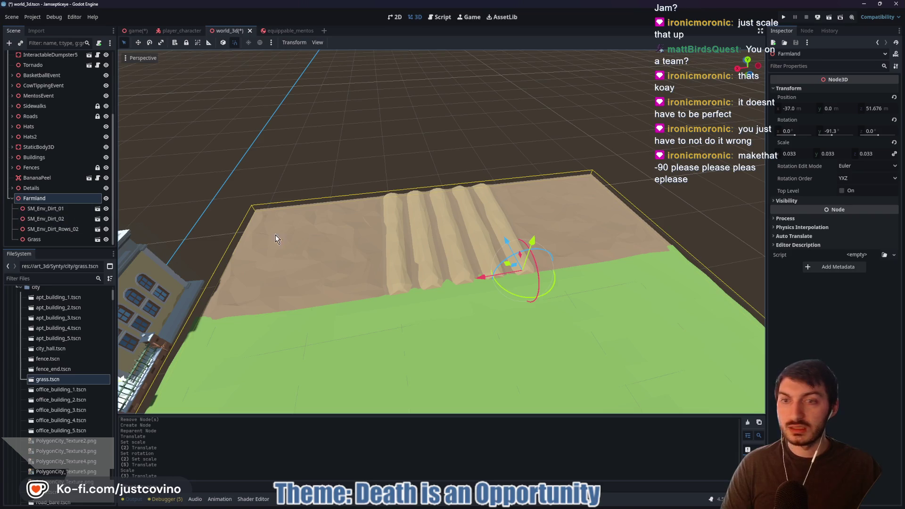
Set the Farmland's Rotation Y to -90 and nudge it along X to −36.0
{"action": "left_click", "coordinate": [839, 131]}
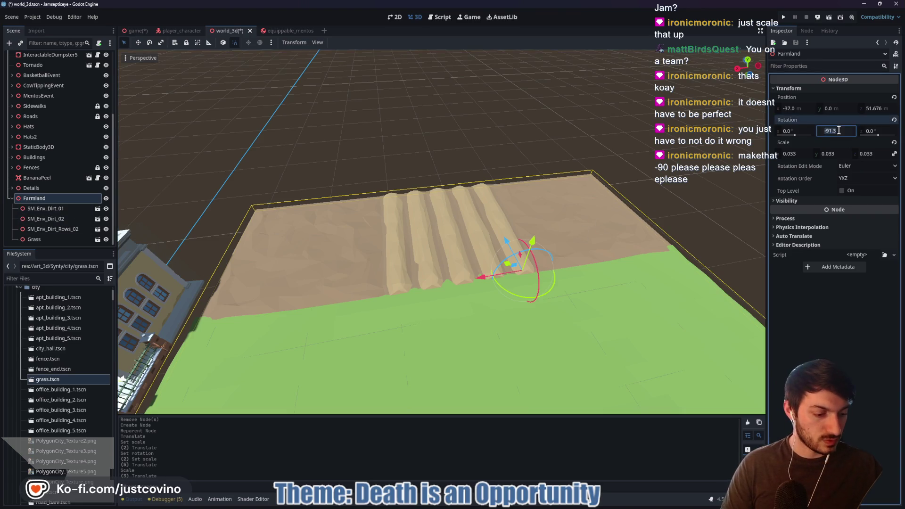
{"action": "type", "text": "-90"}
{"action": "key", "text": "Return"}
{"action": "left_click_drag", "start_coordinate": [635, 230], "coordinate": [628, 264]}
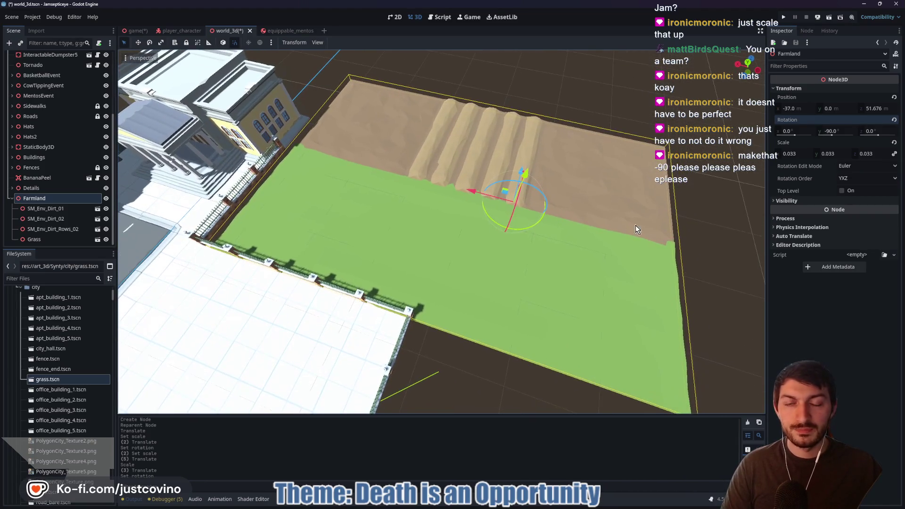
{"action": "left_click_drag", "start_coordinate": [468, 188], "coordinate": [462, 188]}
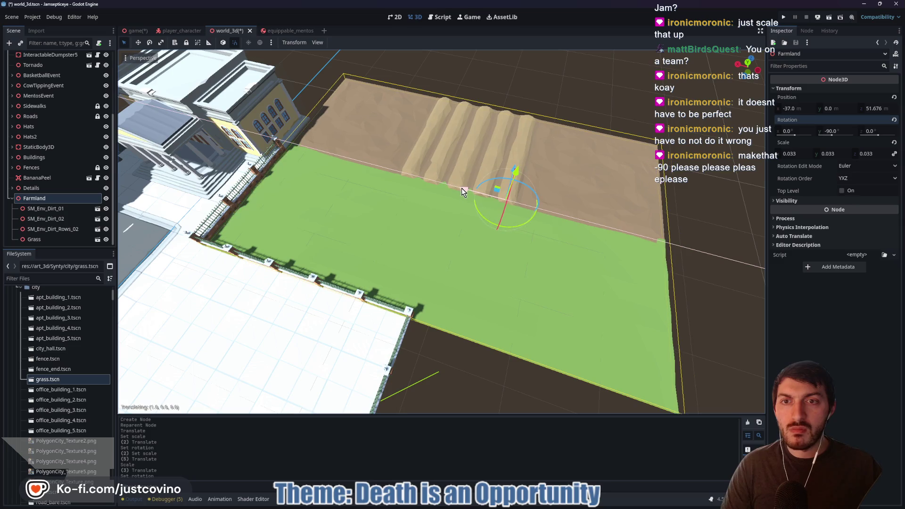
Refocus on the Farmland and select the SM_Env_Dirt_Rows_02 dirt rows
{"action": "mouse_move", "coordinate": [456, 246]}
{"action": "left_mouse_down"}
{"action": "mouse_move", "coordinate": [424, 264]}
{"action": "mouse_move", "coordinate": [410, 293]}
{"action": "left_mouse_up"}
{"action": "key", "text": "f"}
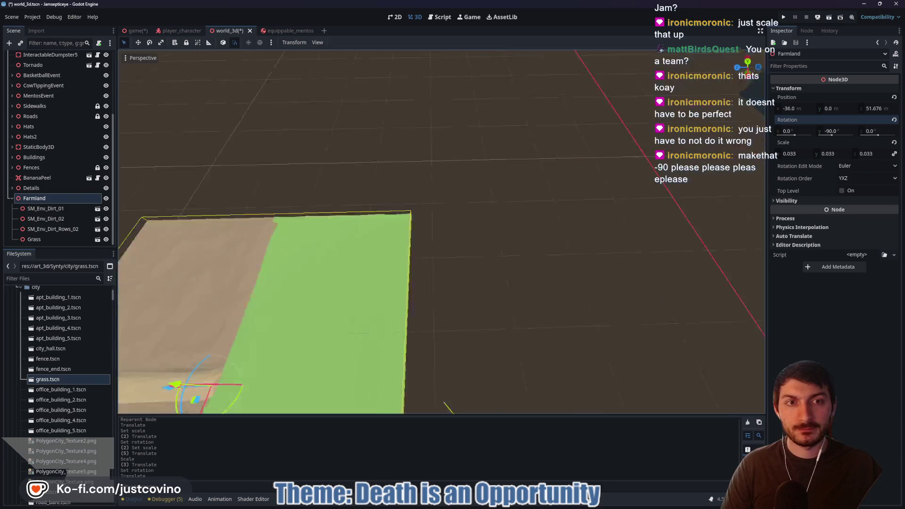
{"action": "mouse_move", "coordinate": [453, 236]}
{"action": "left_mouse_down"}
{"action": "mouse_move", "coordinate": [368, 241]}
{"action": "mouse_move", "coordinate": [415, 211]}
{"action": "left_mouse_up"}
{"action": "left_click", "coordinate": [417, 215]}
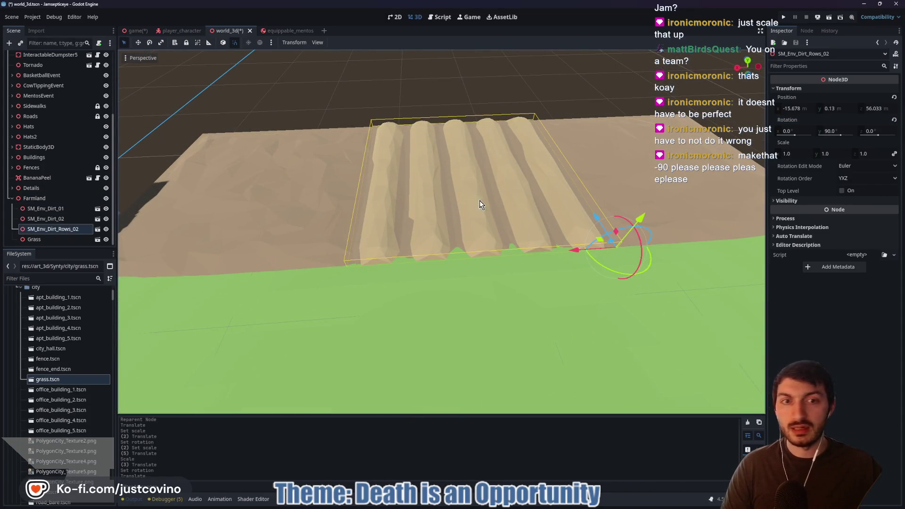
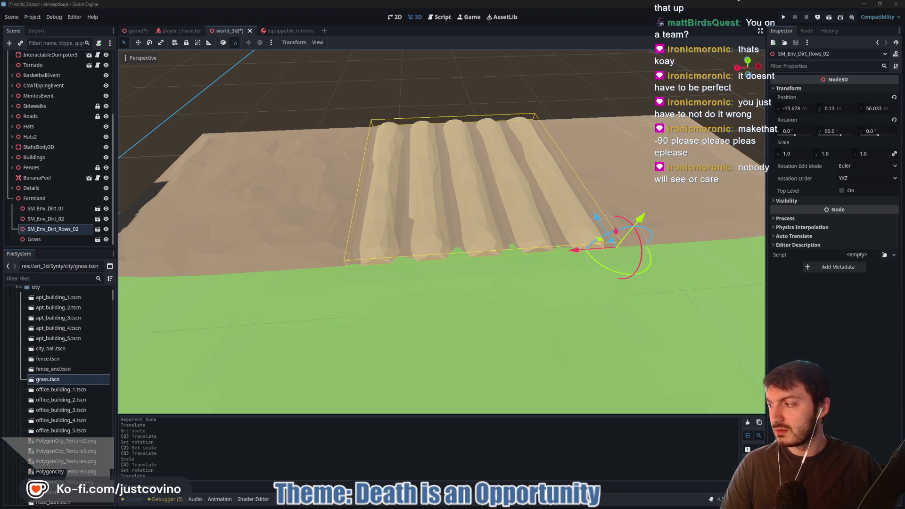
Orbit around the dirt rows and frame SM_Env_Dirt_Rows_02 in the viewport
{"action": "scroll", "coordinate": [451, 182], "scroll_direction": "down", "scroll_amount": 3}
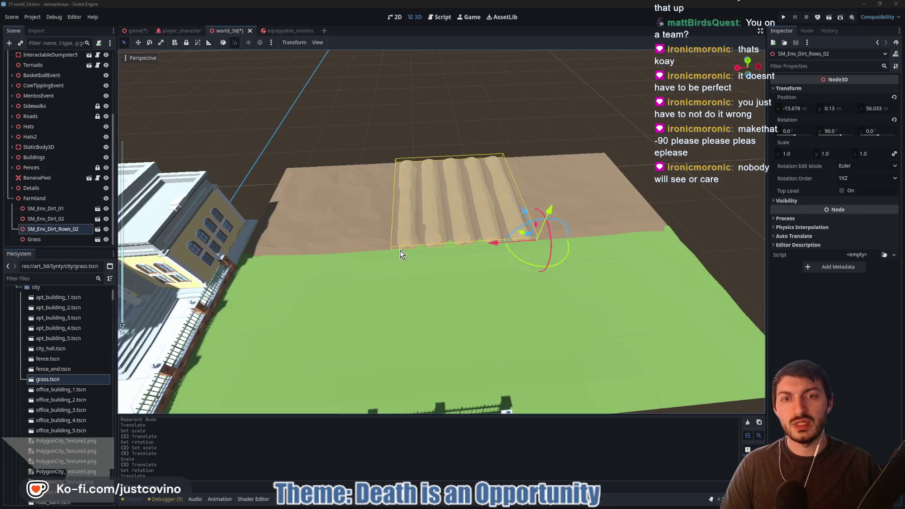
{"action": "left_click_drag", "start_coordinate": [442, 231], "coordinate": [392, 207]}
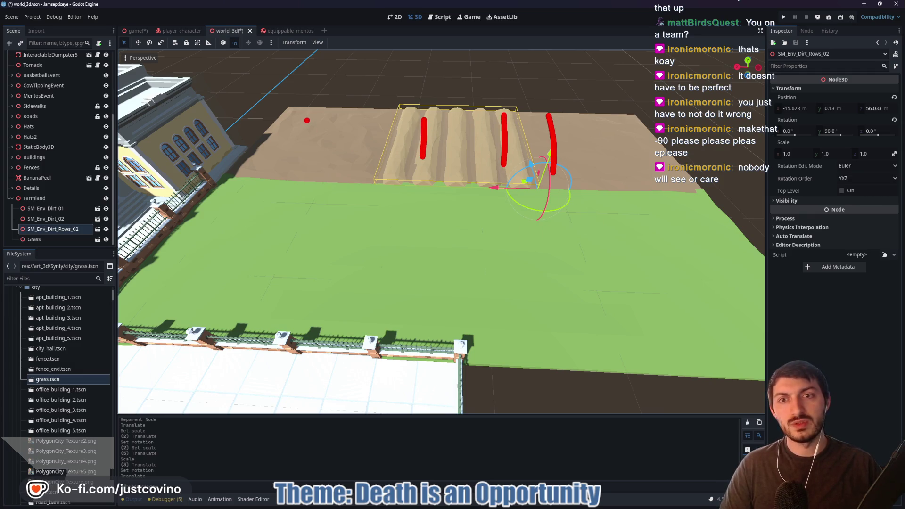
{"action": "mouse_move", "coordinate": [609, 78]}
{"action": "left_mouse_down"}
{"action": "mouse_move", "coordinate": [595, 146]}
{"action": "mouse_move", "coordinate": [565, 69]}
{"action": "left_mouse_up"}
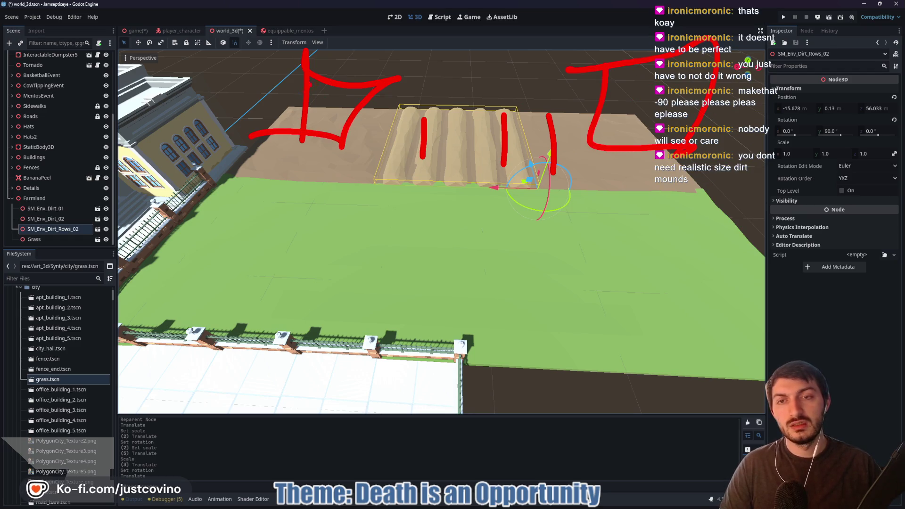
{"action": "key", "text": "Escape"}
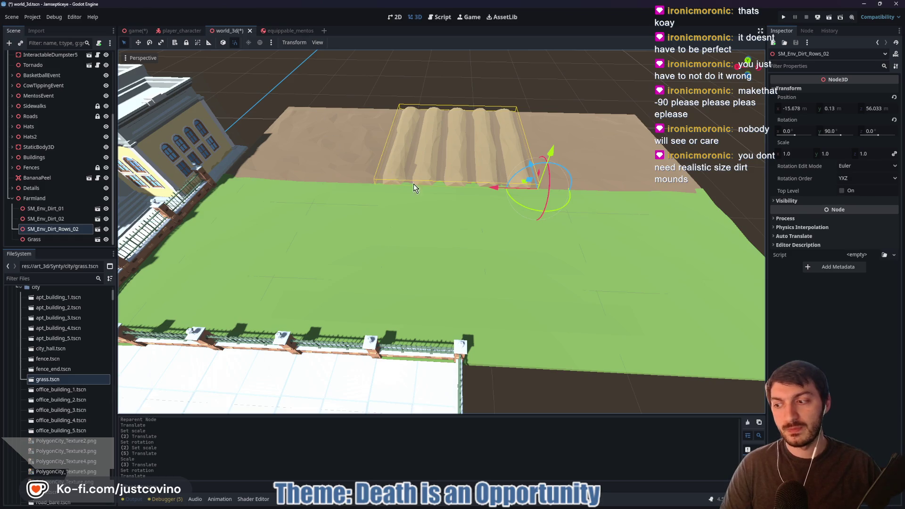
{"action": "left_click_drag", "start_coordinate": [411, 191], "coordinate": [293, 205]}
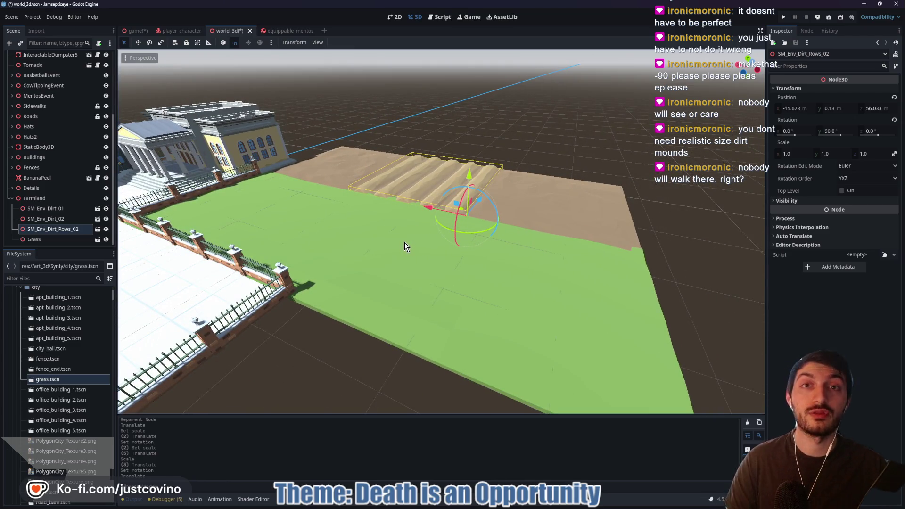
{"action": "mouse_move", "coordinate": [407, 249]}
{"action": "left_mouse_down"}
{"action": "mouse_move", "coordinate": [306, 235]}
{"action": "mouse_move", "coordinate": [330, 252]}
{"action": "mouse_move", "coordinate": [375, 247]}
{"action": "mouse_move", "coordinate": [377, 259]}
{"action": "left_mouse_up"}
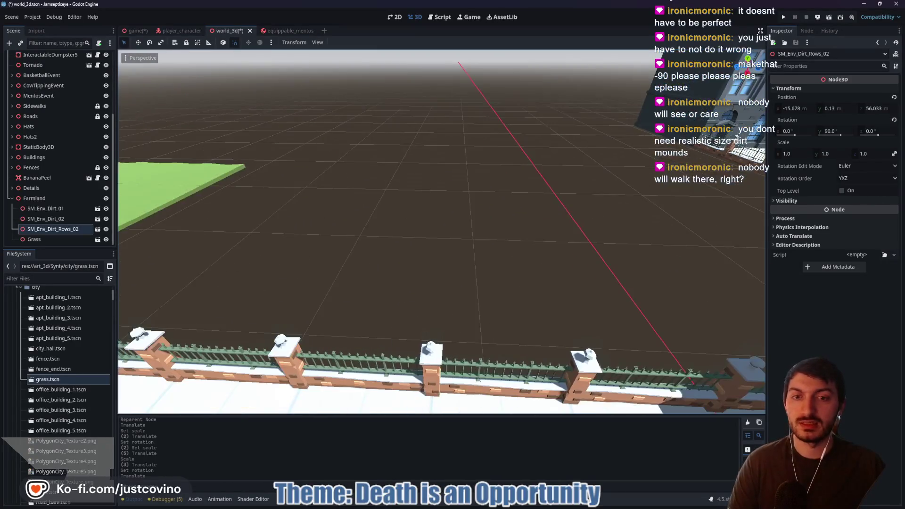
{"action": "key", "text": "f"}
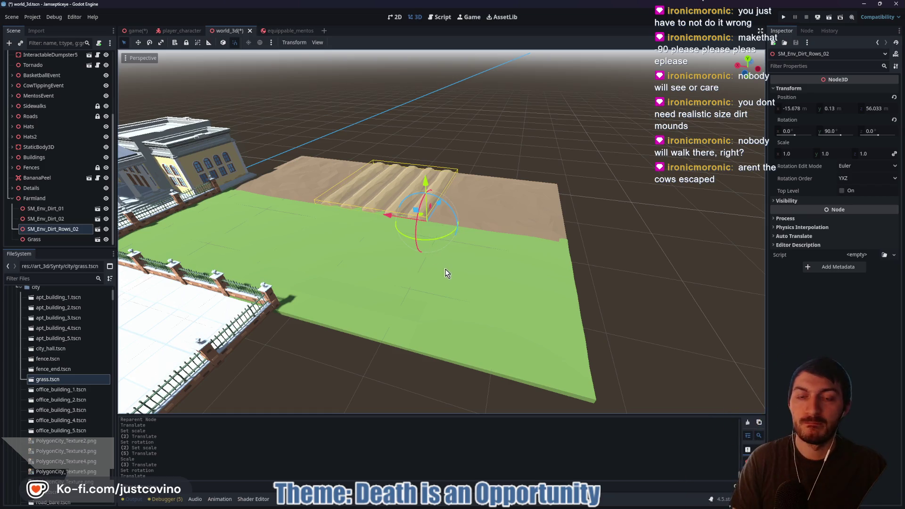
Fly over the plaza, street and fenced farmland, then reframe the SM_Env_Dirt_Rows_02 rows
{"action": "key", "text": "w"}
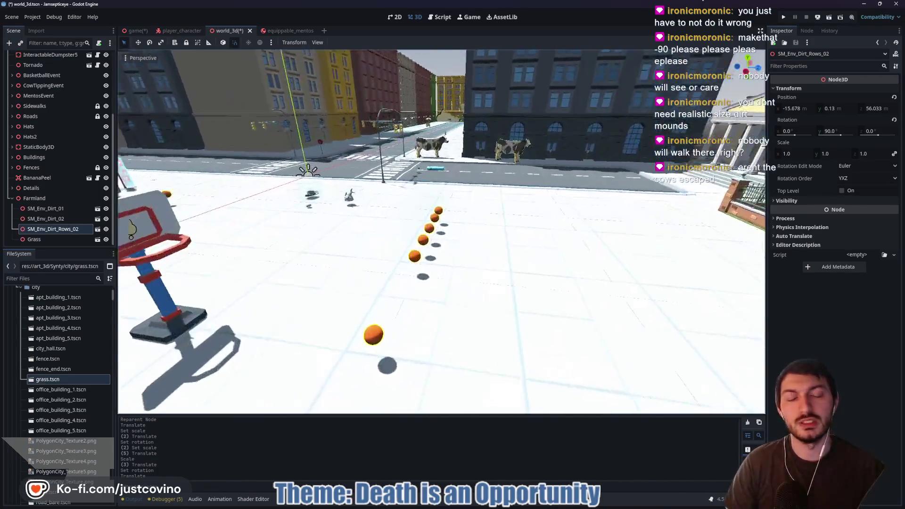
{"action": "key", "text": "w"}
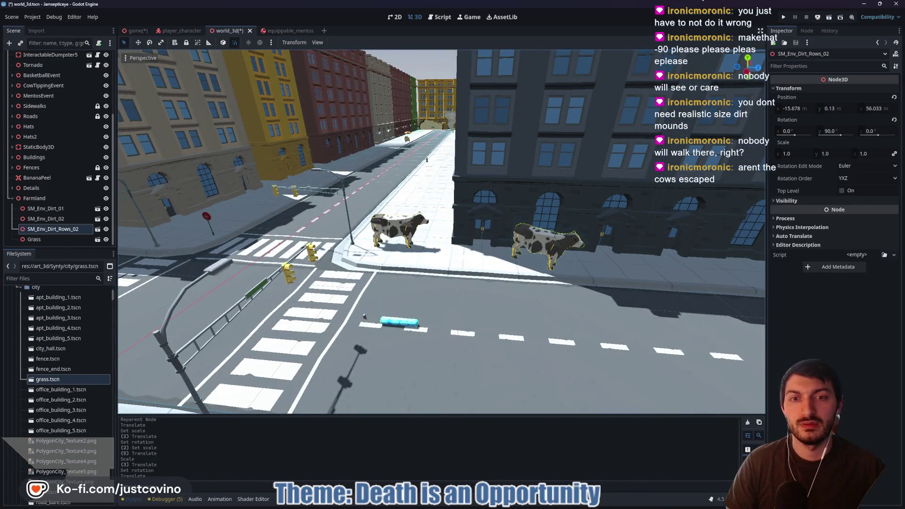
{"action": "key", "text": "w"}
{"action": "key", "text": "w"}
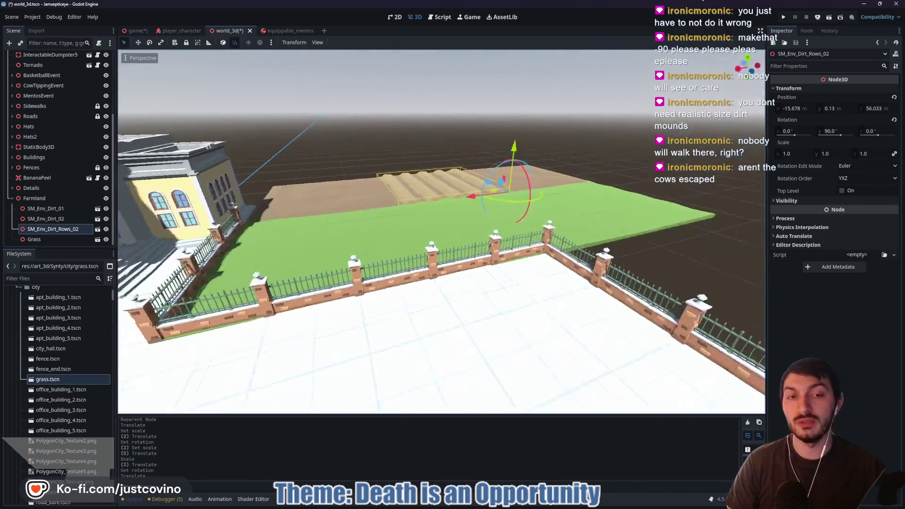
{"action": "key", "text": "w"}
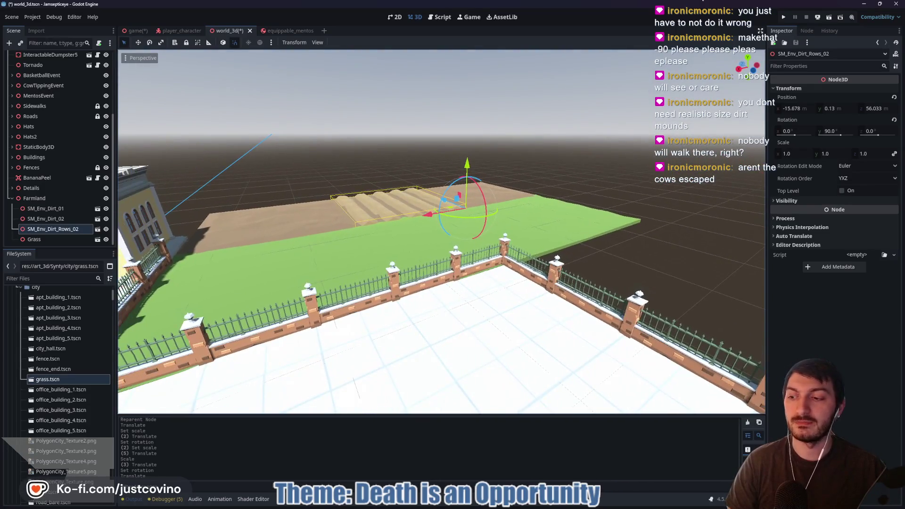
{"action": "key", "text": "w"}
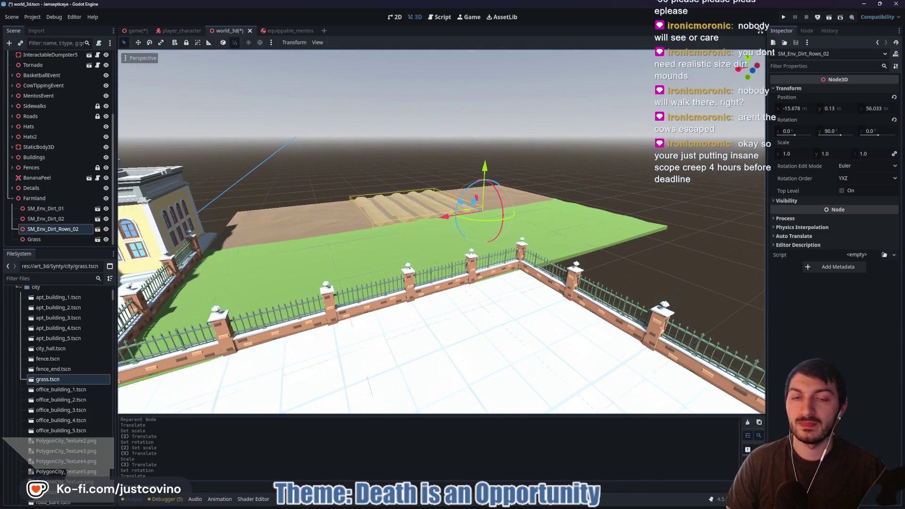
{"action": "key", "text": "a"}
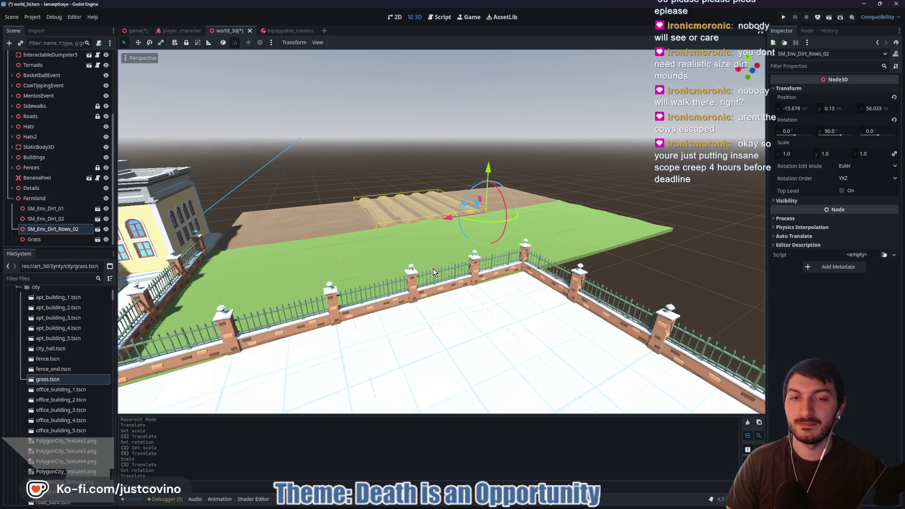
{"action": "key", "text": "a"}
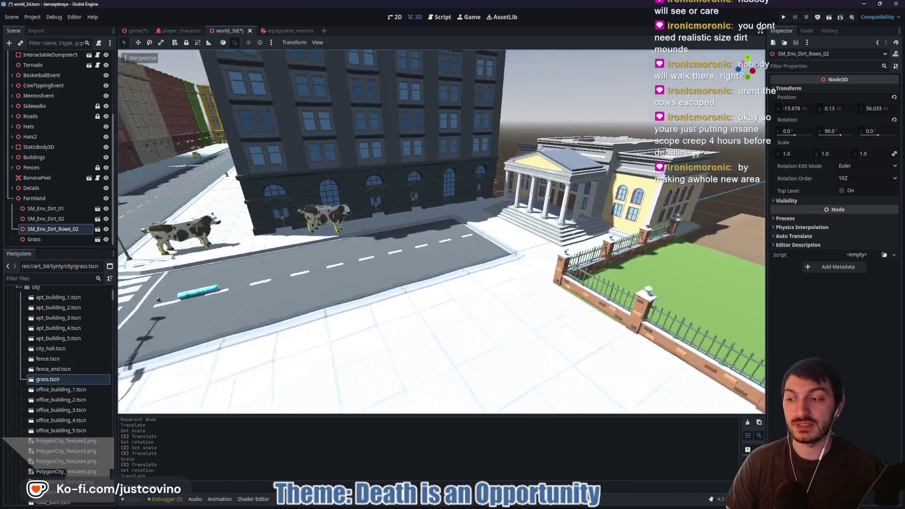
{"action": "key", "text": "d"}
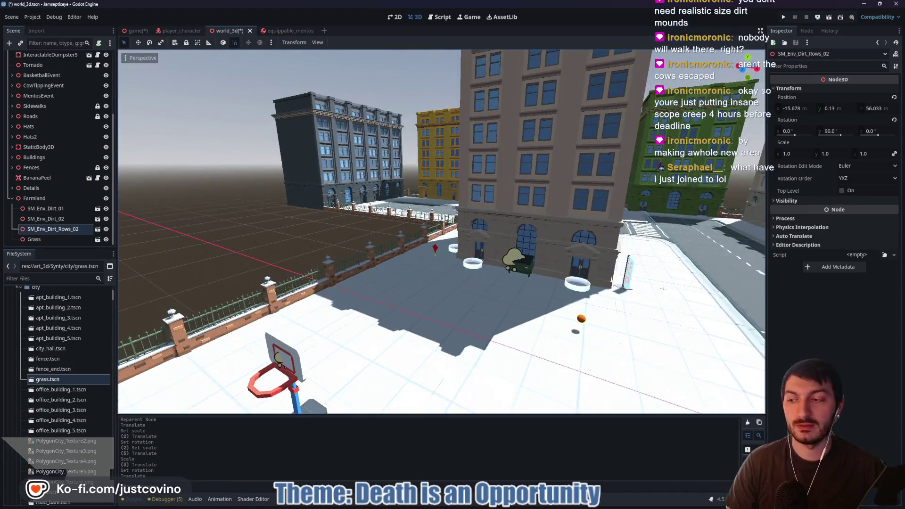
{"action": "key", "text": "a"}
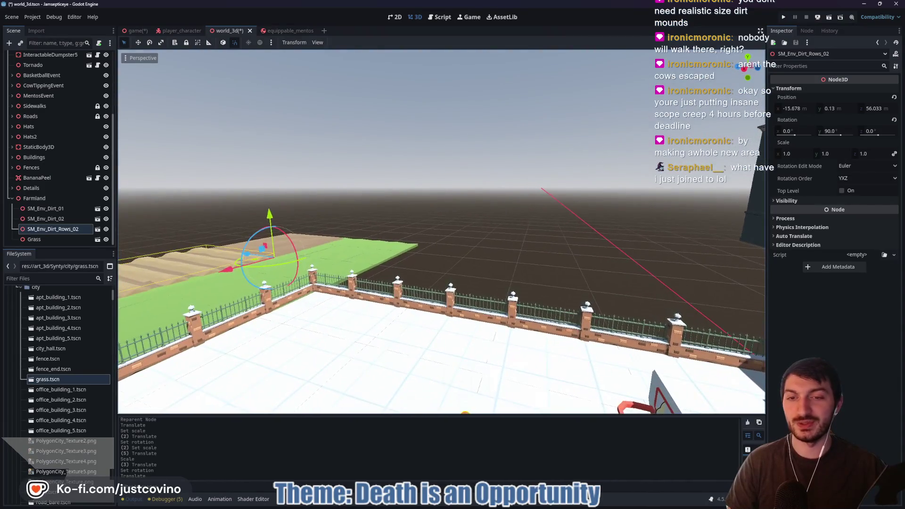
{"action": "key", "text": "w"}
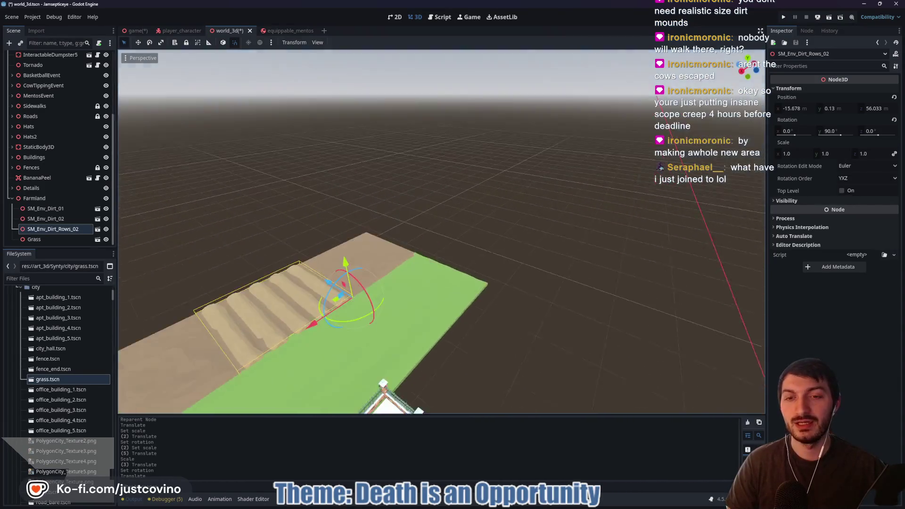
{"action": "key", "text": "d"}
{"action": "key", "text": "w"}
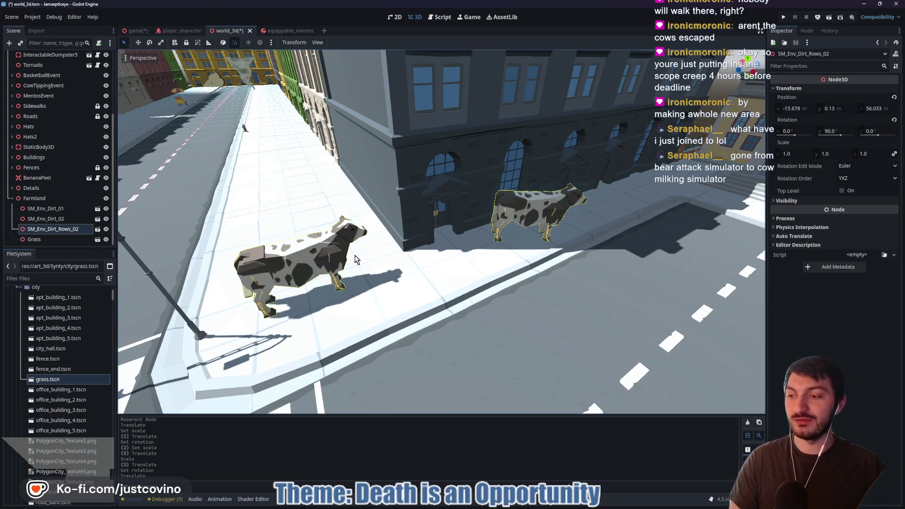
{"action": "key", "text": "f"}
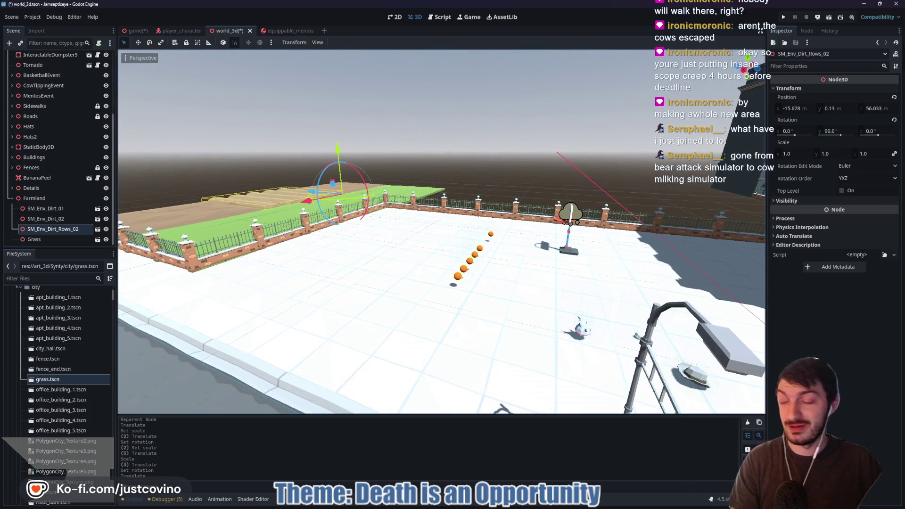
{"action": "key", "text": "f"}
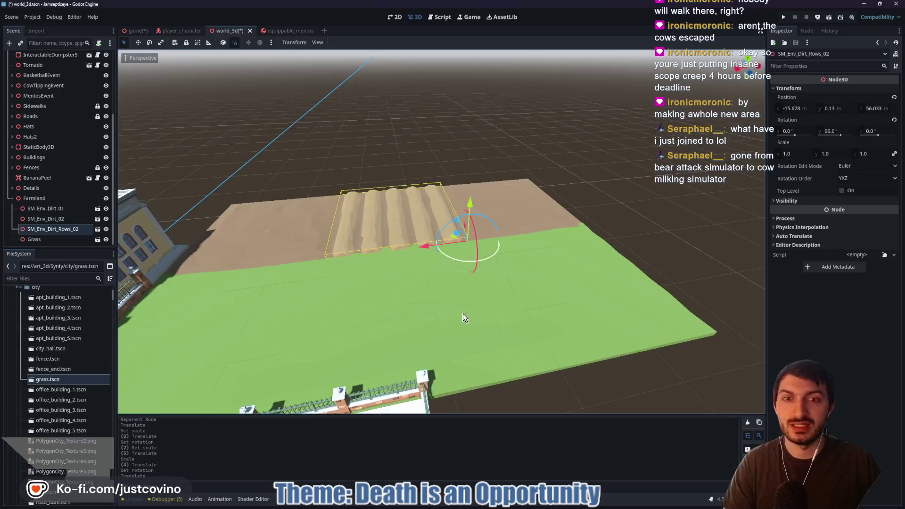
Delete the flat SM_Env_Dirt_02 dirt plane
{"action": "scroll", "coordinate": [424, 231], "scroll_direction": "up", "scroll_amount": 5}
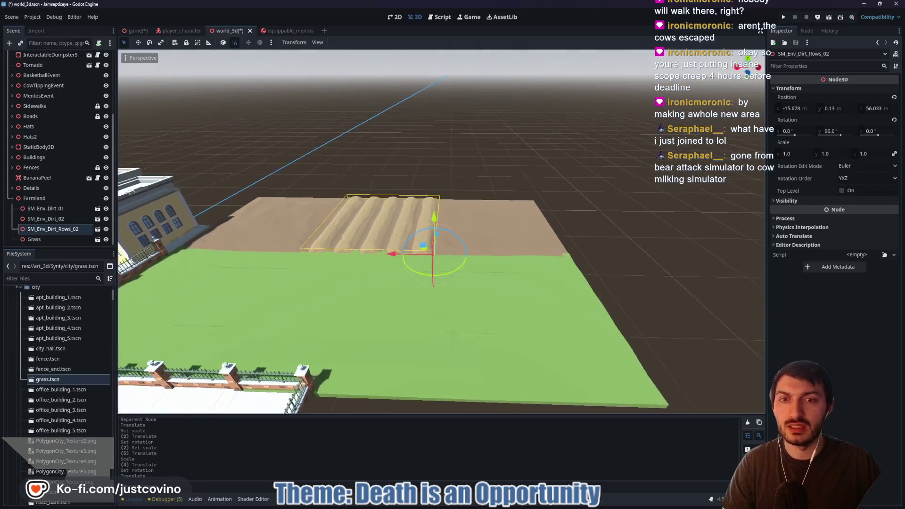
{"action": "left_click", "coordinate": [475, 254]}
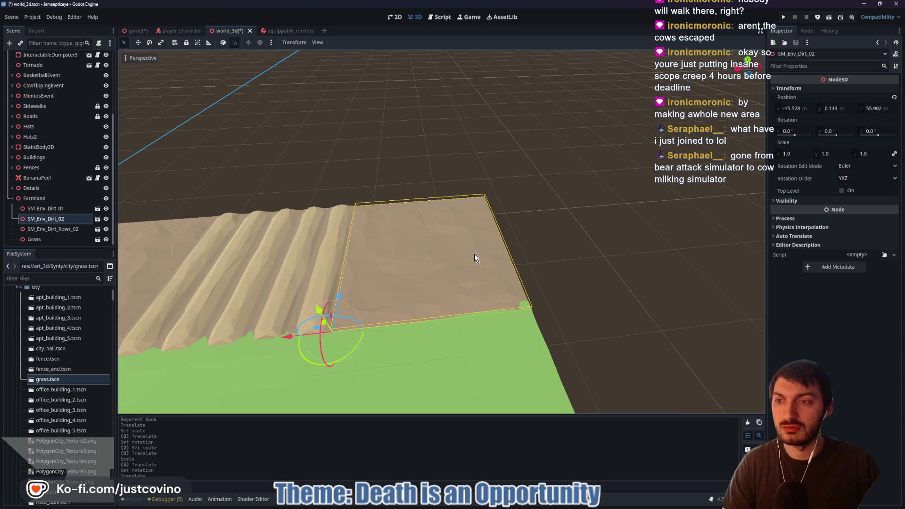
{"action": "key", "text": "Delete"}
{"action": "key", "text": "Return"}
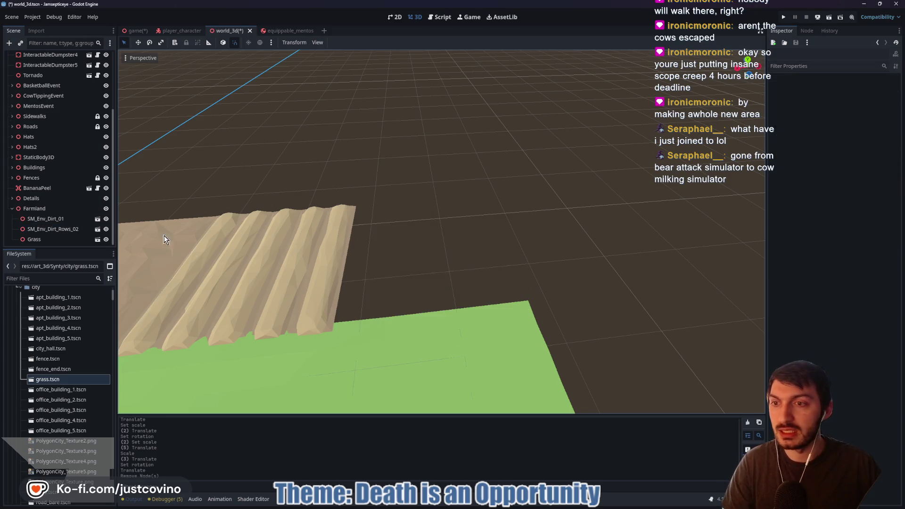
Duplicate SM_Env_Dirt_Rows_02 and slide the copy beside the original rows
{"action": "key", "text": "ctrl+d"}
{"action": "mouse_move", "coordinate": [289, 337]}
{"action": "left_mouse_down"}
{"action": "mouse_move", "coordinate": [488, 334]}
{"action": "mouse_move", "coordinate": [475, 332]}
{"action": "left_mouse_up"}
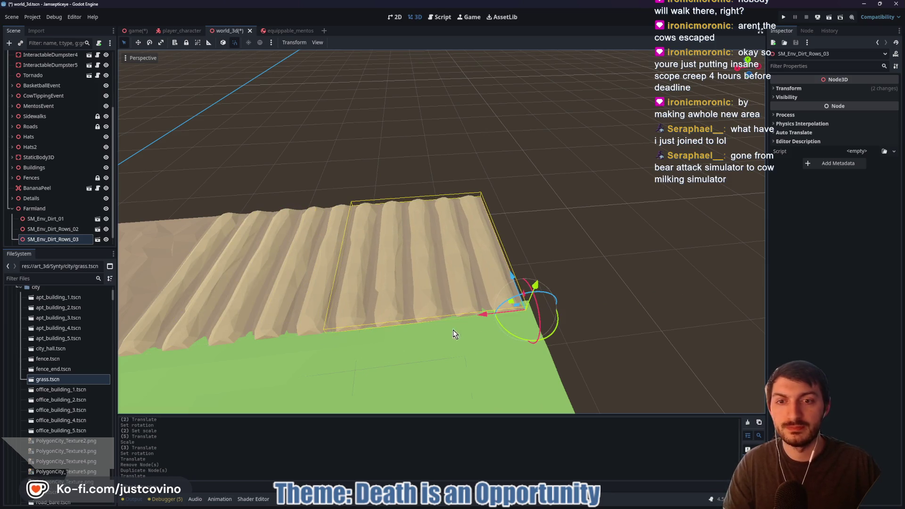
{"action": "left_click_drag", "start_coordinate": [556, 221], "coordinate": [505, 235]}
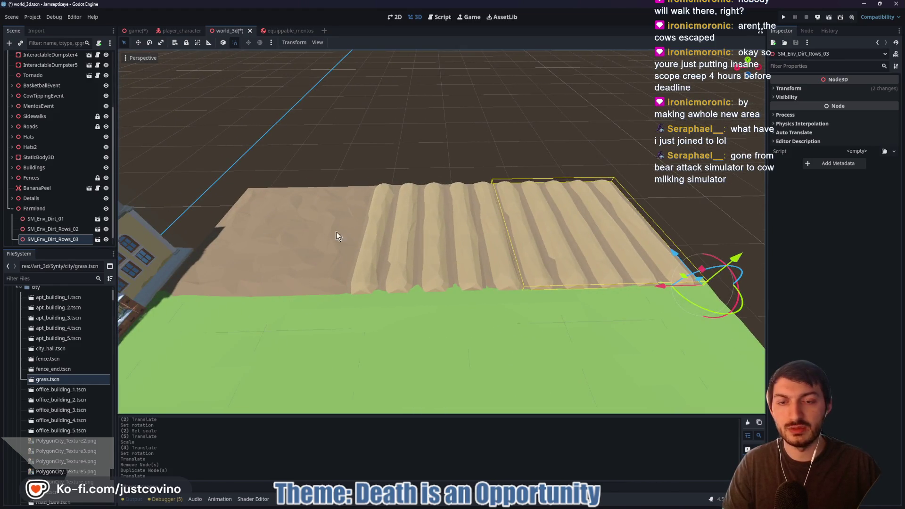
Move the SM_Env_Dirt_01 plane to the far side of the dirt rows
{"action": "left_click", "coordinate": [320, 232]}
{"action": "left_click_drag", "start_coordinate": [212, 304], "coordinate": [221, 282]}
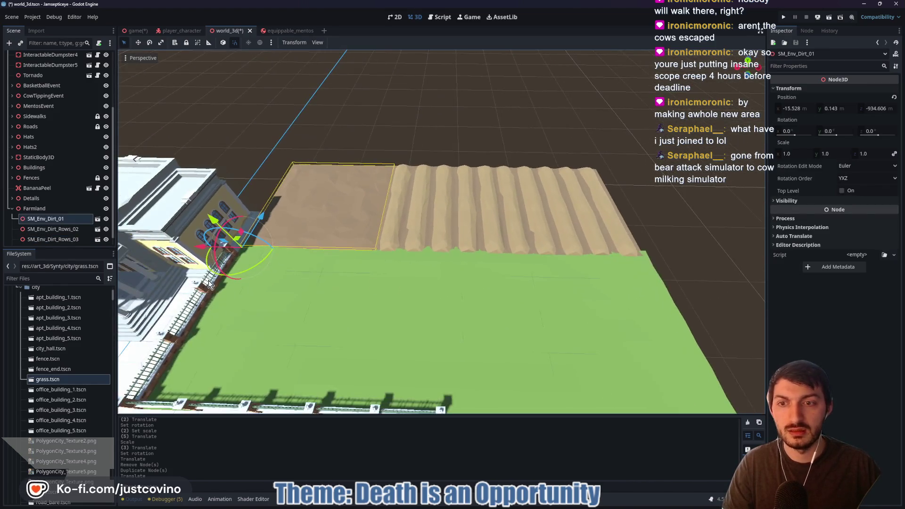
{"action": "mouse_move", "coordinate": [199, 247]}
{"action": "left_mouse_down"}
{"action": "mouse_move", "coordinate": [613, 244]}
{"action": "mouse_move", "coordinate": [413, 252]}
{"action": "left_mouse_up"}
{"action": "left_click", "coordinate": [566, 200], "text": "shift"}
{"action": "left_click", "coordinate": [462, 208], "text": "shift"}
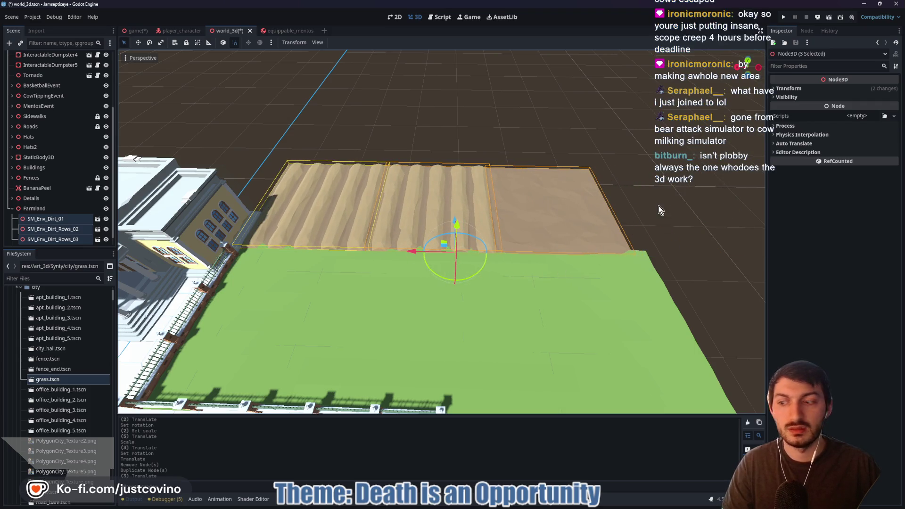
{"action": "left_click", "coordinate": [649, 223]}
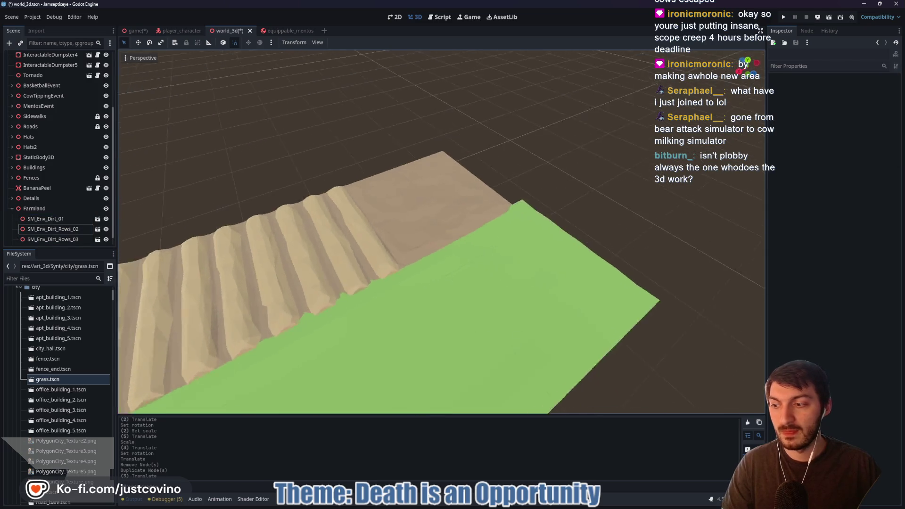
Slide SM_Env_Dirt_01 along X and stretch it lengthwise to 1.045 on Z
{"action": "key", "text": "s"}
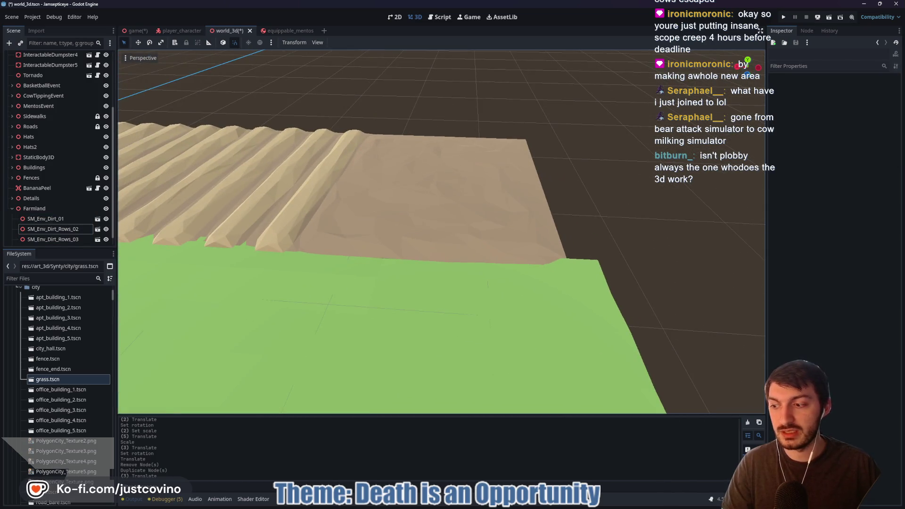
{"action": "key", "text": "w"}
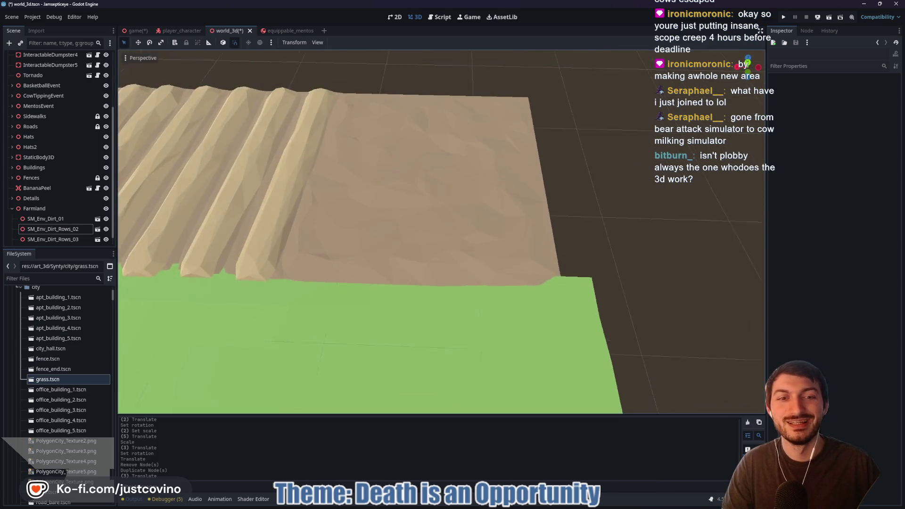
{"action": "left_click", "coordinate": [486, 198]}
{"action": "key", "text": "r"}
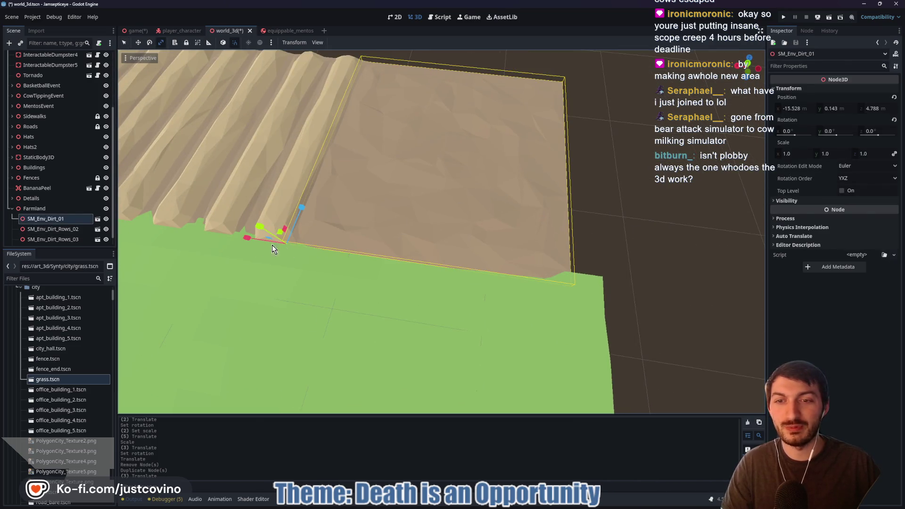
{"action": "key", "text": "q"}
{"action": "mouse_move", "coordinate": [248, 240]}
{"action": "left_mouse_down"}
{"action": "mouse_move", "coordinate": [272, 239]}
{"action": "mouse_move", "coordinate": [270, 247]}
{"action": "left_mouse_up"}
{"action": "key", "text": "r"}
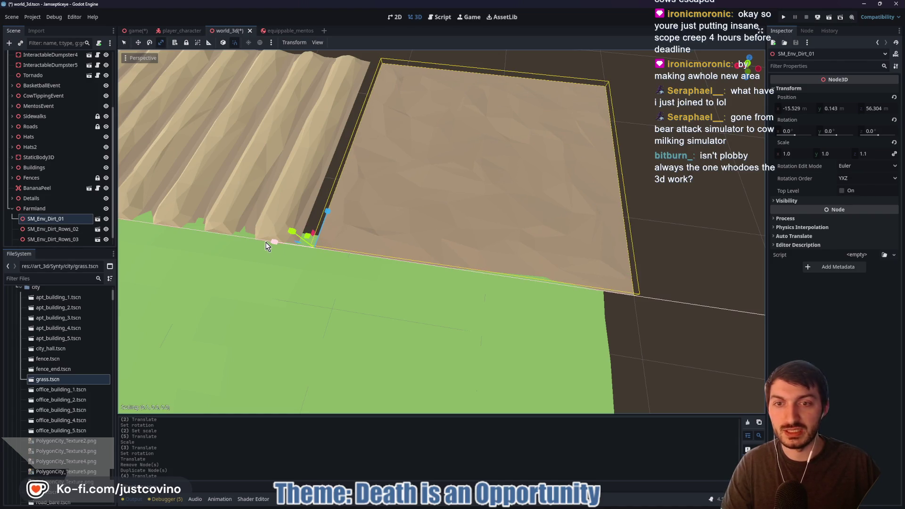
{"action": "left_click_drag", "start_coordinate": [267, 246], "coordinate": [259, 238]}
Nudge the dirt patch into line with the rows at -15.529, 0.143, 26.001
{"action": "left_click", "coordinate": [600, 222]}
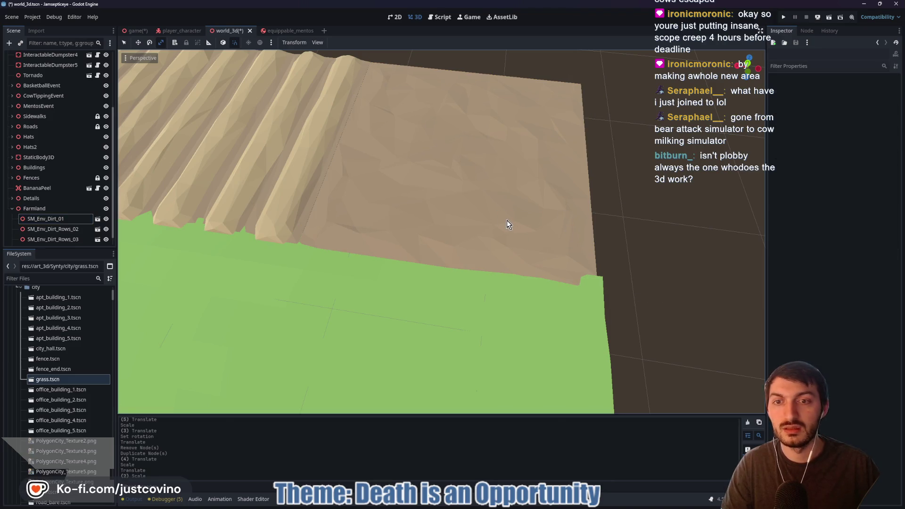
{"action": "left_click", "coordinate": [507, 225]}
{"action": "key", "text": "q"}
{"action": "left_click_drag", "start_coordinate": [254, 241], "coordinate": [270, 241]}
{"action": "key", "text": "Escape"}
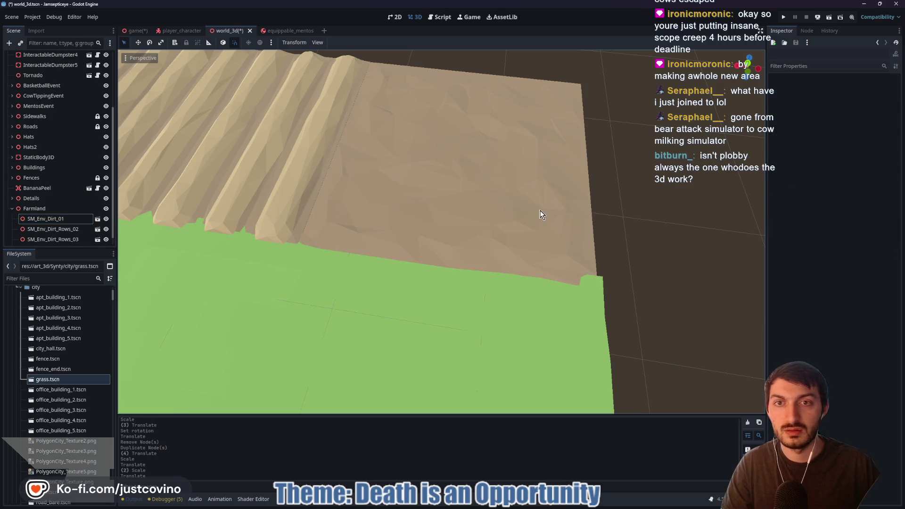
Freelook over the fence, grass and furrows to check the dirt patch alignment
{"action": "right_click", "coordinate": [545, 209]}
{"action": "key", "text": "s"}
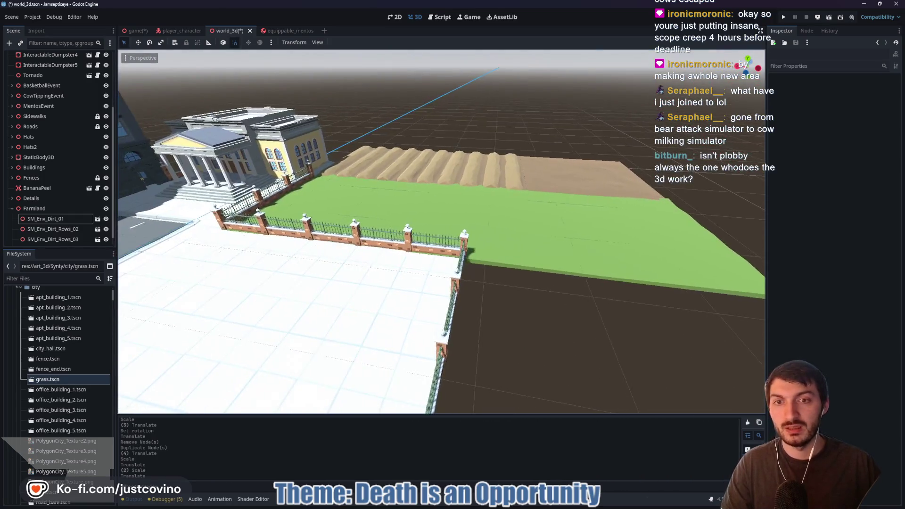
{"action": "key", "text": "w"}
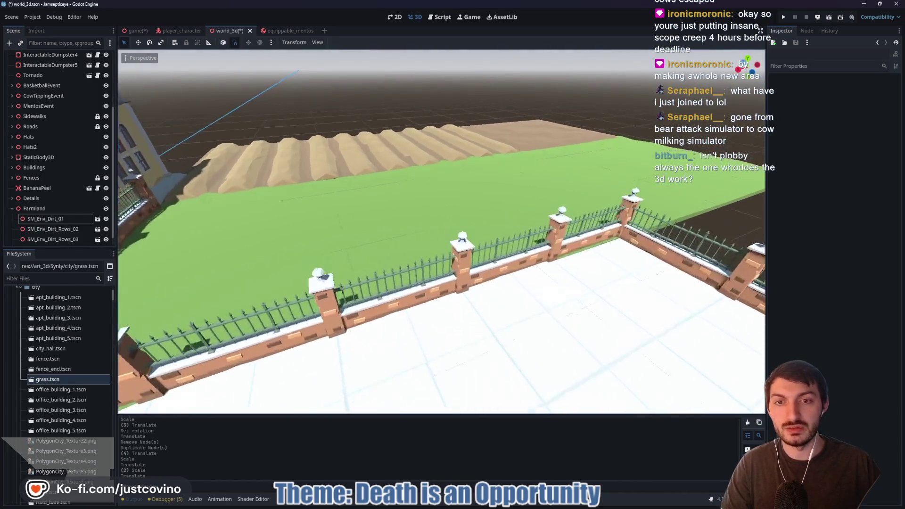
{"action": "key", "text": "w"}
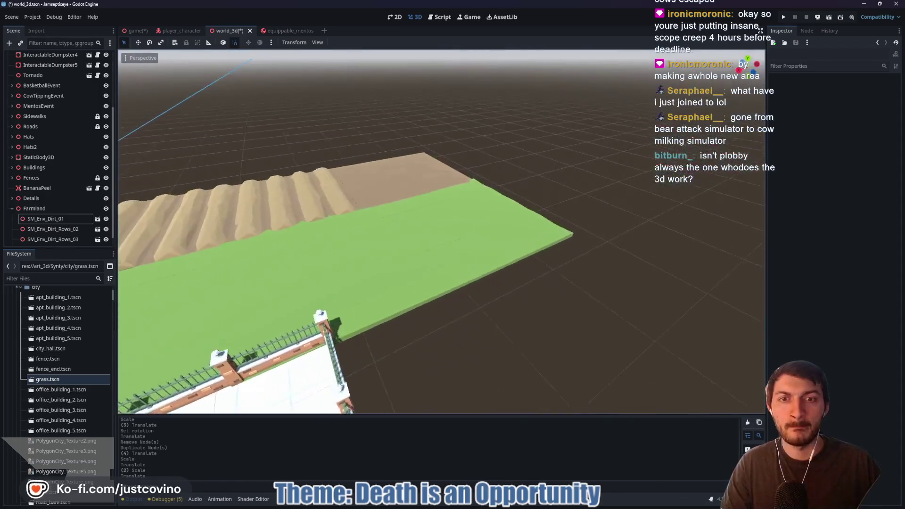
{"action": "key", "text": "s"}
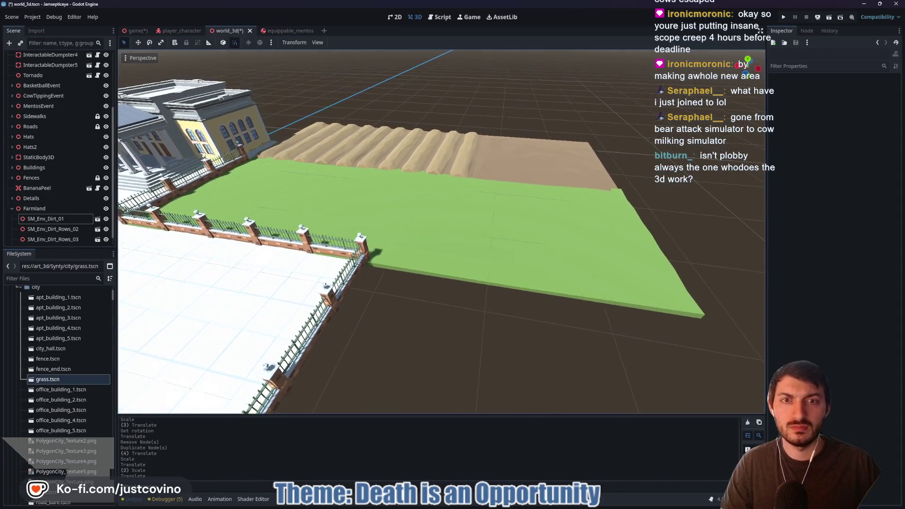
{"action": "key", "text": "w"}
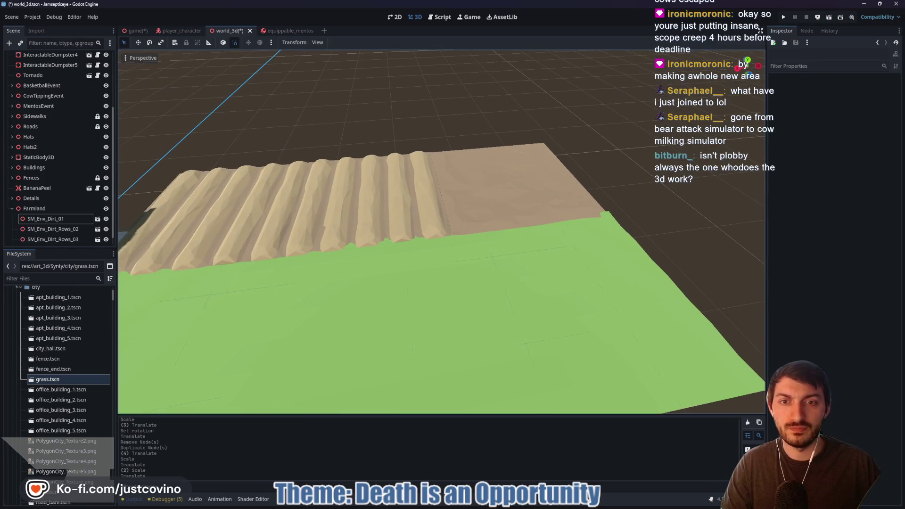
{"action": "key", "text": "w"}
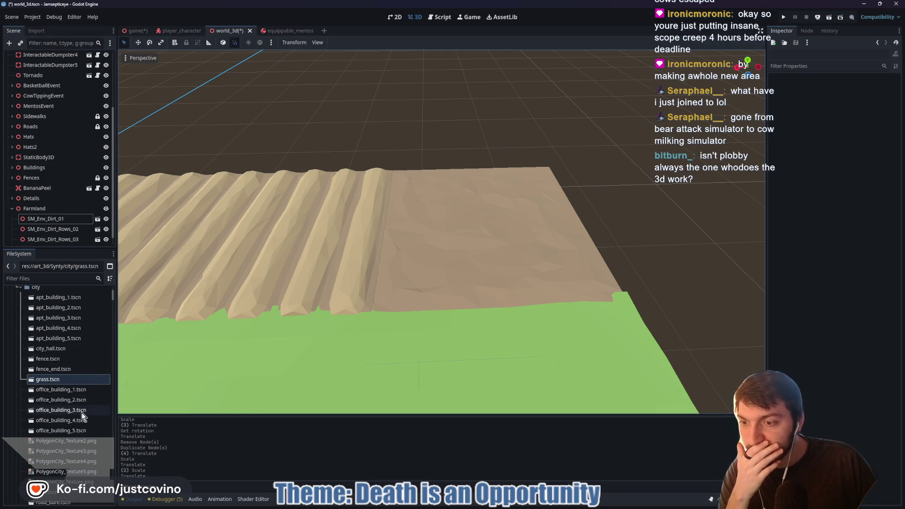
Make SM_Bld_Barn_03's Farm5 material use an external Synty .tres and reimport
{"action": "scroll", "coordinate": [81, 412], "scroll_direction": "down", "scroll_amount": 10}
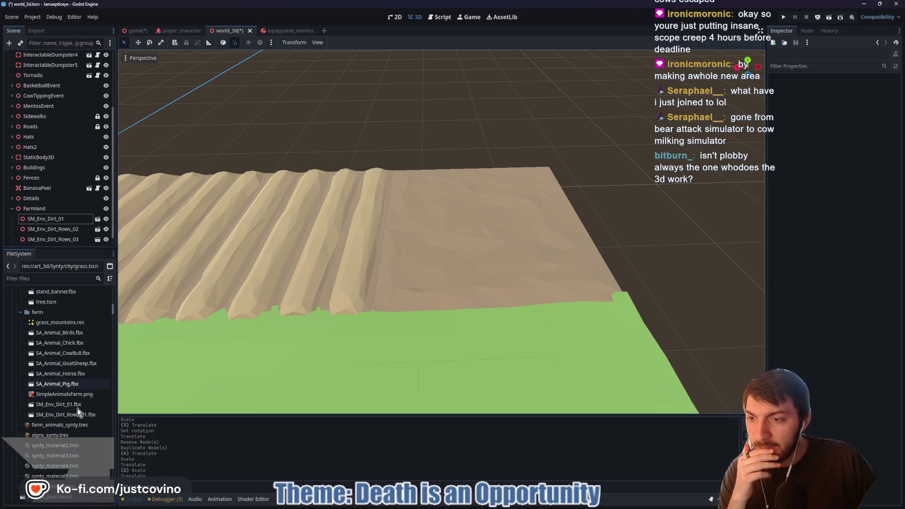
{"action": "scroll", "coordinate": [77, 408], "scroll_direction": "down", "scroll_amount": 10}
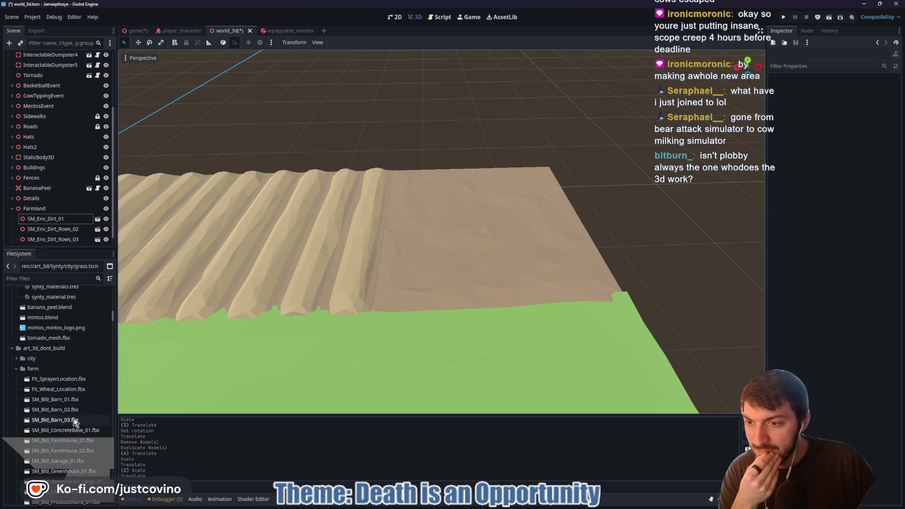
{"action": "double_click", "coordinate": [67, 400]}
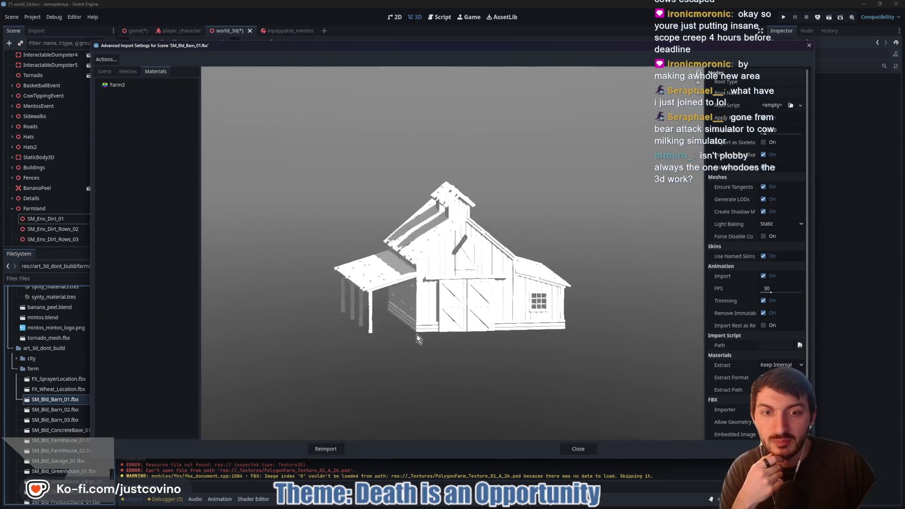
{"action": "left_click", "coordinate": [578, 449]}
{"action": "double_click", "coordinate": [55, 420]}
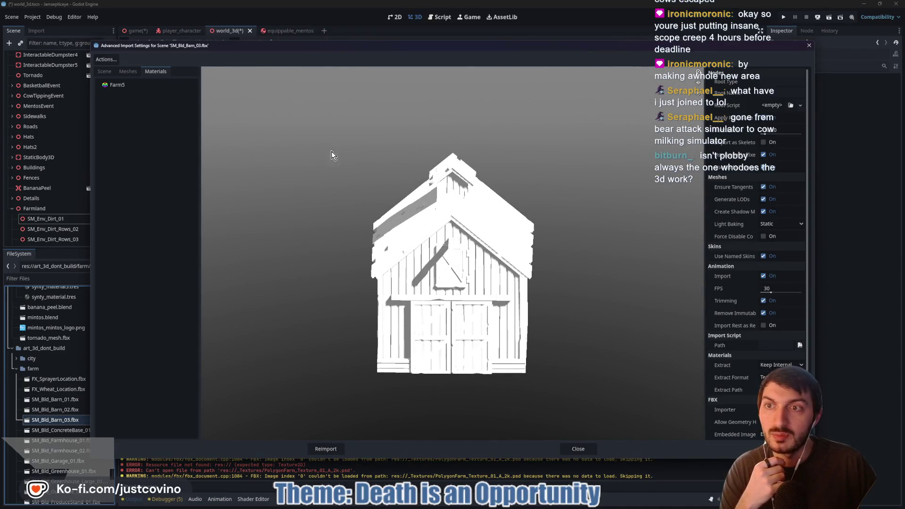
{"action": "left_click", "coordinate": [148, 88]}
{"action": "left_click", "coordinate": [766, 83]}
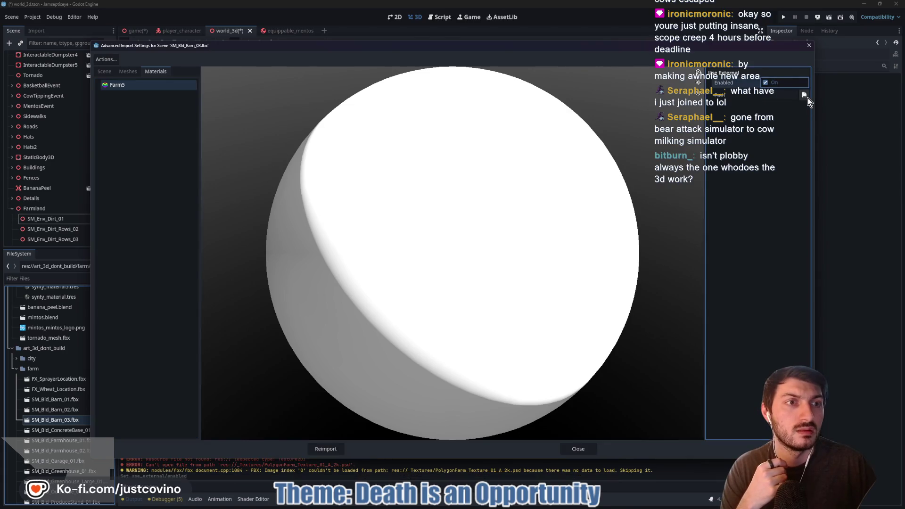
{"action": "left_click", "coordinate": [804, 95]}
{"action": "double_click", "coordinate": [424, 182]}
{"action": "double_click", "coordinate": [378, 183]}
{"action": "double_click", "coordinate": [447, 182]}
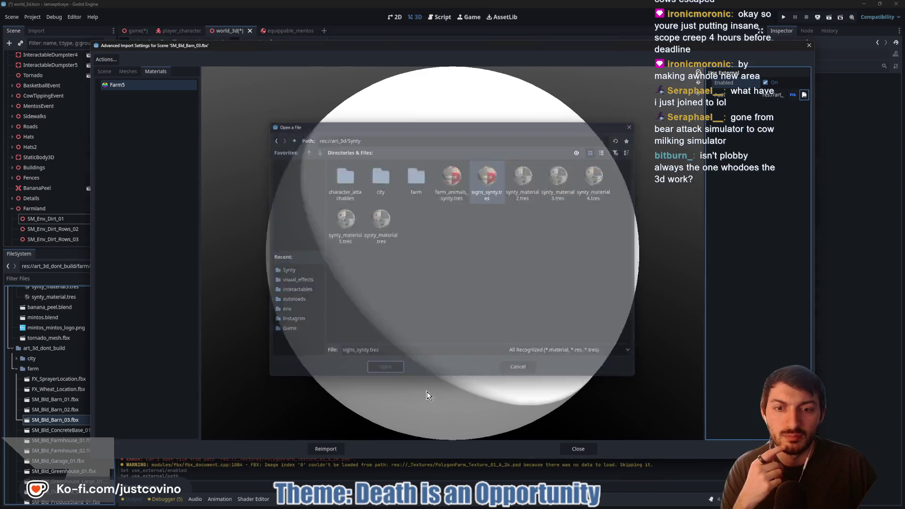
{"action": "left_click", "coordinate": [326, 449]}
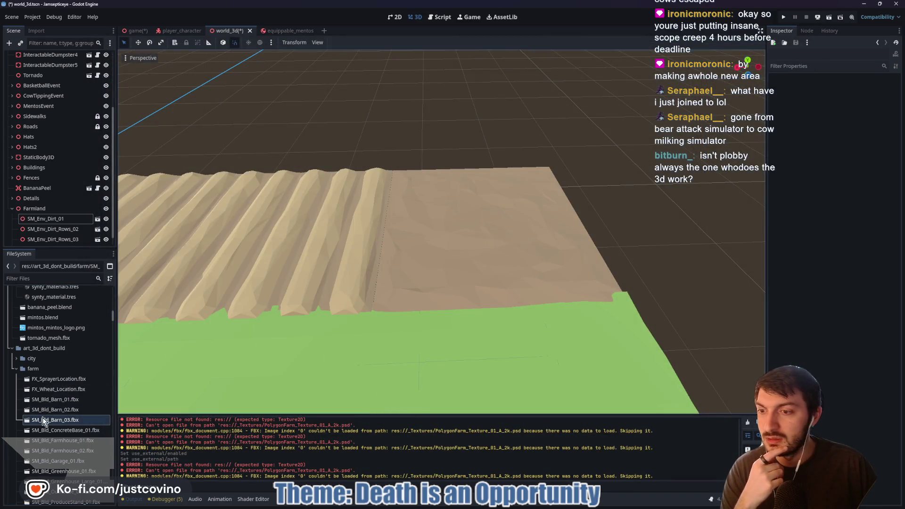
Move SM_Bld_Barn_03.fbx into the res://art_3d/Synty/farm folder
{"action": "mouse_move", "coordinate": [44, 422]}
{"action": "left_mouse_down"}
{"action": "mouse_move", "coordinate": [25, 397]}
{"action": "mouse_move", "coordinate": [47, 294]}
{"action": "left_mouse_up"}
{"action": "left_click_drag", "start_coordinate": [40, 352], "coordinate": [36, 351]}
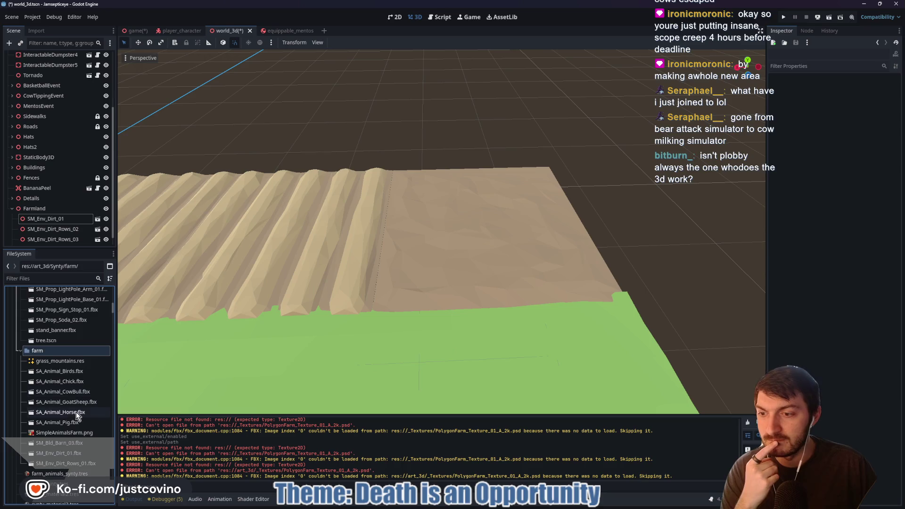
{"action": "left_click", "coordinate": [65, 443]}
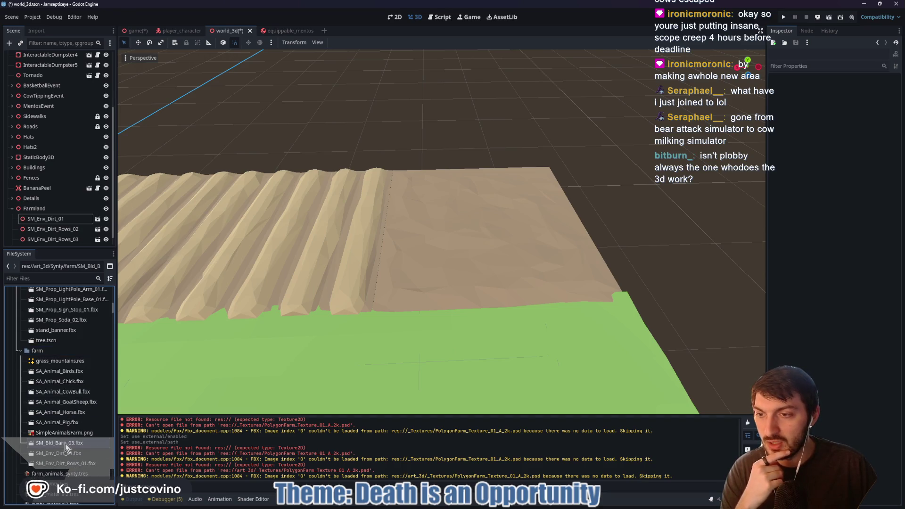
Drop SM_Bld_Barn_03 onto the dirt field and parent it under Farmland
{"action": "left_click", "coordinate": [31, 209]}
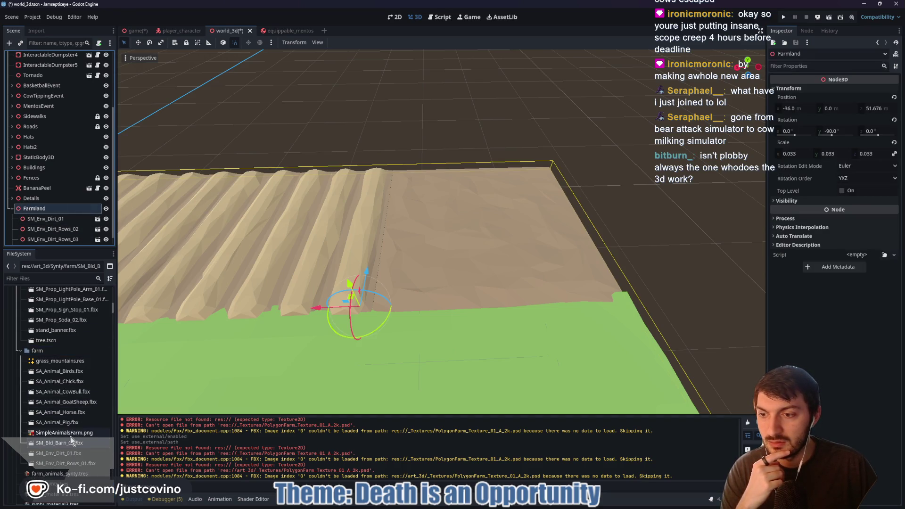
{"action": "left_click_drag", "start_coordinate": [52, 446], "coordinate": [457, 290]}
{"action": "left_click_drag", "start_coordinate": [515, 240], "coordinate": [515, 236]}
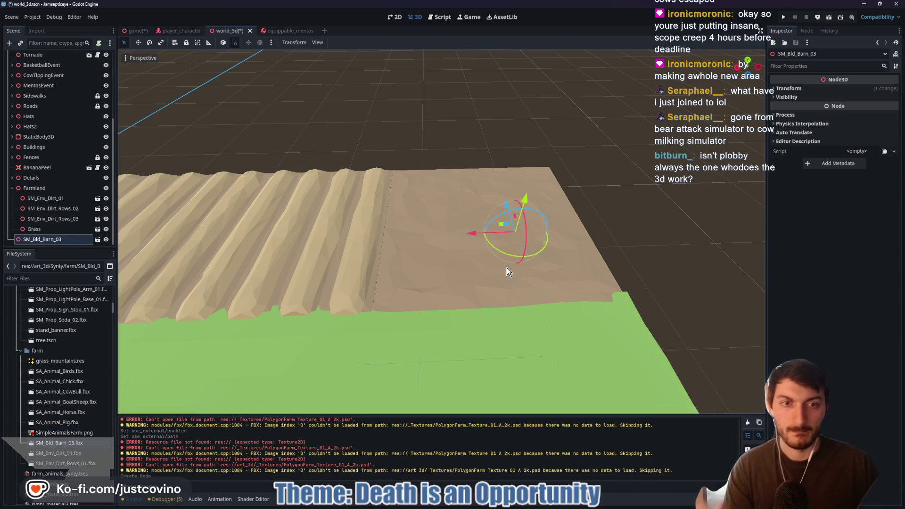
{"action": "left_click_drag", "start_coordinate": [24, 240], "coordinate": [45, 188]}
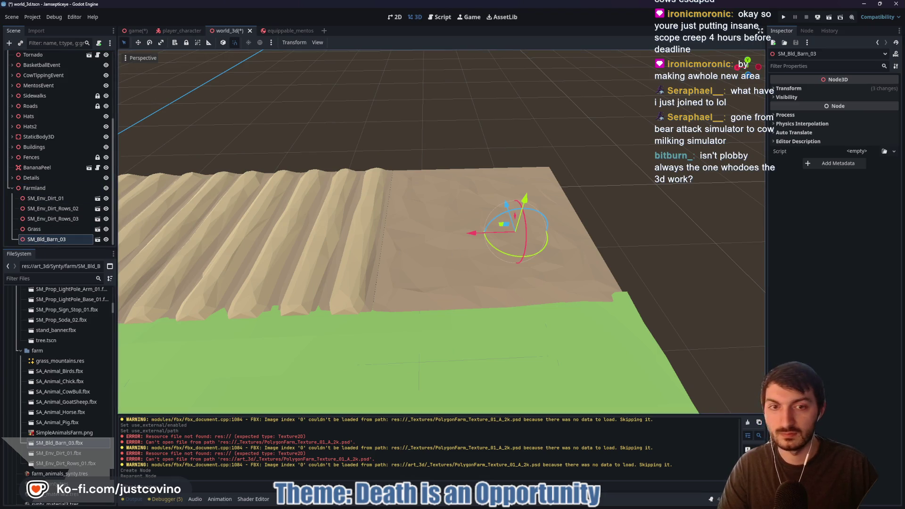
{"action": "key", "text": "f"}
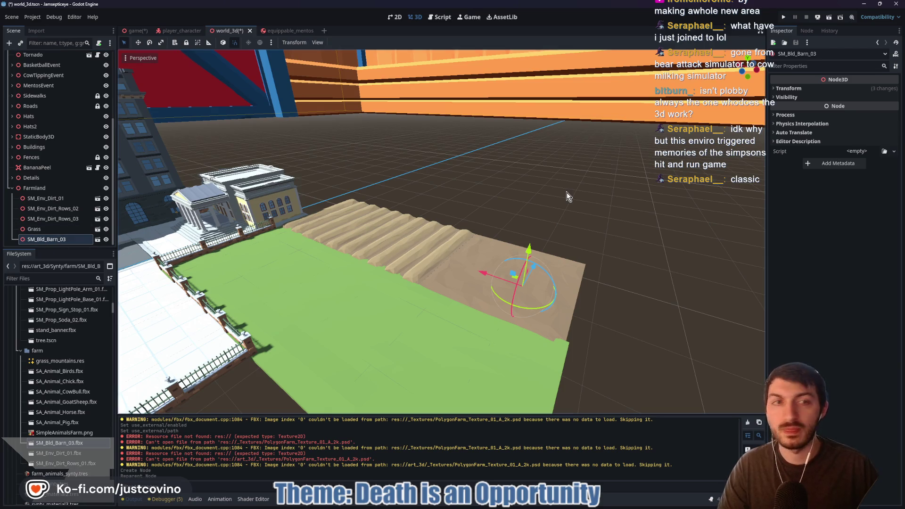
Reset the barn's scale to 1.0 and view its front doors
{"action": "left_click", "coordinate": [811, 88]}
{"action": "left_click", "coordinate": [895, 142]}
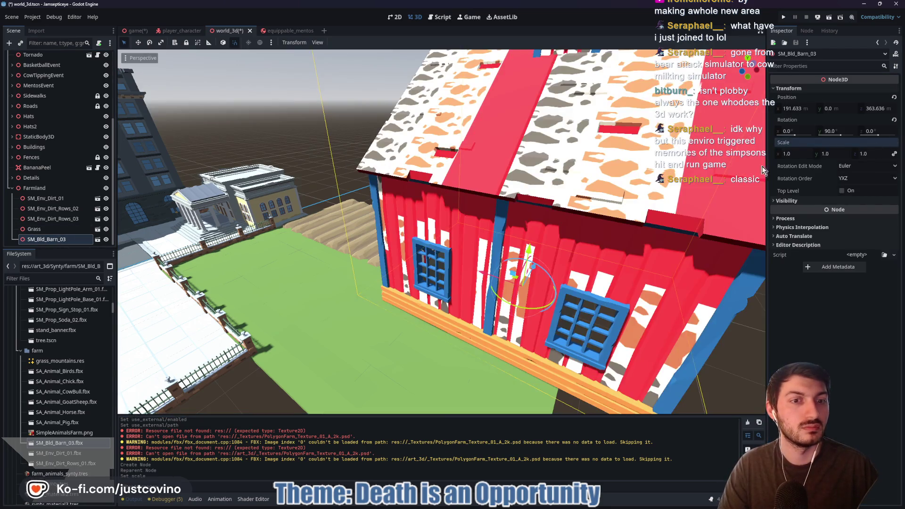
{"action": "key", "text": "f"}
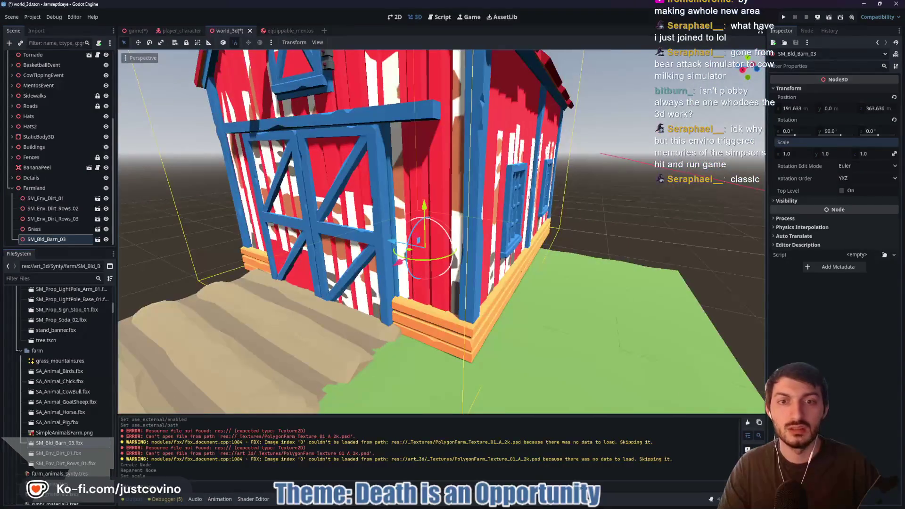
{"action": "left_click_drag", "start_coordinate": [472, 226], "coordinate": [538, 226], "text": "alt"}
{"action": "scroll", "coordinate": [538, 226], "scroll_direction": "up", "scroll_amount": 2}
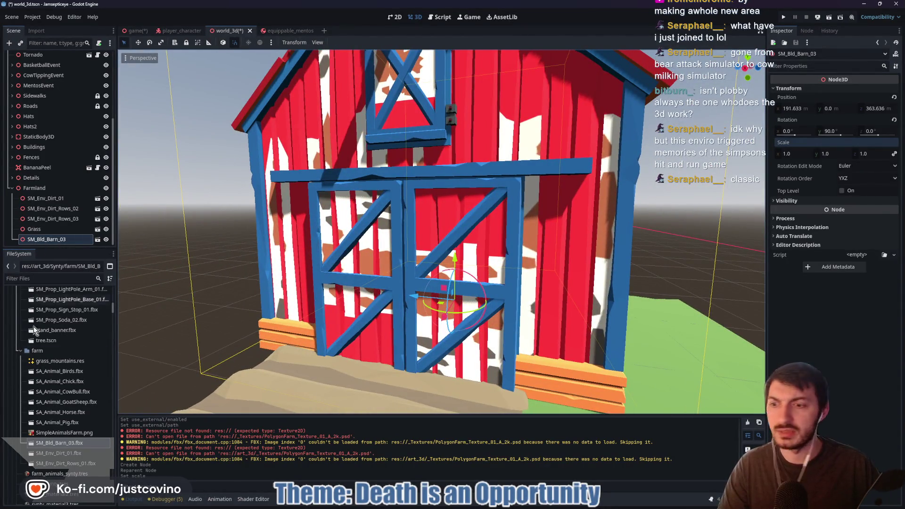
{"action": "double_click", "coordinate": [63, 445]}
Switch the barn's Farm5 external material to synty_material2 and reimport
{"action": "left_click", "coordinate": [123, 85]}
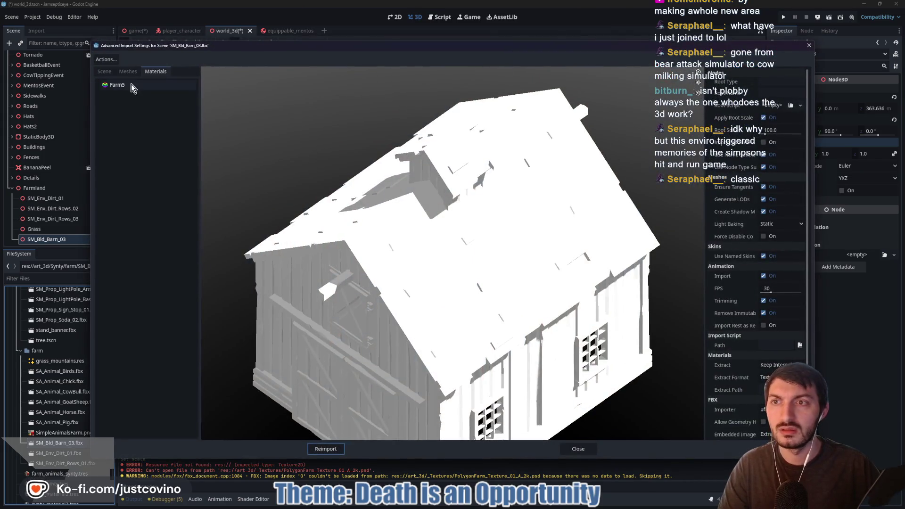
{"action": "left_click", "coordinate": [804, 96]}
{"action": "left_click", "coordinate": [525, 175]}
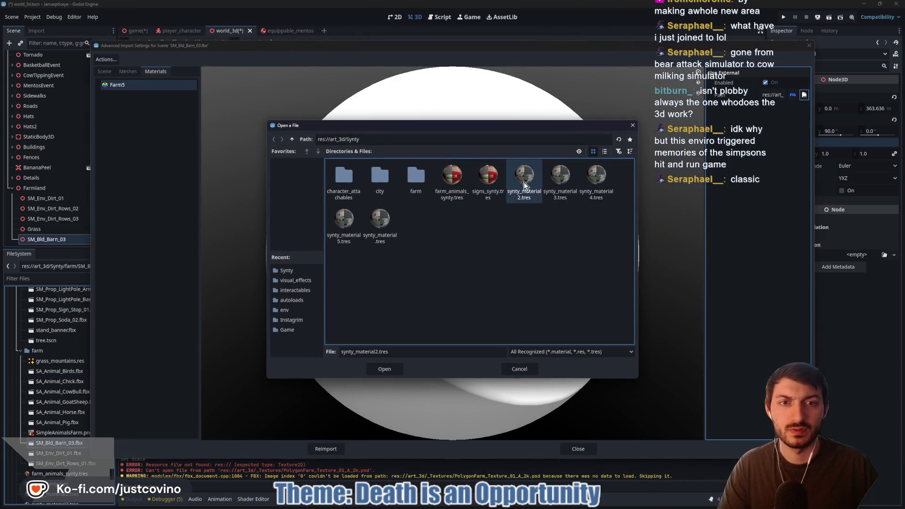
{"action": "left_click", "coordinate": [390, 369]}
{"action": "left_click", "coordinate": [341, 448]}
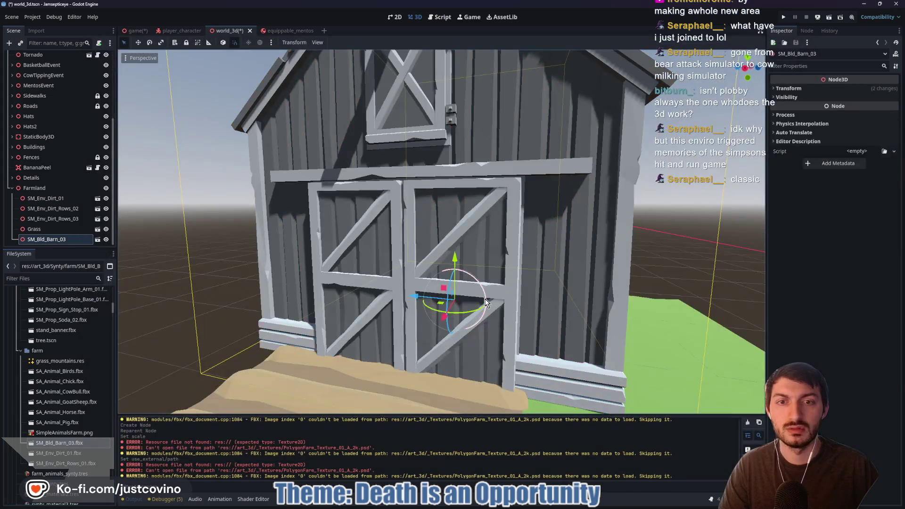
Turn the barn around its vertical axis beside the dirt rows
{"action": "mouse_move", "coordinate": [490, 275]}
{"action": "left_mouse_down"}
{"action": "mouse_move", "coordinate": [420, 296]}
{"action": "mouse_move", "coordinate": [490, 276]}
{"action": "left_mouse_up"}
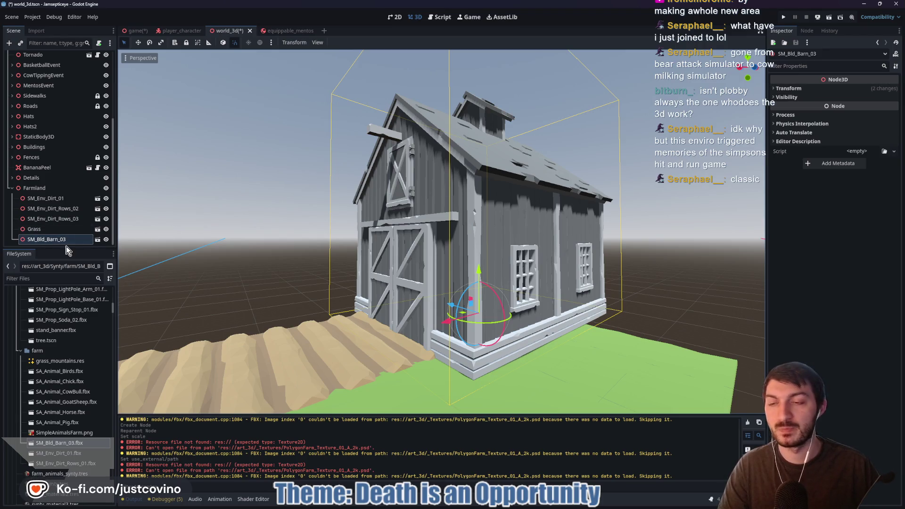
{"action": "key", "text": "w"}
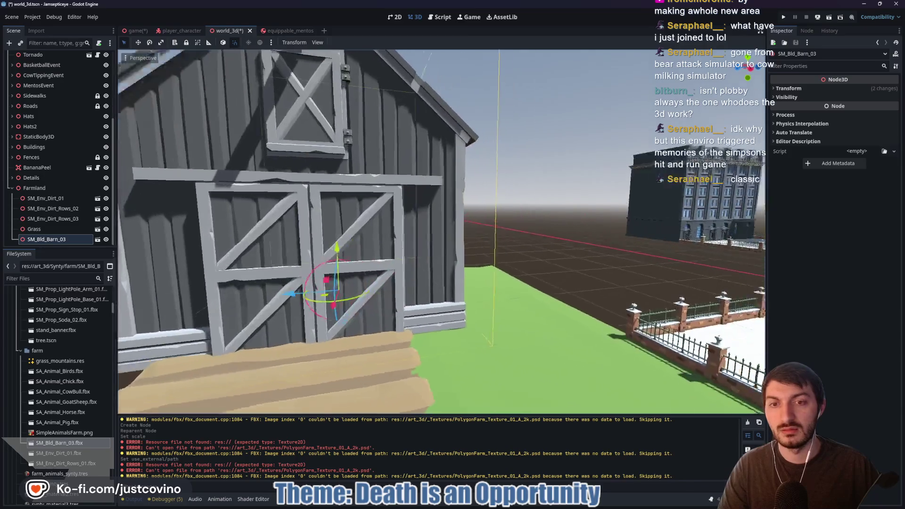
{"action": "key", "text": "d"}
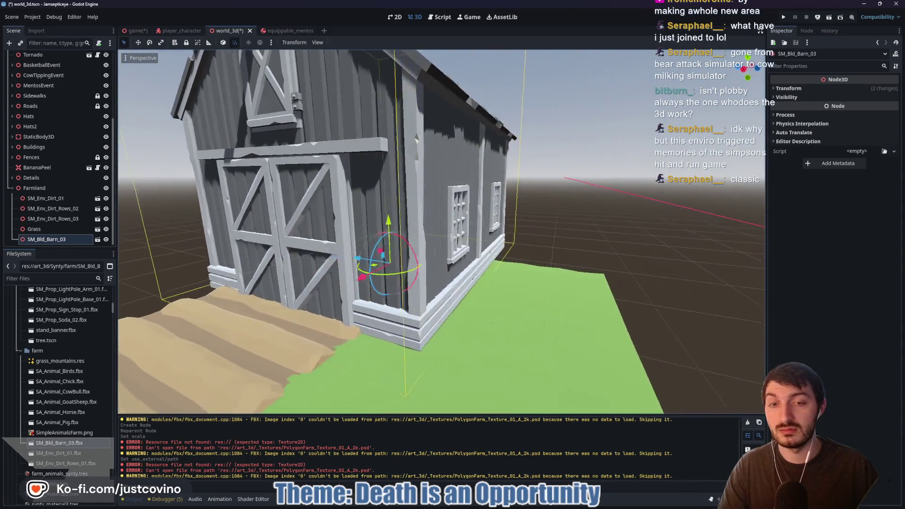
{"action": "key", "text": "shift+f"}
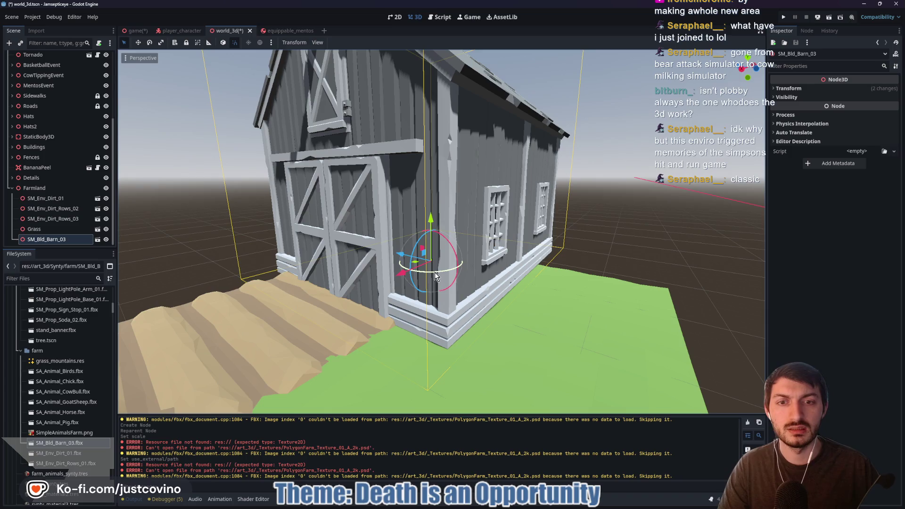
{"action": "mouse_move", "coordinate": [434, 273]}
{"action": "left_mouse_down"}
{"action": "mouse_move", "coordinate": [465, 270]}
{"action": "mouse_move", "coordinate": [564, 223]}
{"action": "left_mouse_up"}
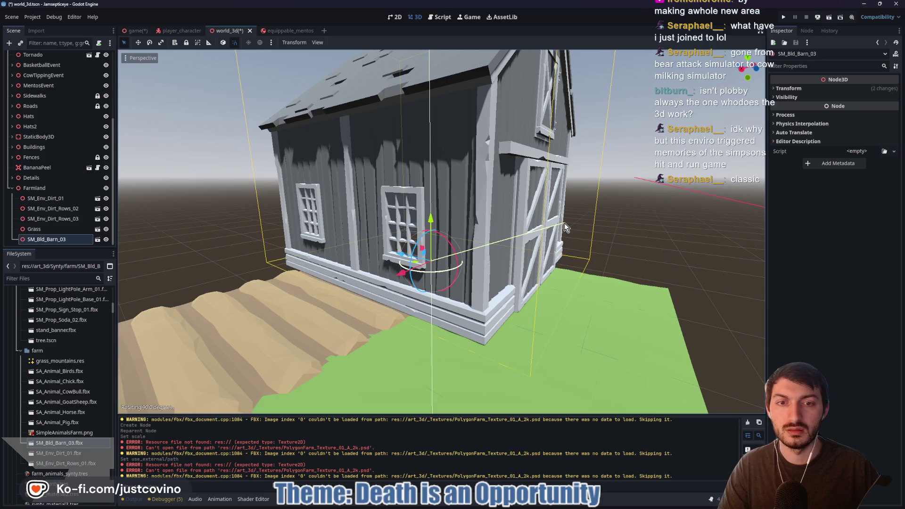
Set the barn's Scale to 0.5 on all axes
{"action": "left_click", "coordinate": [804, 88]}
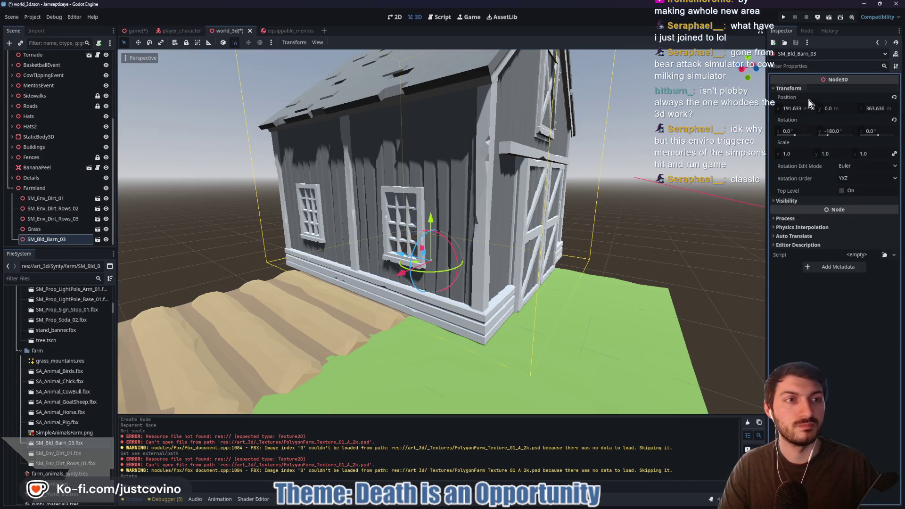
{"action": "left_click", "coordinate": [798, 153]}
{"action": "type", "text": "0.25"}
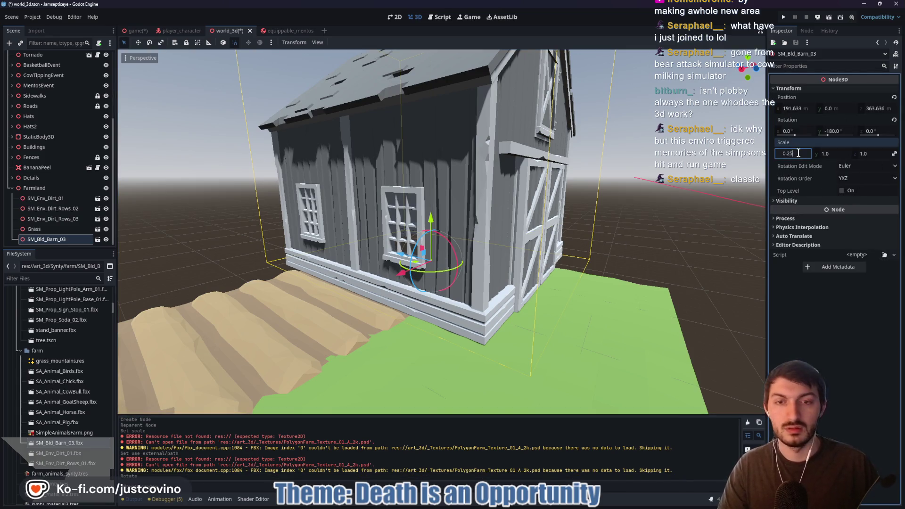
{"action": "key", "text": "Return"}
{"action": "left_click", "coordinate": [799, 155]}
{"action": "type", "text": "5"}
{"action": "key", "text": "Return"}
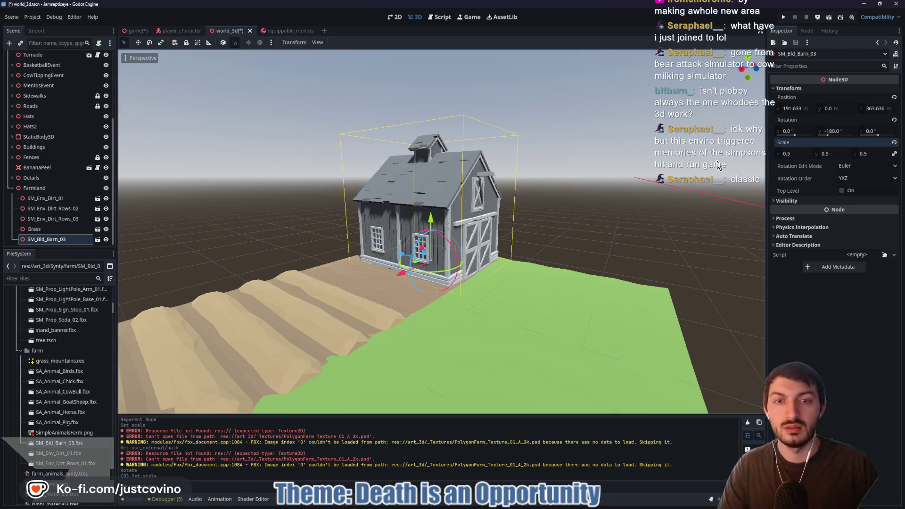
{"action": "key", "text": "f"}
Move the barn back to 191.633, 0, 181.818 beside the dirt rows
{"action": "scroll", "coordinate": [626, 210], "scroll_direction": "up", "scroll_amount": 2}
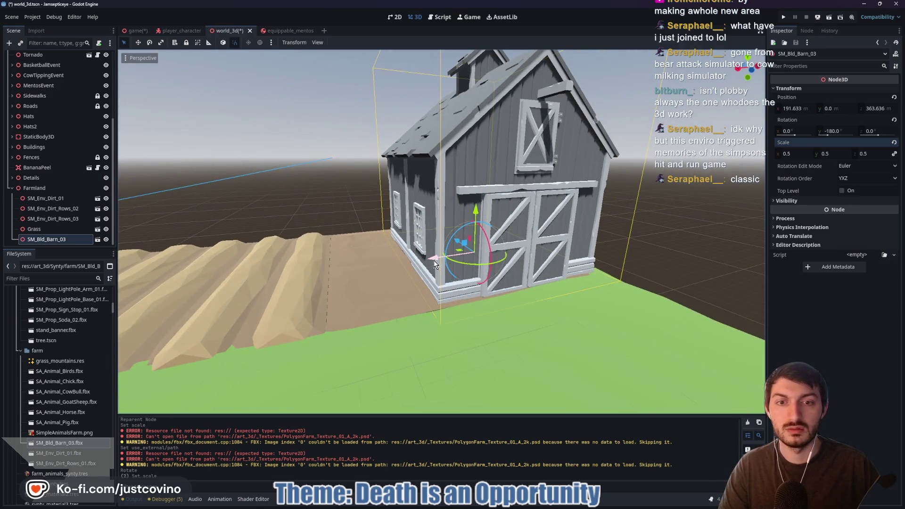
{"action": "left_click_drag", "start_coordinate": [434, 260], "coordinate": [352, 266]}
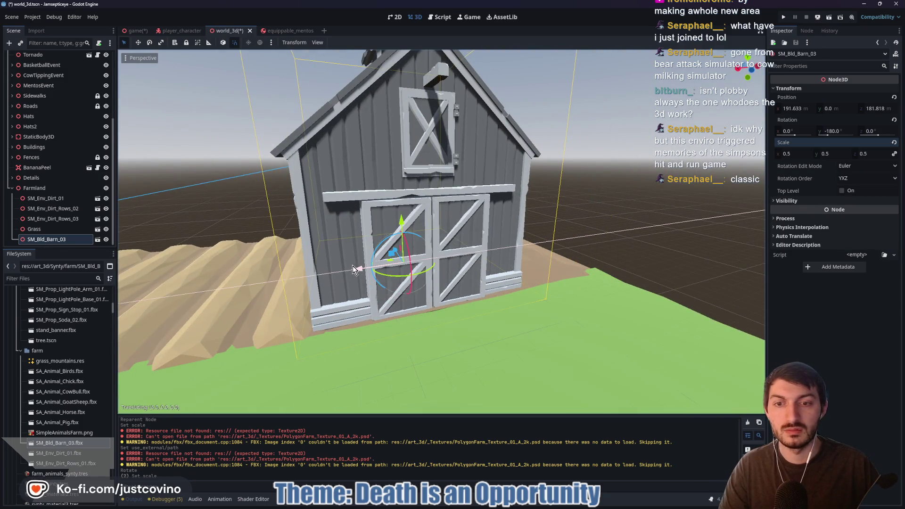
{"action": "left_click_drag", "start_coordinate": [605, 225], "coordinate": [557, 219]}
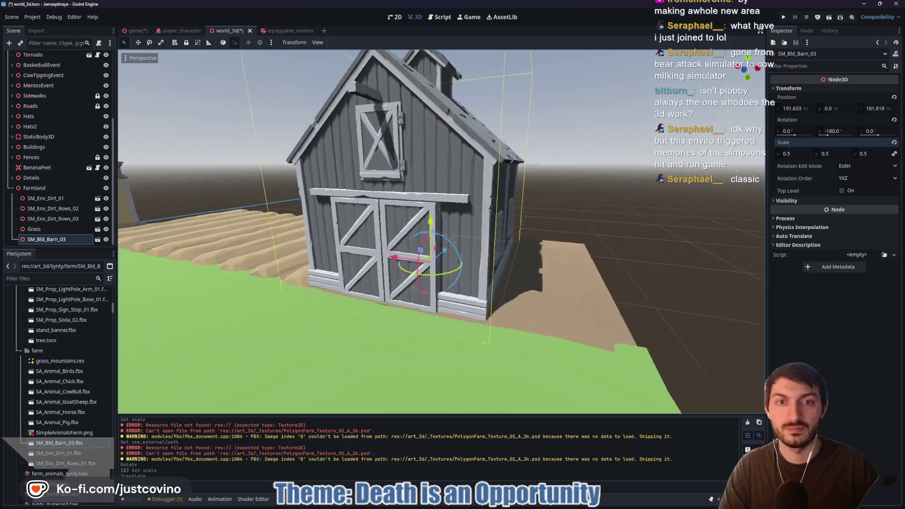
{"action": "scroll", "coordinate": [607, 223], "scroll_direction": "down", "scroll_amount": 6}
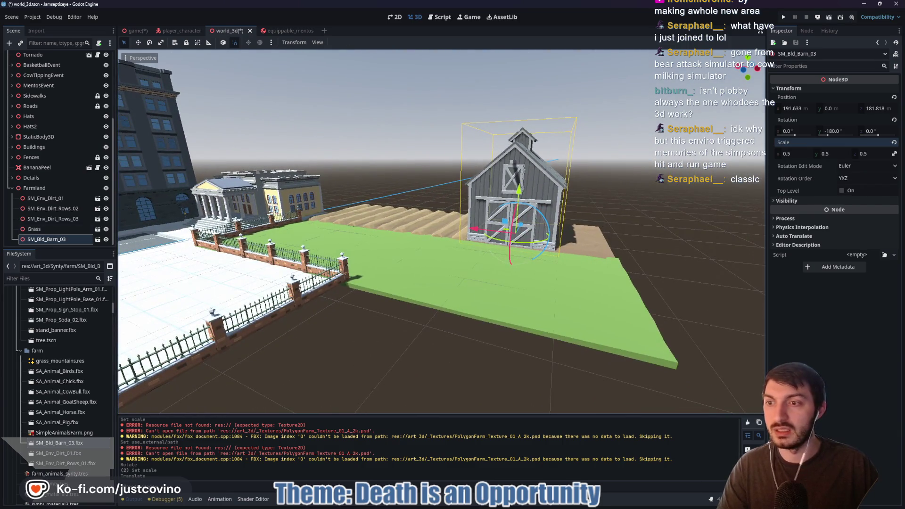
Enable Editable Children on SM_Bld_Barn_03 to expose its shutters and doors
{"action": "right_click", "coordinate": [42, 243]}
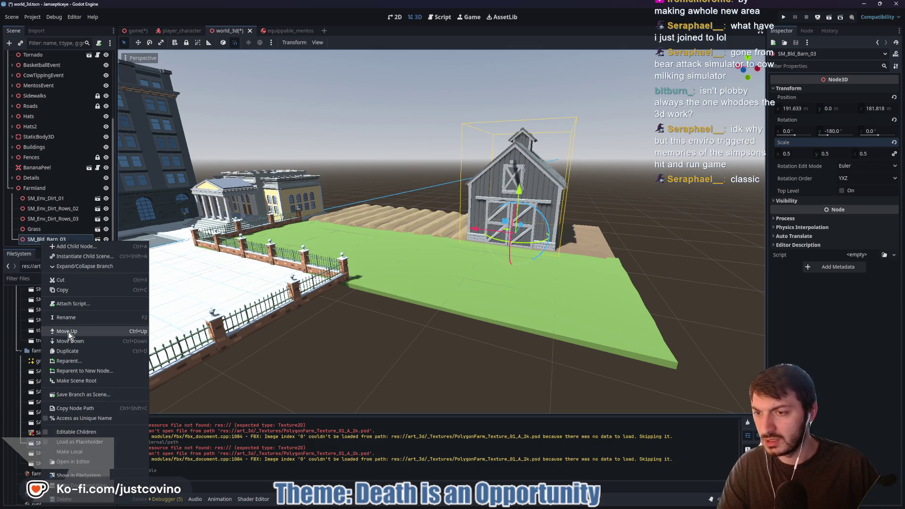
{"action": "left_click", "coordinate": [83, 433]}
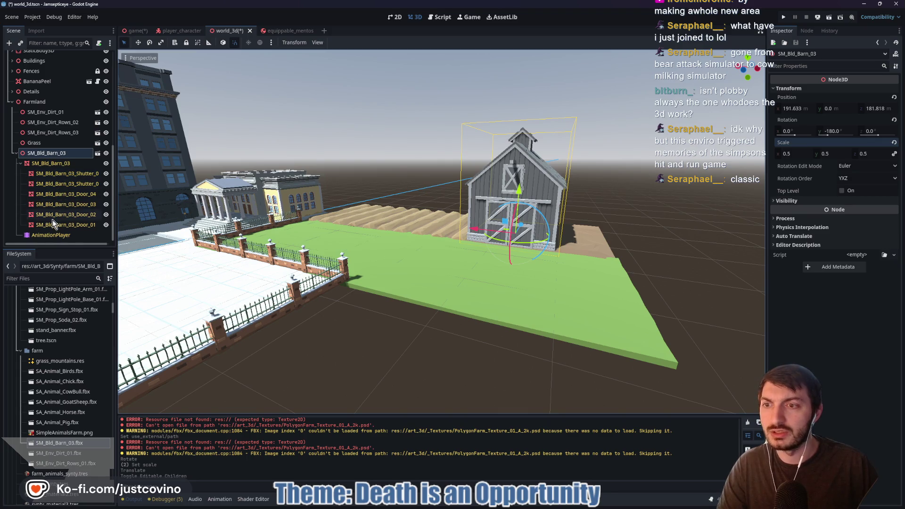
{"action": "left_click", "coordinate": [51, 174]}
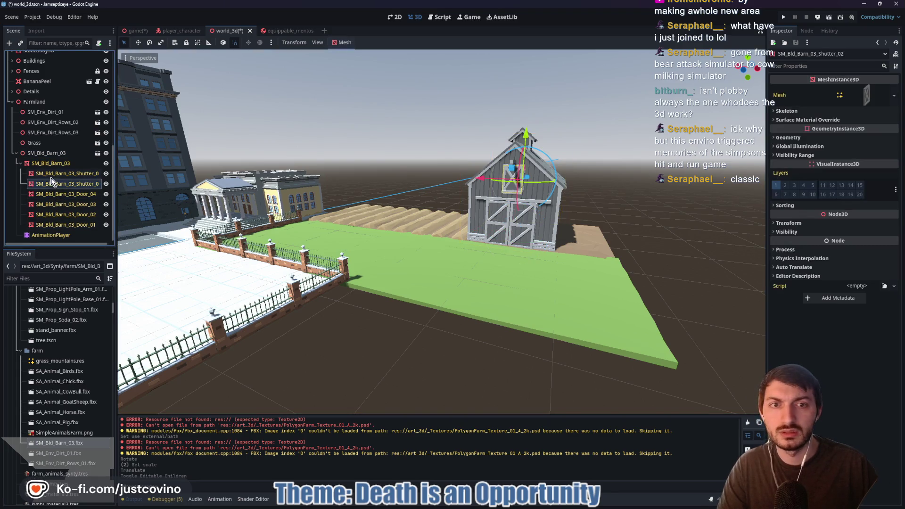
Copy the Farm5 material from the barn mesh's Surface 0
{"action": "left_click", "coordinate": [62, 164]}
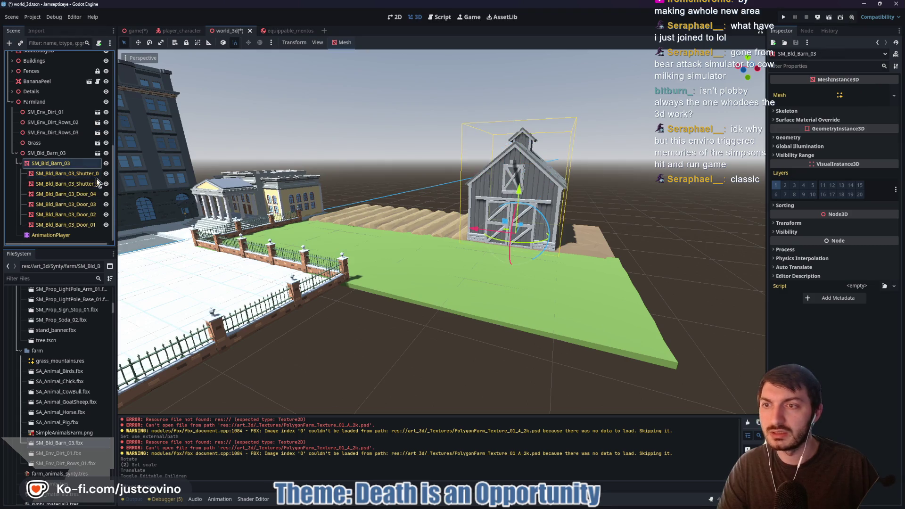
{"action": "left_click", "coordinate": [826, 121]}
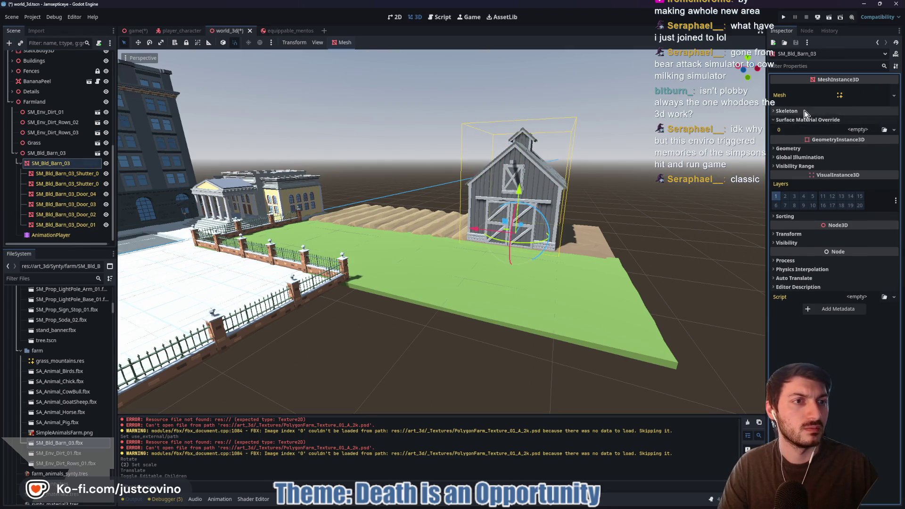
{"action": "left_click", "coordinate": [858, 94]}
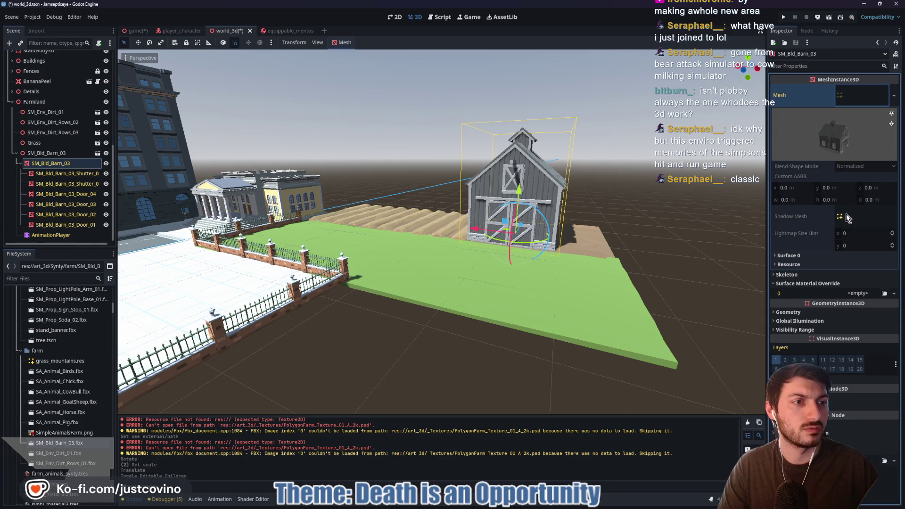
{"action": "left_click", "coordinate": [789, 256]}
{"action": "right_click", "coordinate": [851, 284]}
{"action": "left_click", "coordinate": [861, 319]}
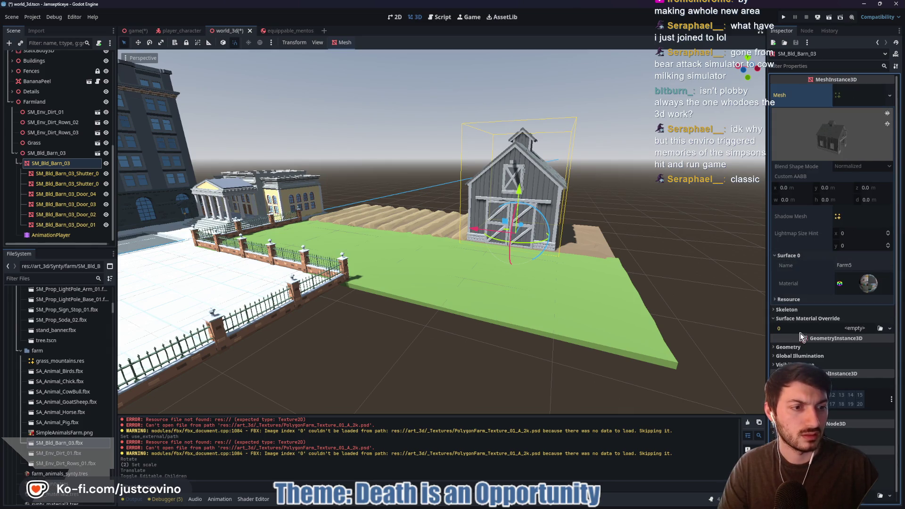
Paste Farm5 as the surface override, tint its albedo red, then undo it
{"action": "left_click", "coordinate": [854, 328]}
{"action": "left_click", "coordinate": [857, 406]}
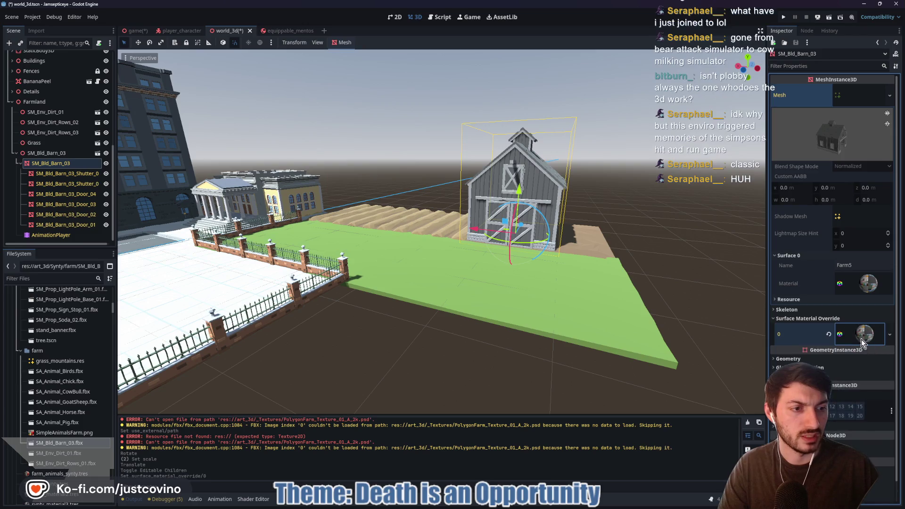
{"action": "left_click", "coordinate": [850, 339]}
{"action": "scroll", "coordinate": [849, 340], "scroll_direction": "down", "scroll_amount": 5}
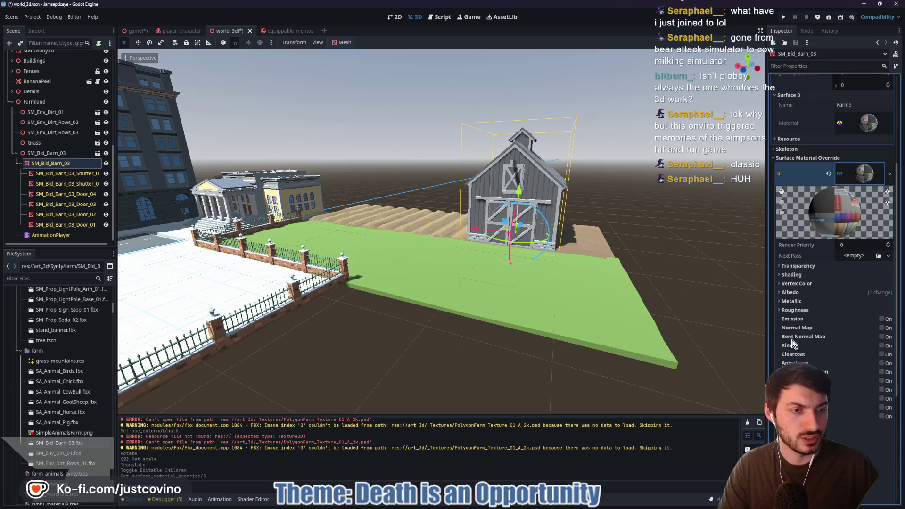
{"action": "left_click", "coordinate": [790, 293]}
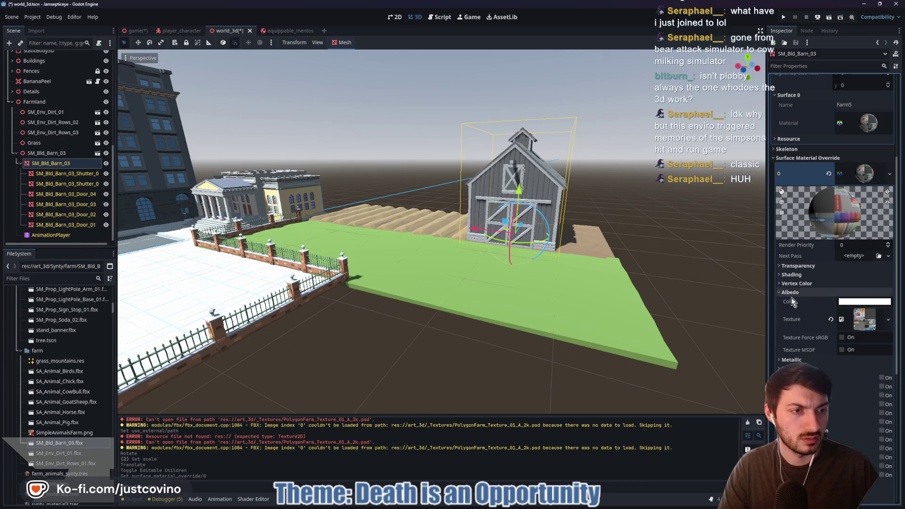
{"action": "left_click", "coordinate": [865, 301]}
{"action": "left_click_drag", "start_coordinate": [871, 130], "coordinate": [900, 66]}
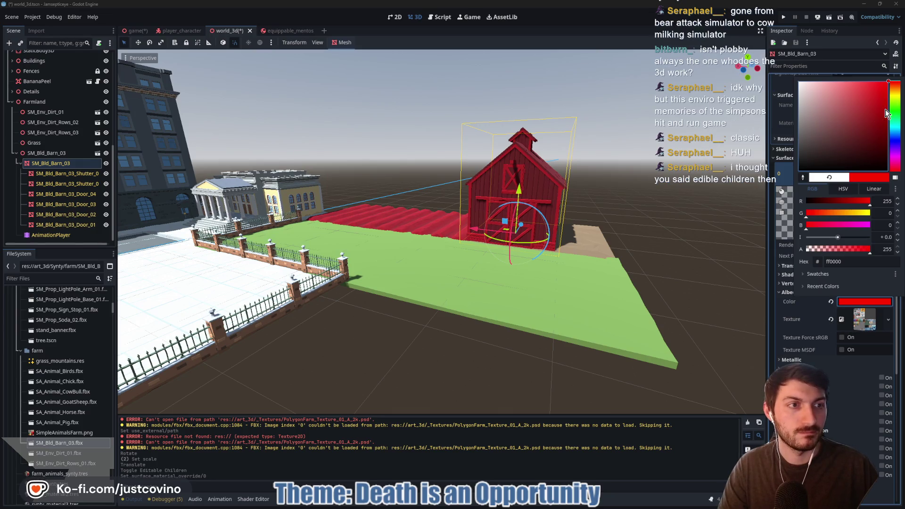
{"action": "left_click", "coordinate": [830, 298]}
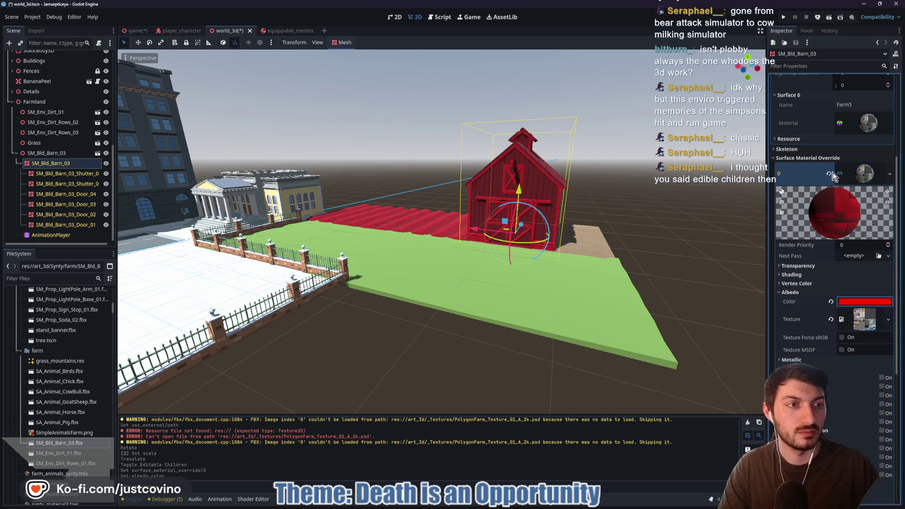
{"action": "left_click_drag", "start_coordinate": [849, 174], "coordinate": [868, 124]}
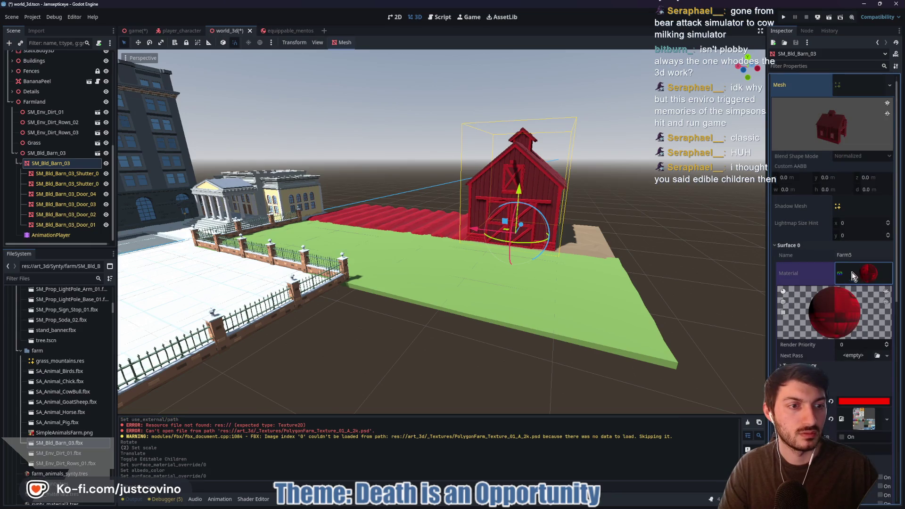
{"action": "key", "text": "ctrl+z"}
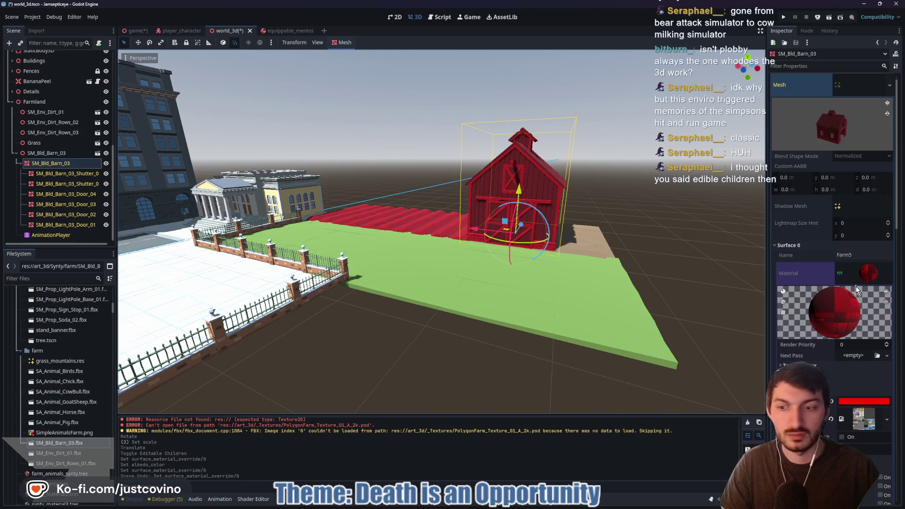
{"action": "key", "text": "ctrl+z"}
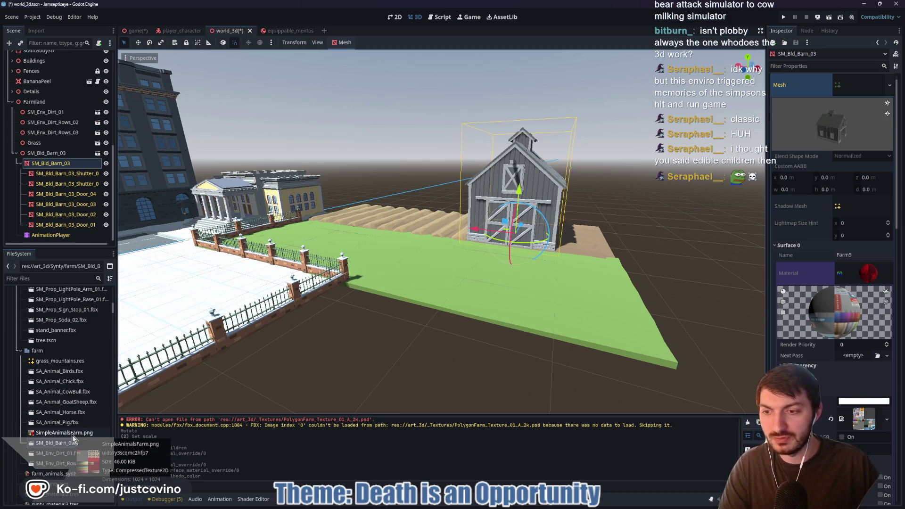
Try the SimpleAnimalsFarm.png texture and Farm5 on the override, then revert
{"action": "mouse_move", "coordinate": [73, 435]}
{"action": "left_mouse_down"}
{"action": "mouse_move", "coordinate": [664, 440]}
{"action": "mouse_move", "coordinate": [844, 422]}
{"action": "left_mouse_up"}
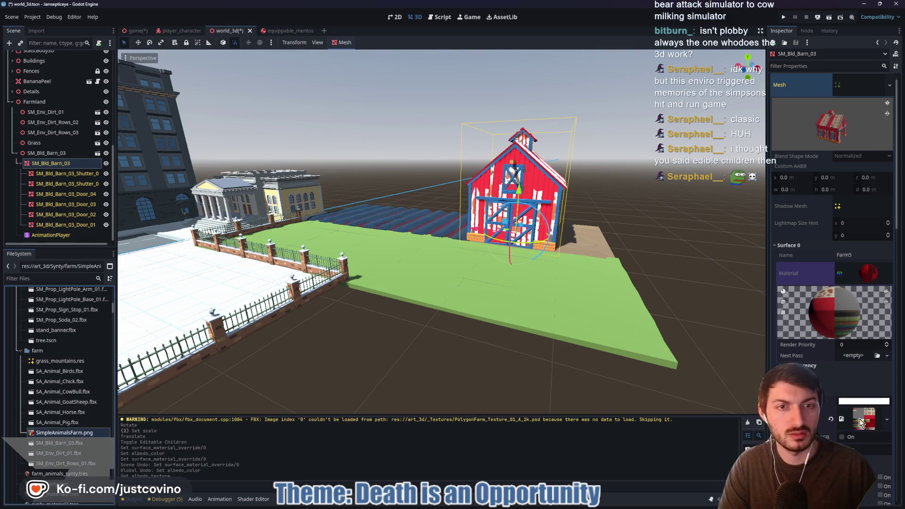
{"action": "left_click", "coordinate": [832, 419]}
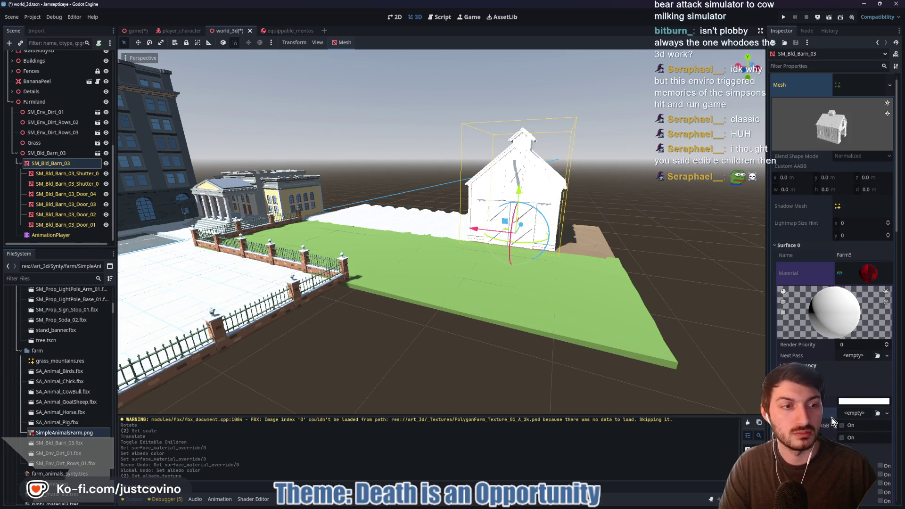
{"action": "scroll", "coordinate": [811, 248], "scroll_direction": "down", "scroll_amount": 5}
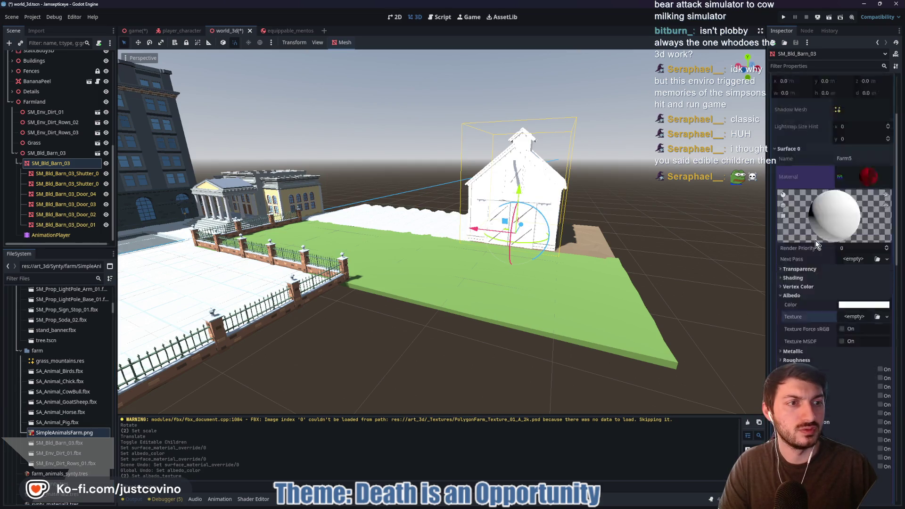
{"action": "scroll", "coordinate": [823, 198], "scroll_direction": "up", "scroll_amount": 2}
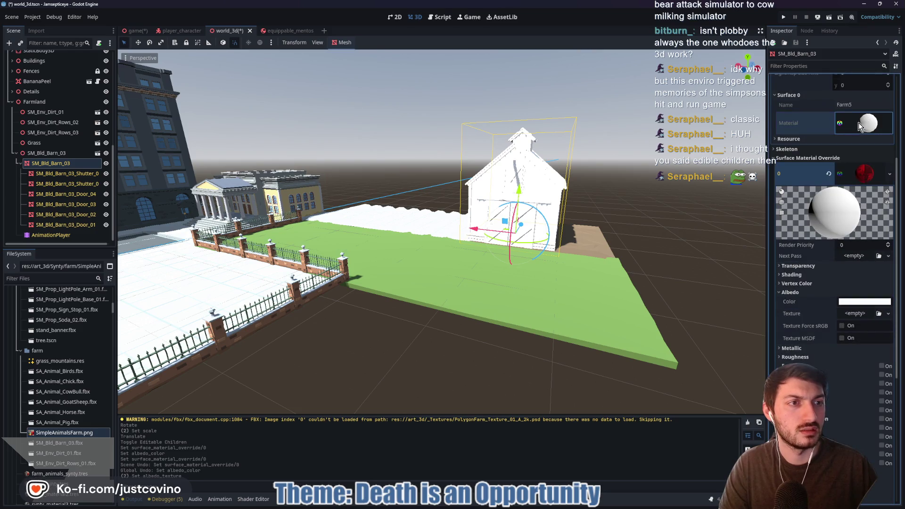
{"action": "left_click", "coordinate": [828, 177]}
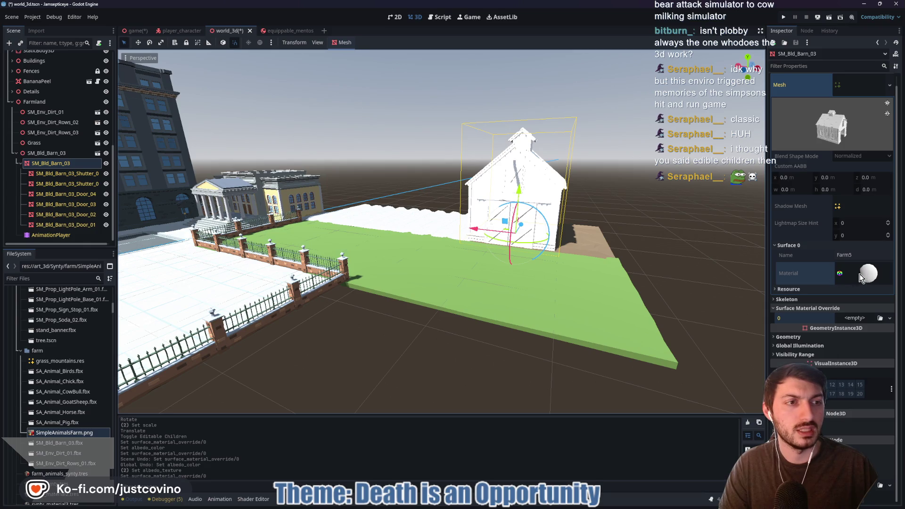
{"action": "left_click_drag", "start_coordinate": [848, 278], "coordinate": [855, 318]}
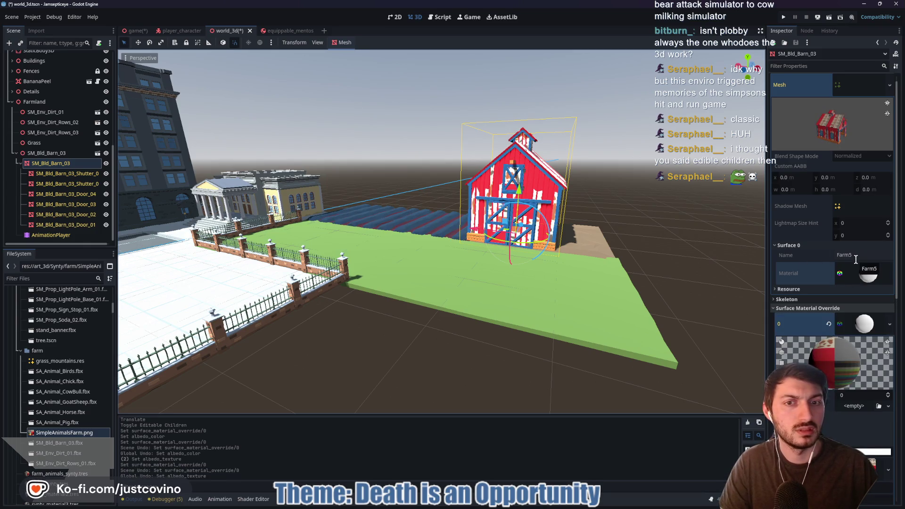
{"action": "key", "text": "ctrl+z"}
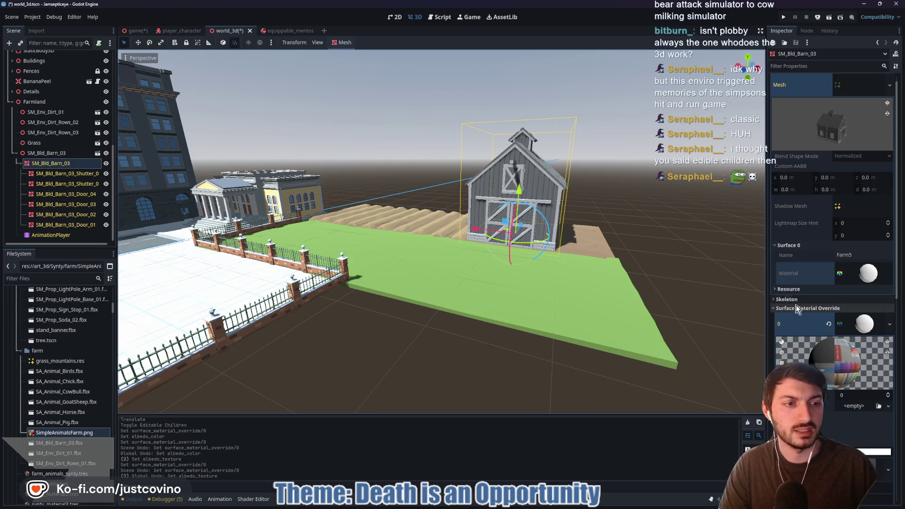
Try a New StandardMaterial3D on override slot 0, then clear it to <empty>
{"action": "left_click", "coordinate": [795, 308]}
{"action": "left_click", "coordinate": [792, 255]}
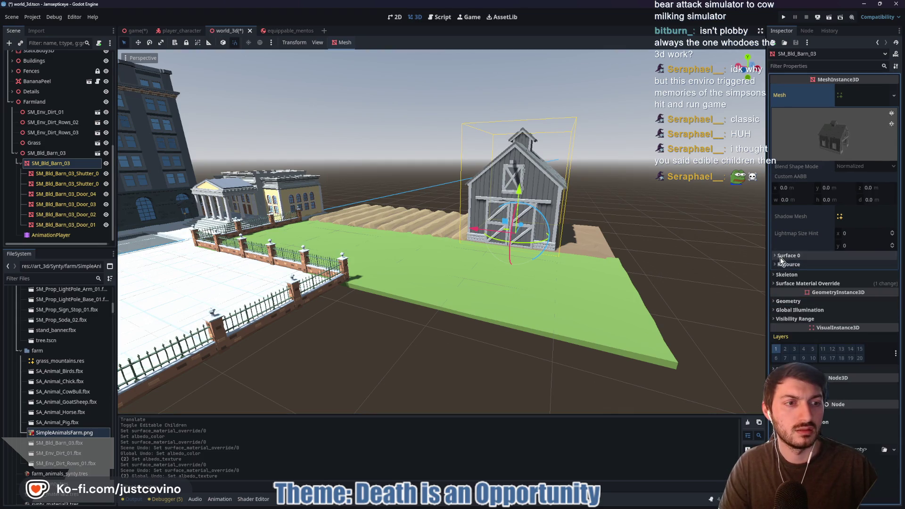
{"action": "left_click", "coordinate": [889, 283]}
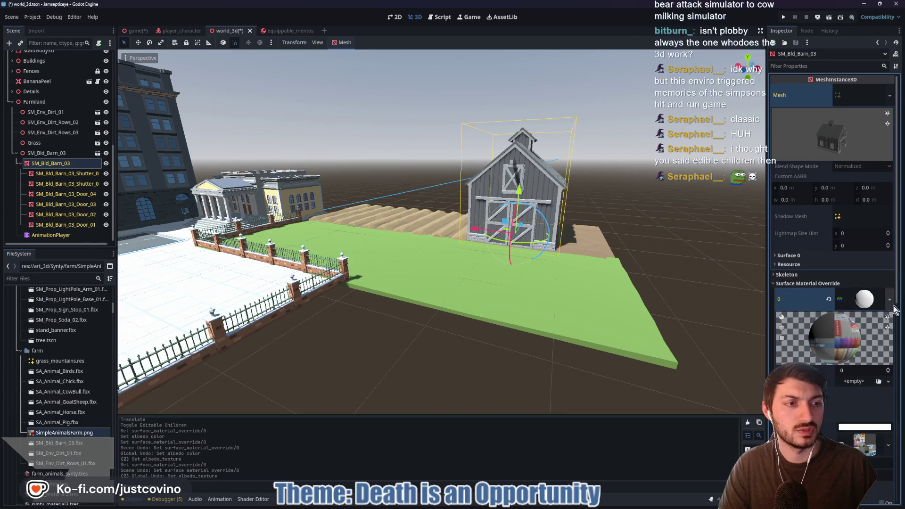
{"action": "left_click", "coordinate": [829, 301]}
{"action": "left_click", "coordinate": [859, 293]}
{"action": "left_click", "coordinate": [870, 315]}
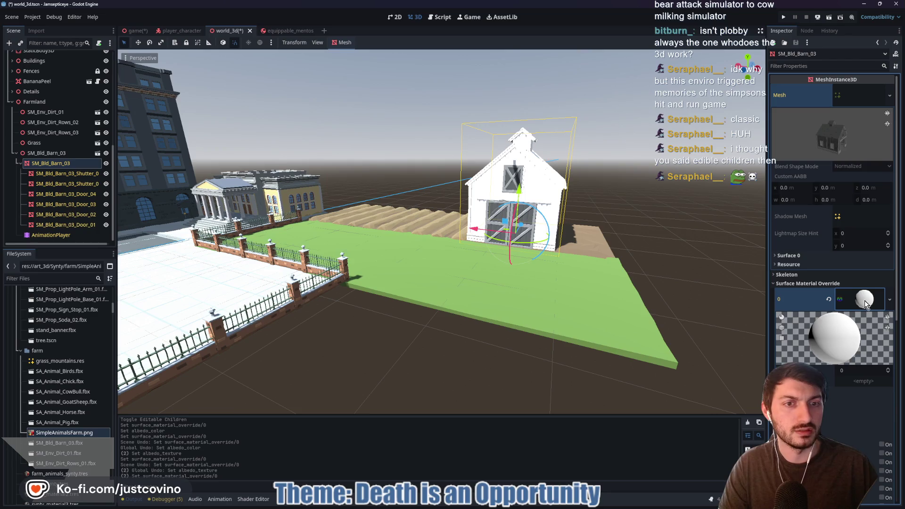
{"action": "left_click", "coordinate": [839, 349]}
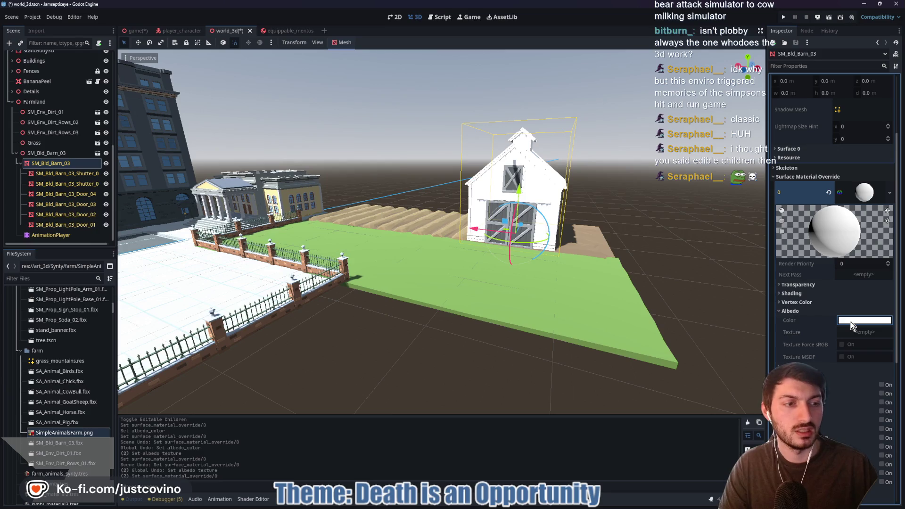
{"action": "left_click", "coordinate": [828, 192]}
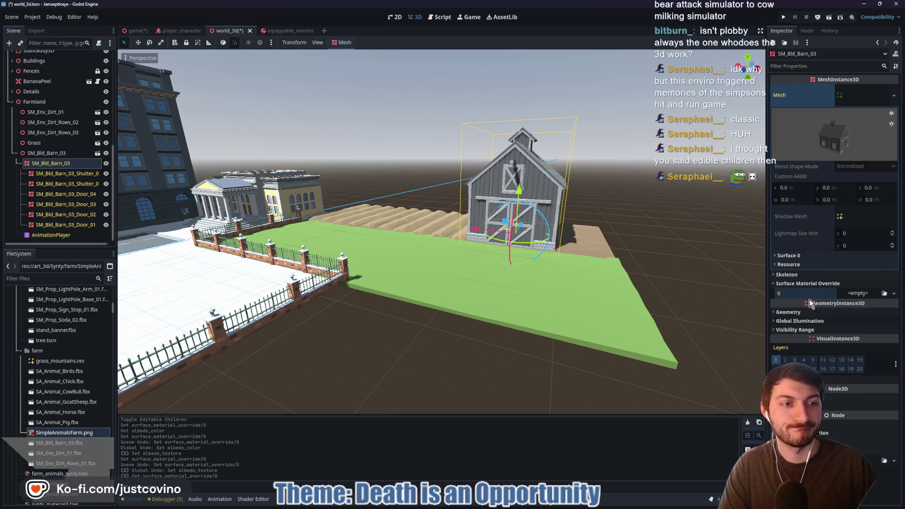
{"action": "right_click", "coordinate": [645, 288]}
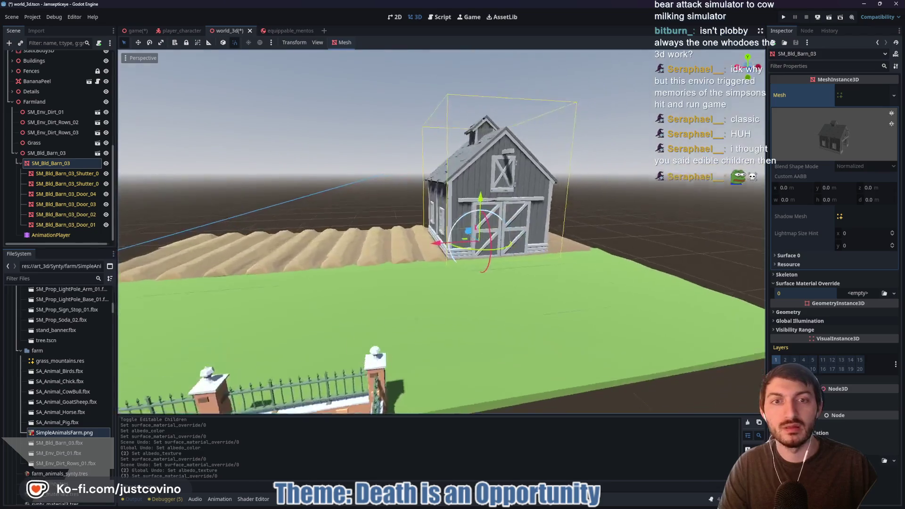
{"action": "key", "text": "f"}
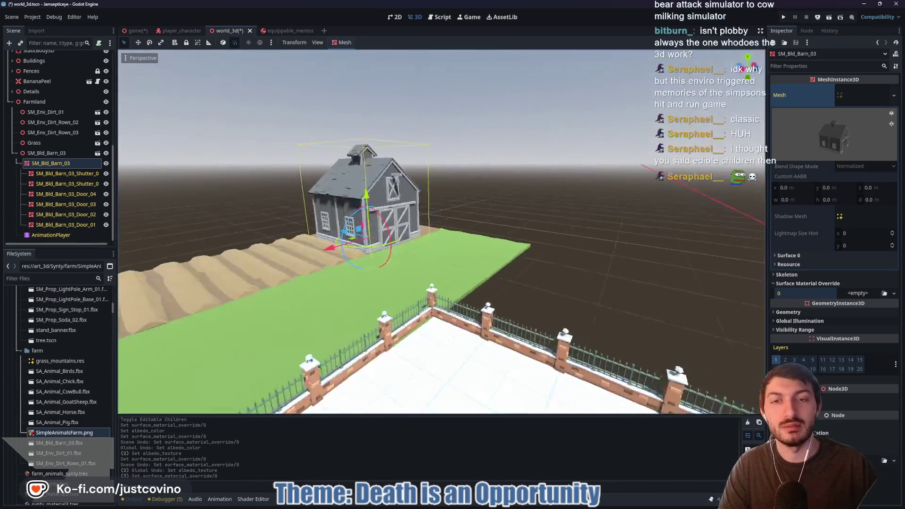
{"action": "right_click", "coordinate": [227, 349]}
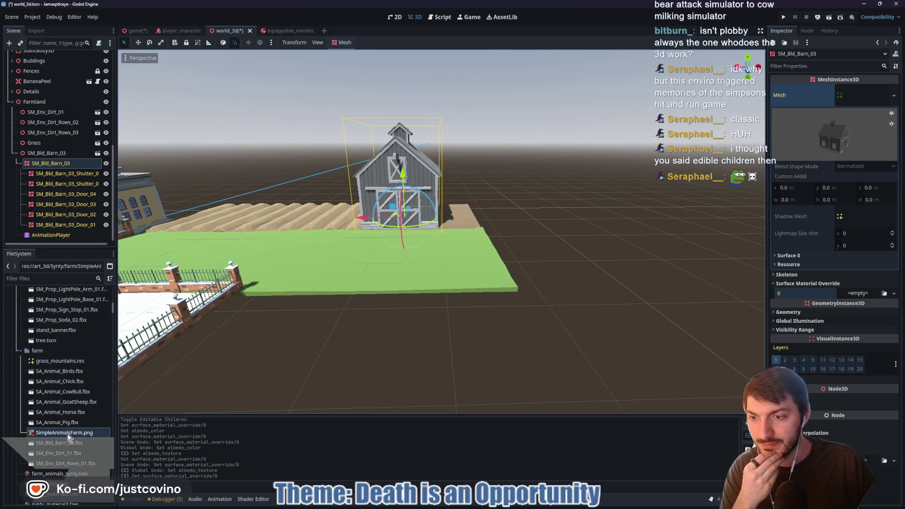
{"action": "mouse_move", "coordinate": [67, 434]}
{"action": "mouse_move", "coordinate": [66, 434]}
{"action": "left_mouse_down"}
{"action": "mouse_move", "coordinate": [276, 355]}
{"action": "mouse_move", "coordinate": [403, 194]}
{"action": "mouse_move", "coordinate": [411, 160]}
{"action": "mouse_move", "coordinate": [51, 441]}
{"action": "left_mouse_up"}
{"action": "scroll", "coordinate": [52, 424], "scroll_direction": "down", "scroll_amount": 5}
{"action": "left_click_drag", "start_coordinate": [54, 391], "coordinate": [436, 173]}
{"action": "mouse_move", "coordinate": [94, 408]}
{"action": "left_mouse_down"}
{"action": "mouse_move", "coordinate": [52, 390]}
{"action": "mouse_move", "coordinate": [401, 189]}
{"action": "mouse_move", "coordinate": [377, 217]}
{"action": "mouse_move", "coordinate": [313, 241]}
{"action": "mouse_move", "coordinate": [50, 382]}
{"action": "left_mouse_up"}
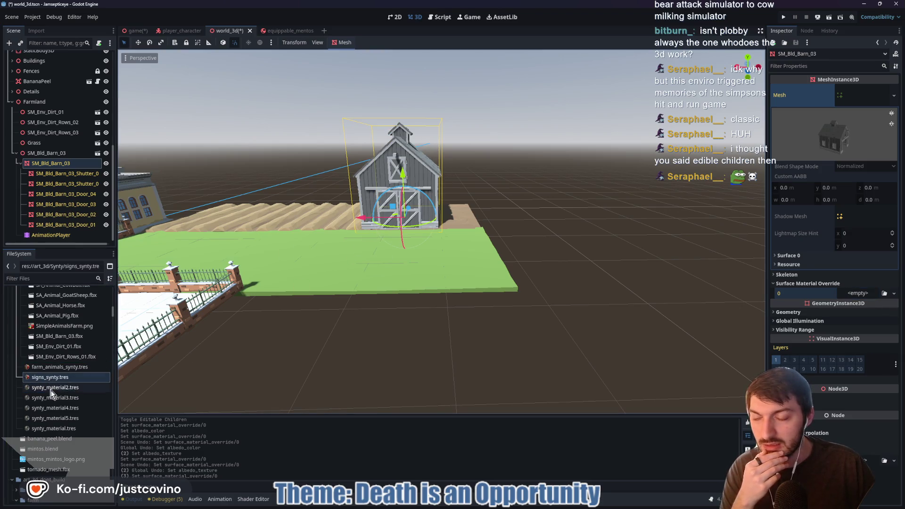
{"action": "scroll", "coordinate": [53, 401], "scroll_direction": "down", "scroll_amount": 5}
{"action": "scroll", "coordinate": [63, 405], "scroll_direction": "down", "scroll_amount": 5}
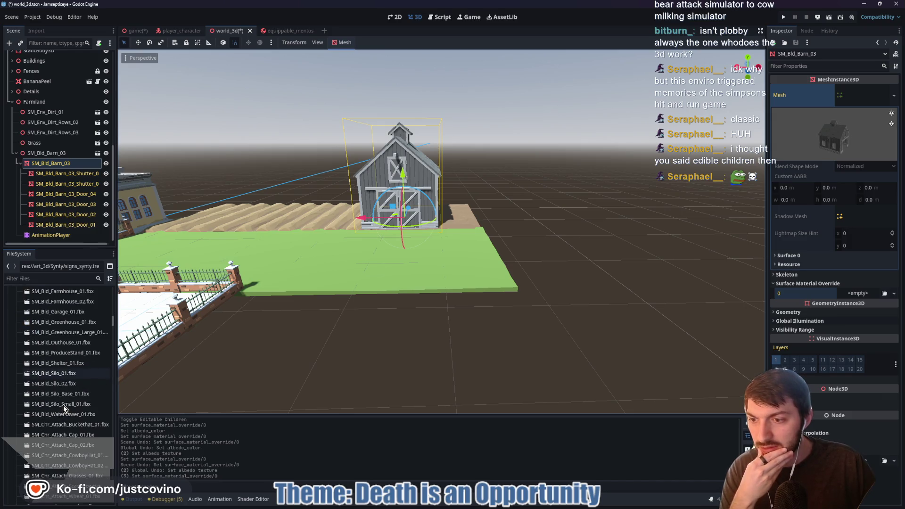
{"action": "scroll", "coordinate": [63, 405], "scroll_direction": "up", "scroll_amount": 6}
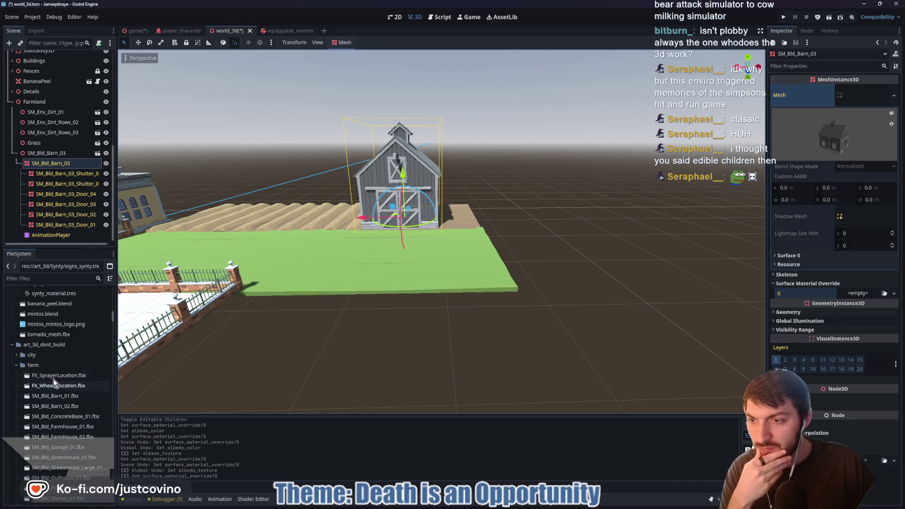
{"action": "scroll", "coordinate": [48, 357], "scroll_direction": "down", "scroll_amount": 5}
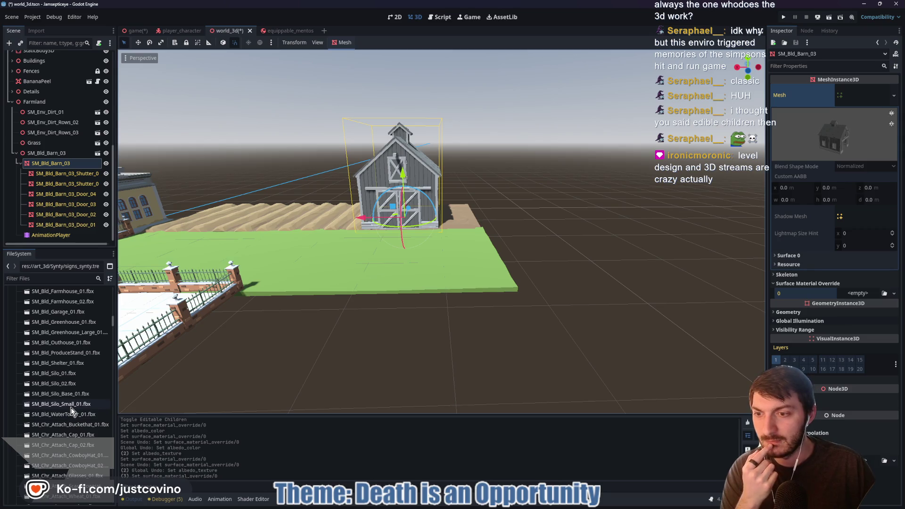
Set the silo's Farm material to use external farm_animals_synty.tres and reimport SM_Bld_Silo_01.fbx
{"action": "double_click", "coordinate": [66, 375]}
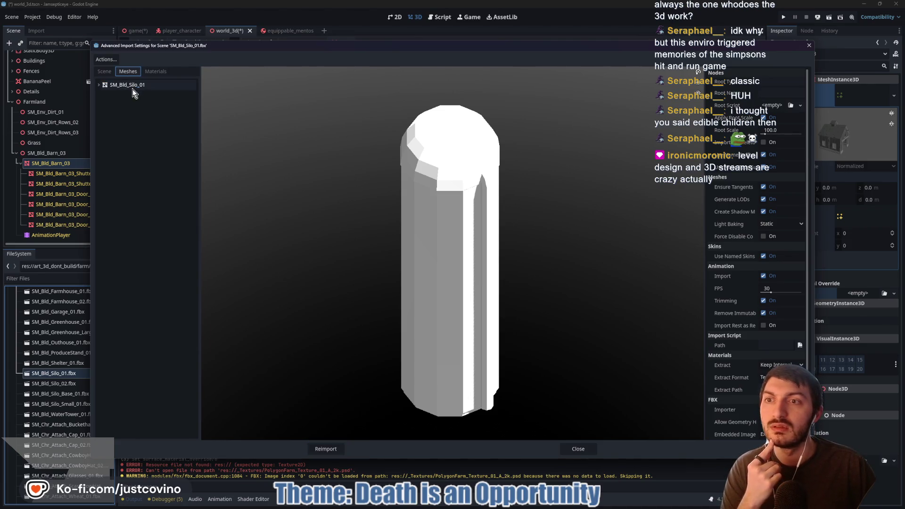
{"action": "left_click", "coordinate": [98, 85]}
{"action": "left_click", "coordinate": [120, 94]}
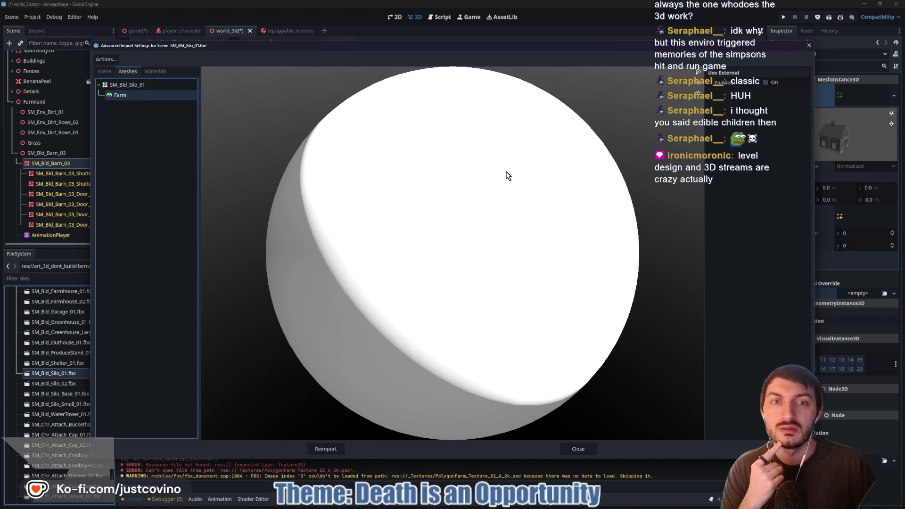
{"action": "left_click", "coordinate": [765, 82]}
{"action": "left_click", "coordinate": [804, 95]}
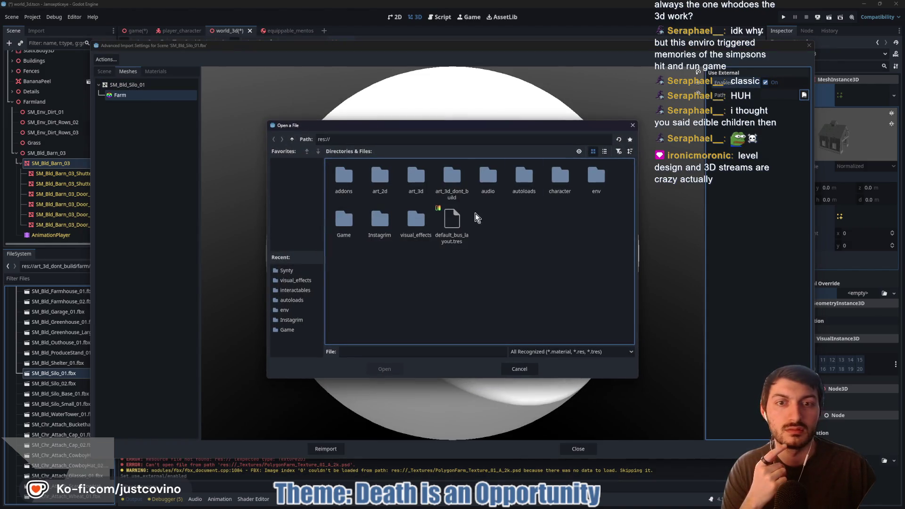
{"action": "double_click", "coordinate": [425, 184]}
{"action": "double_click", "coordinate": [371, 182]}
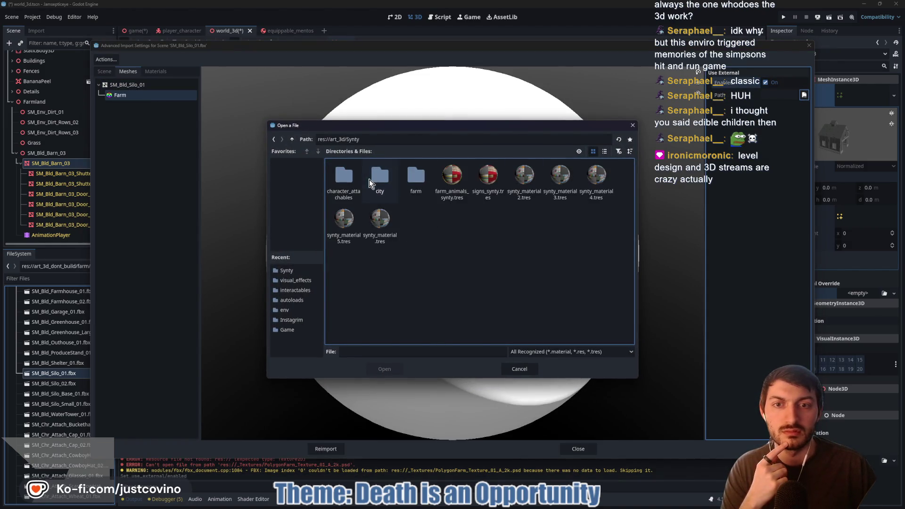
{"action": "left_click", "coordinate": [448, 178]}
{"action": "left_click", "coordinate": [384, 369]}
{"action": "left_click", "coordinate": [326, 449]}
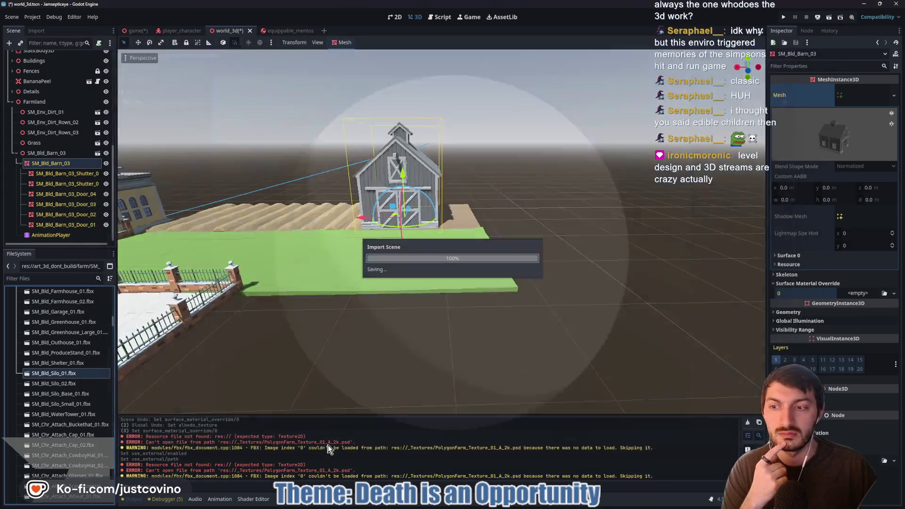
Move SM_Bld_Silo_01.fbx into the res://art_3d/Synty/farm folder
{"action": "mouse_move", "coordinate": [67, 375]}
{"action": "left_mouse_down"}
{"action": "mouse_move", "coordinate": [58, 338]}
{"action": "mouse_move", "coordinate": [66, 297]}
{"action": "mouse_move", "coordinate": [58, 335]}
{"action": "left_mouse_up"}
{"action": "left_click_drag", "start_coordinate": [49, 360], "coordinate": [37, 321]}
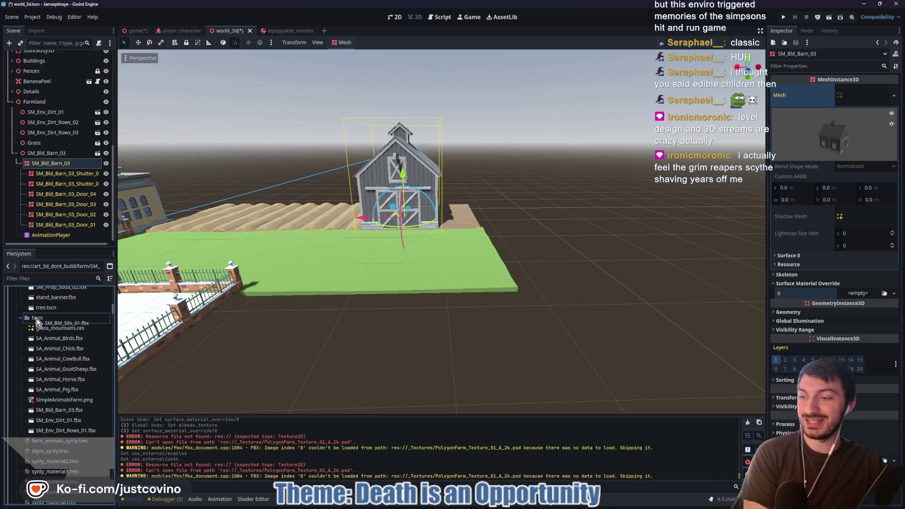
{"action": "left_click_drag", "start_coordinate": [37, 321], "coordinate": [37, 322]}
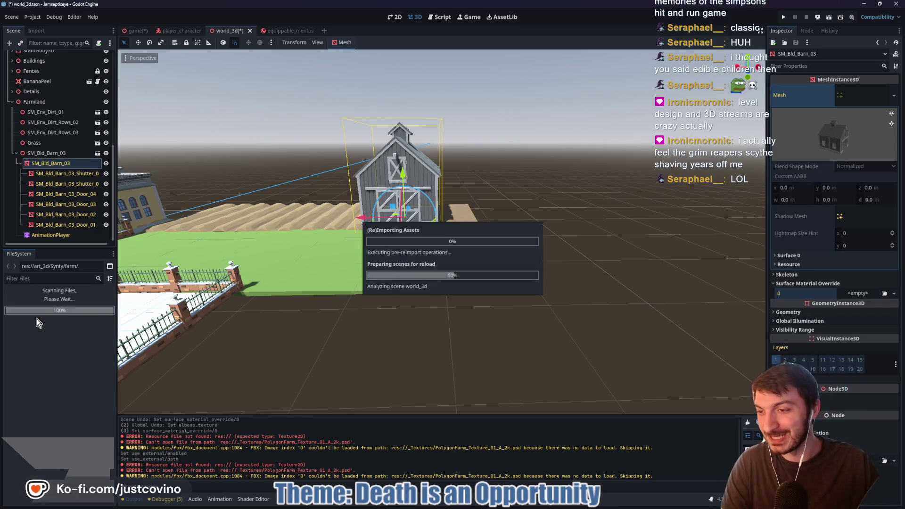
{"action": "scroll", "coordinate": [71, 372], "scroll_direction": "down", "scroll_amount": 3}
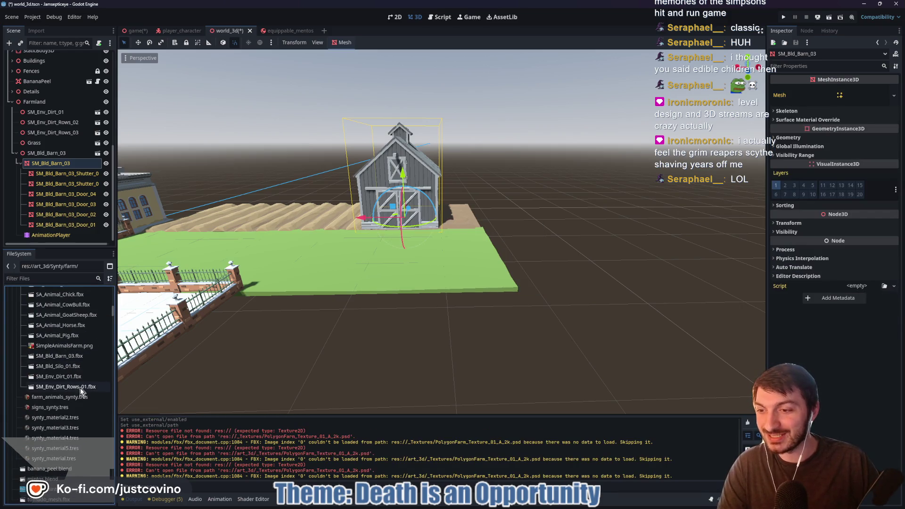
Place SM_Bld_Silo_01 in the viewport and reparent it under the Farmland node
{"action": "mouse_move", "coordinate": [70, 370]}
{"action": "left_mouse_down"}
{"action": "mouse_move", "coordinate": [123, 362]}
{"action": "mouse_move", "coordinate": [470, 258]}
{"action": "mouse_move", "coordinate": [608, 247]}
{"action": "left_mouse_up"}
{"action": "left_click_drag", "start_coordinate": [546, 246], "coordinate": [532, 153]}
{"action": "key", "text": "f"}
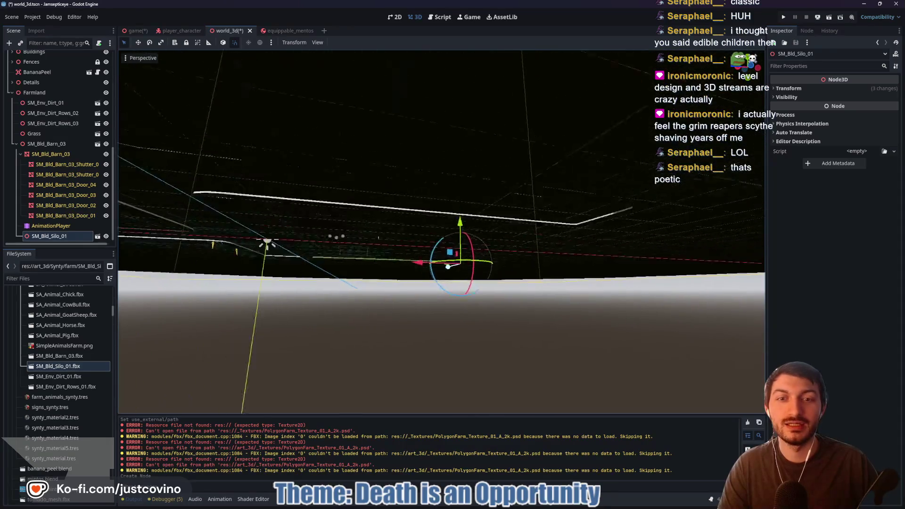
{"action": "scroll", "coordinate": [441, 232], "scroll_direction": "down", "scroll_amount": 5}
{"action": "scroll", "coordinate": [479, 248], "scroll_direction": "up", "scroll_amount": 3}
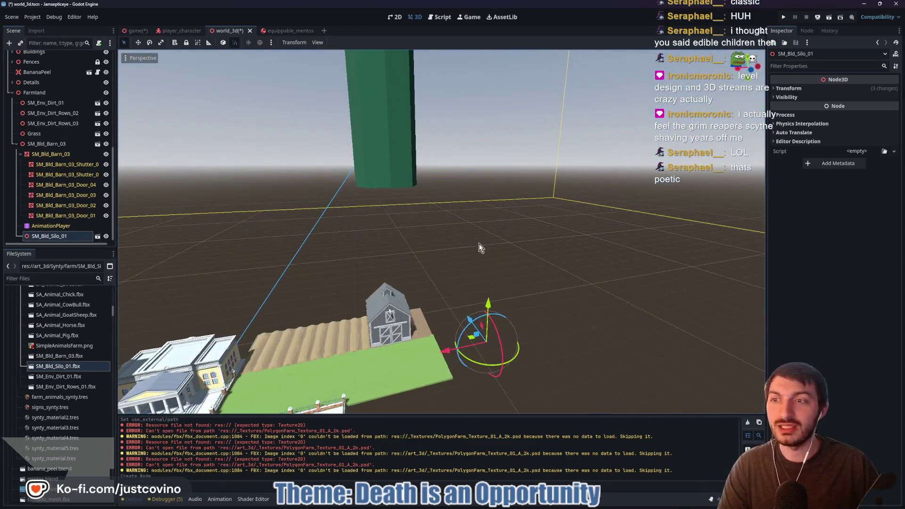
{"action": "left_click_drag", "start_coordinate": [39, 236], "coordinate": [45, 211]}
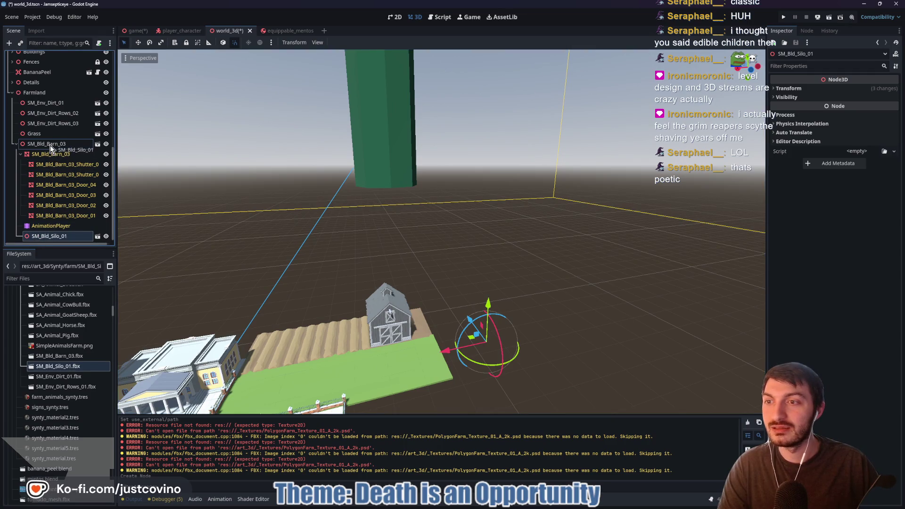
{"action": "mouse_move", "coordinate": [50, 145]}
{"action": "left_mouse_down"}
{"action": "mouse_move", "coordinate": [43, 232]}
{"action": "mouse_move", "coordinate": [41, 94]}
{"action": "left_mouse_up"}
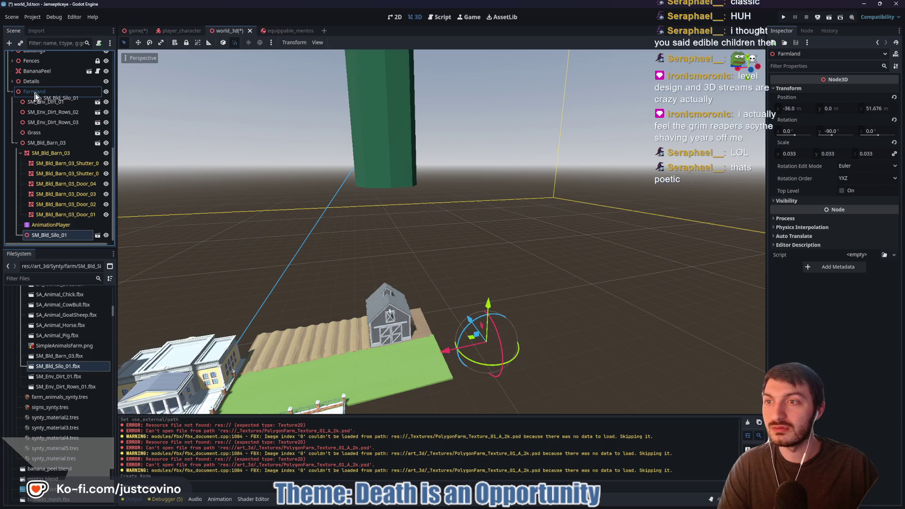
{"action": "left_click", "coordinate": [15, 143]}
{"action": "double_click", "coordinate": [46, 240]}
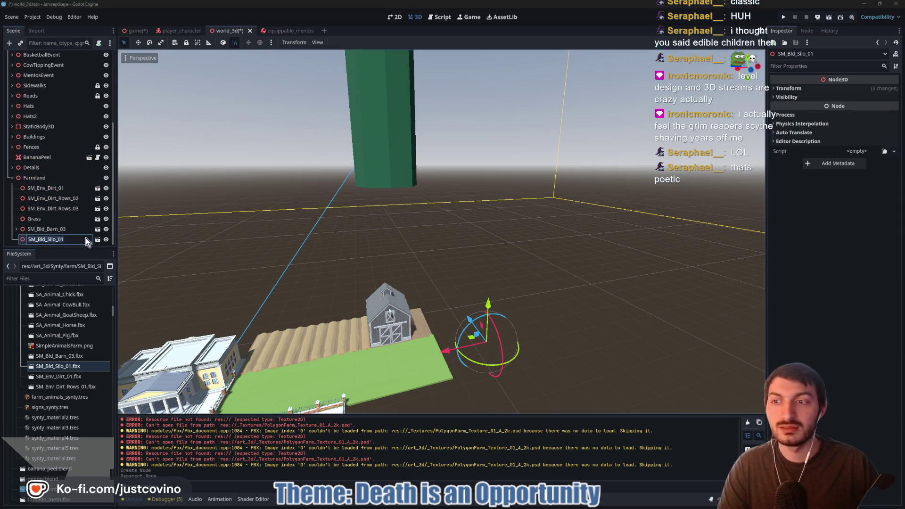
{"action": "key", "text": "Escape"}
Set the silo's Scale to 0.33 in the Inspector
{"action": "left_click", "coordinate": [801, 89]}
{"action": "left_click", "coordinate": [803, 155]}
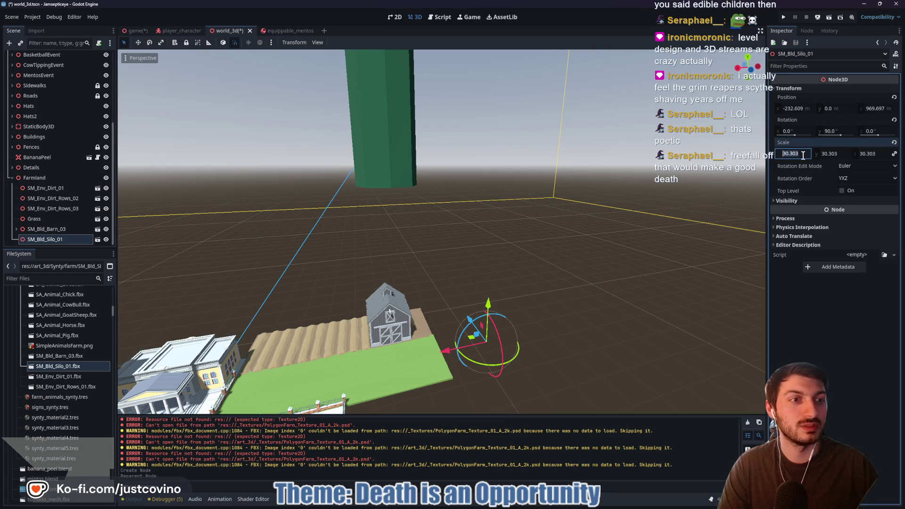
{"action": "type", "text": "0.033"}
{"action": "key", "text": "Return"}
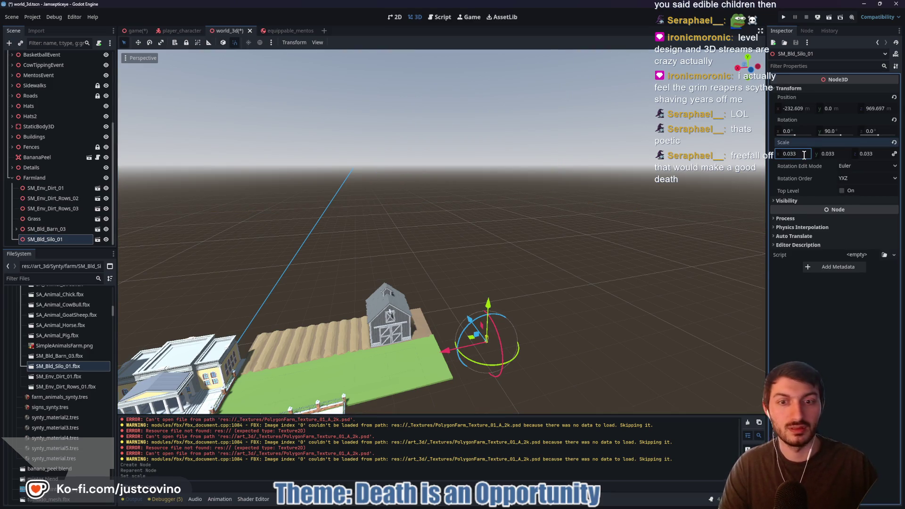
{"action": "left_click", "coordinate": [895, 142]}
{"action": "scroll", "coordinate": [442, 231], "scroll_direction": "up", "scroll_amount": 5}
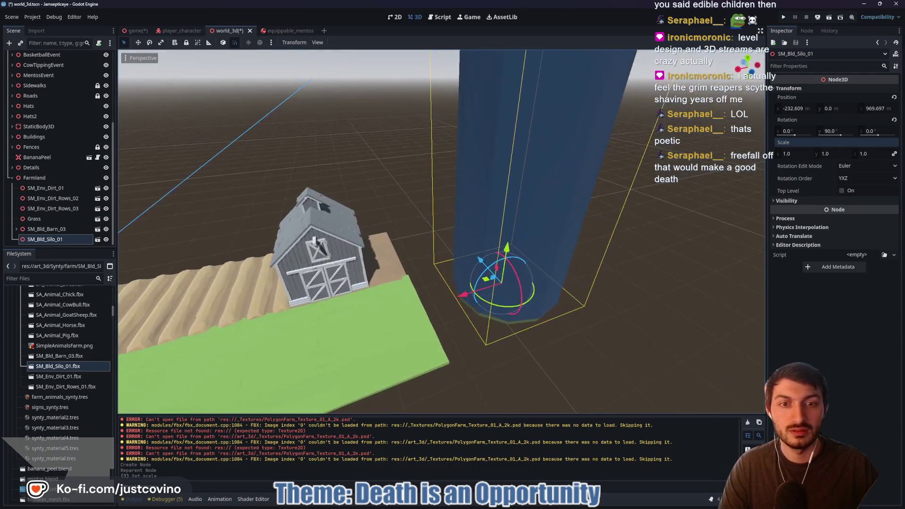
{"action": "left_click", "coordinate": [793, 154]}
{"action": "type", "text": ".25"}
{"action": "key", "text": "Return"}
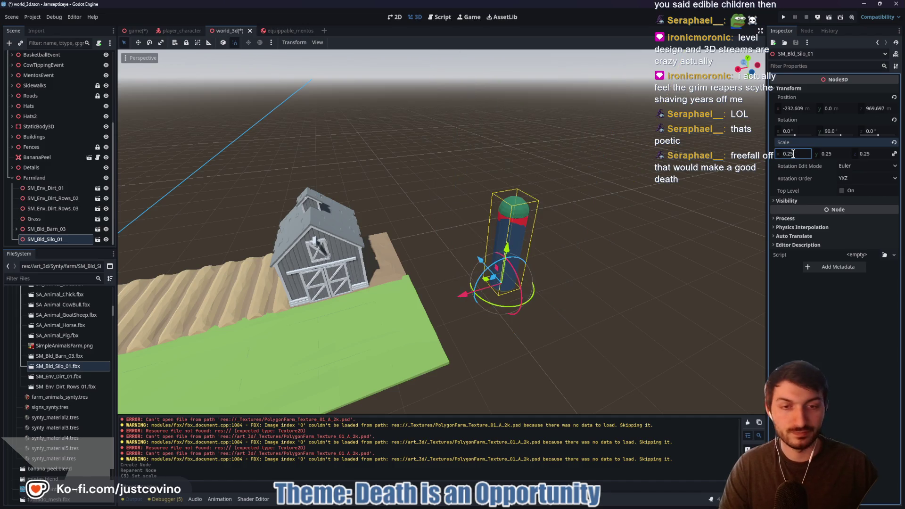
{"action": "left_click", "coordinate": [801, 152]}
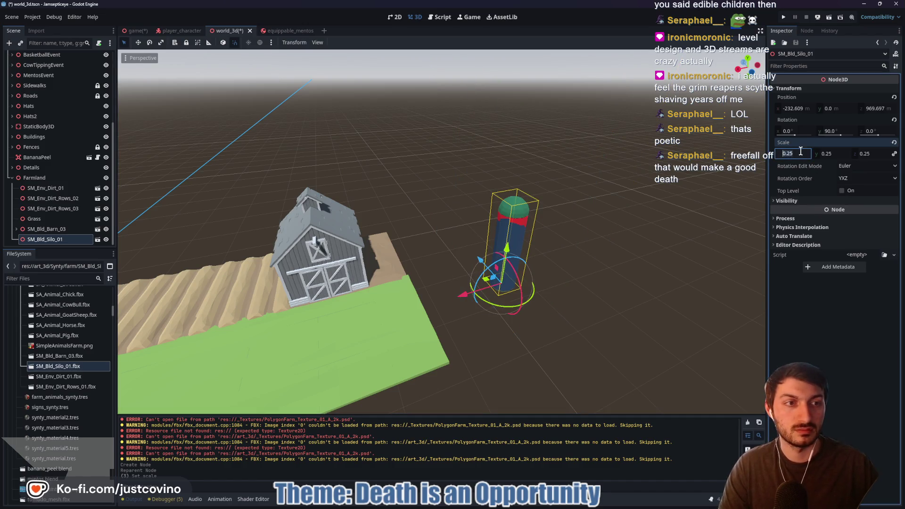
{"action": "type", "text": "0.35"}
{"action": "type", "text": "0.33"}
{"action": "key", "text": "Return"}
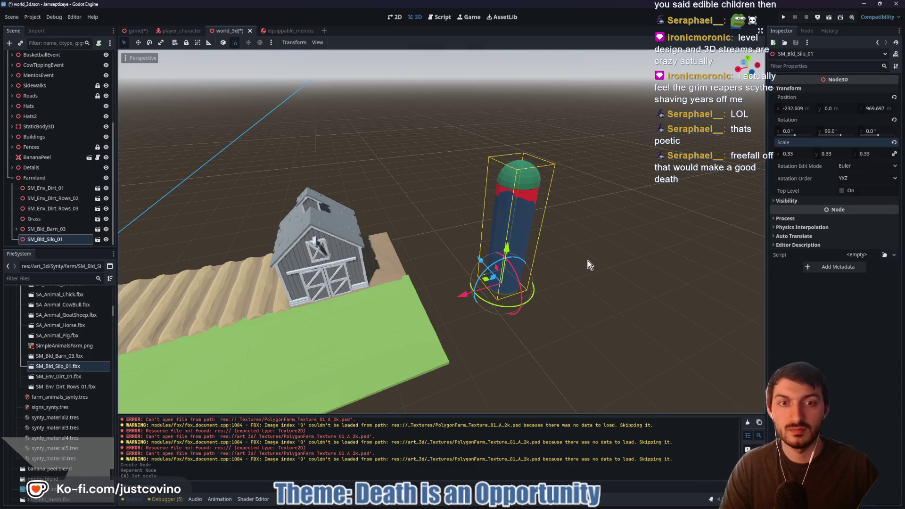
Move the silo so it stands next to the barn
{"action": "scroll", "coordinate": [443, 309], "scroll_direction": "up", "scroll_amount": 3}
{"action": "mouse_move", "coordinate": [443, 310]}
{"action": "left_mouse_down"}
{"action": "mouse_move", "coordinate": [237, 316]}
{"action": "mouse_move", "coordinate": [264, 302]}
{"action": "mouse_move", "coordinate": [321, 226]}
{"action": "mouse_move", "coordinate": [323, 235]}
{"action": "left_mouse_up"}
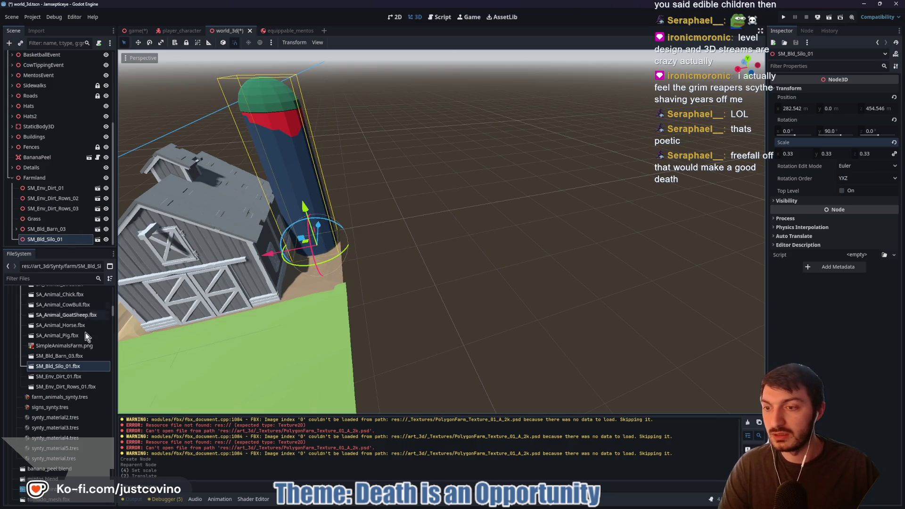
{"action": "double_click", "coordinate": [62, 367]}
Point the silo's Farm material at external Synty/synty_material2.tres and reimport SM_Bld_Silo_01.fbx
{"action": "left_click", "coordinate": [111, 88]}
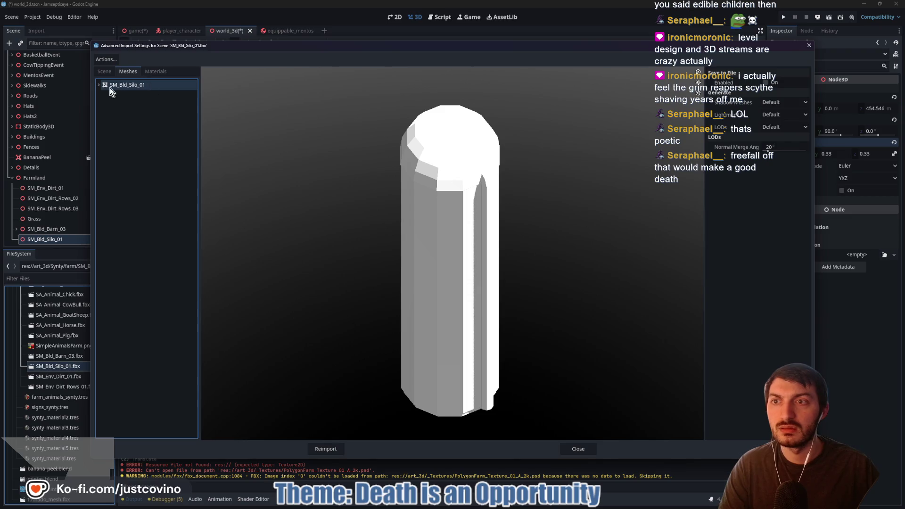
{"action": "left_click", "coordinate": [120, 95]}
{"action": "left_click", "coordinate": [805, 94]}
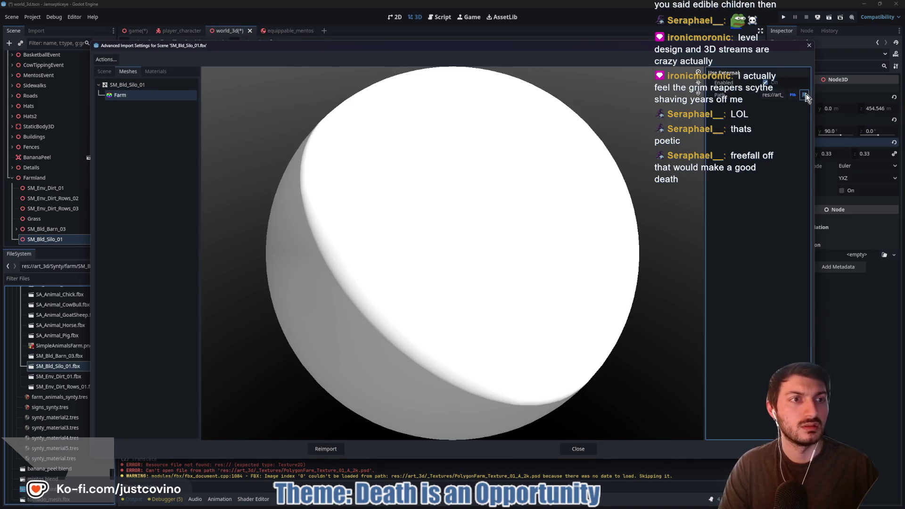
{"action": "double_click", "coordinate": [417, 179]}
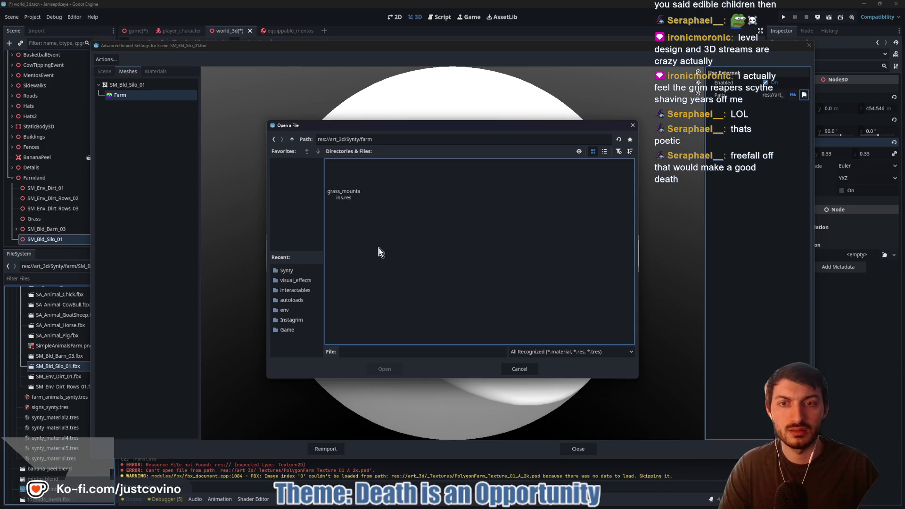
{"action": "left_click", "coordinate": [292, 140]}
{"action": "left_click", "coordinate": [525, 185]}
{"action": "left_click", "coordinate": [385, 369]}
{"action": "left_click", "coordinate": [326, 449]}
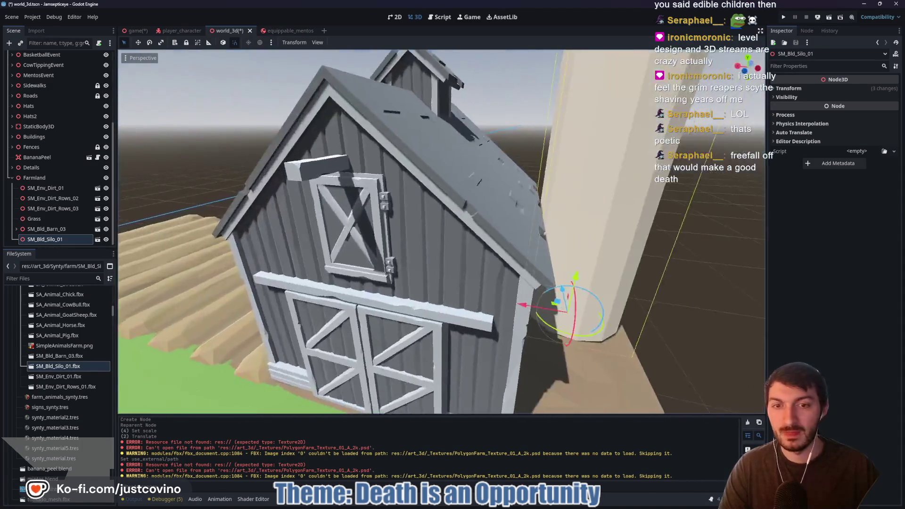
{"action": "key", "text": "s"}
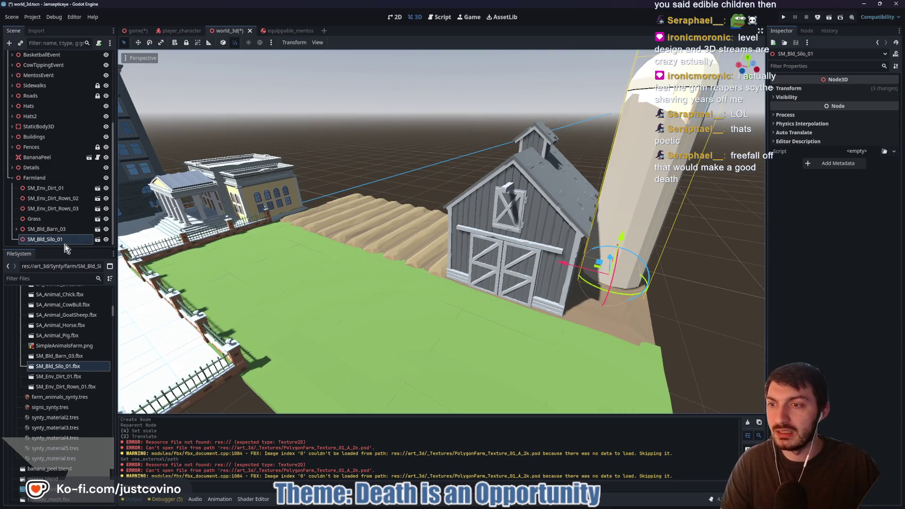
{"action": "double_click", "coordinate": [63, 367]}
{"action": "left_click", "coordinate": [99, 85]}
{"action": "left_click", "coordinate": [115, 94]}
{"action": "left_click", "coordinate": [804, 96]}
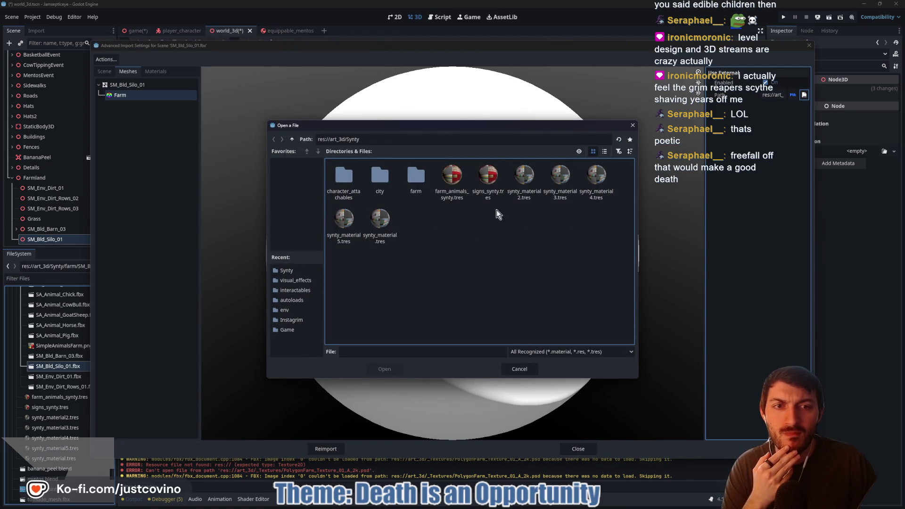
{"action": "double_click", "coordinate": [421, 183]}
{"action": "left_click", "coordinate": [292, 139]}
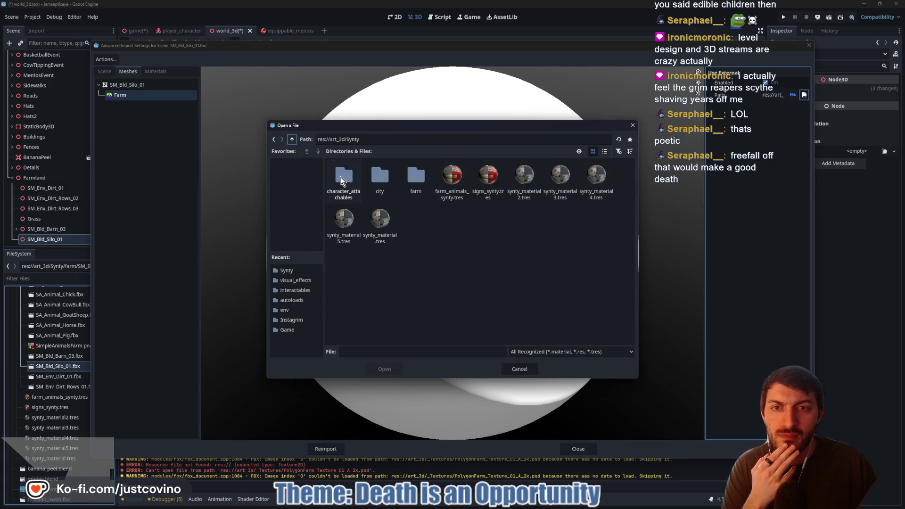
{"action": "left_click", "coordinate": [292, 140]}
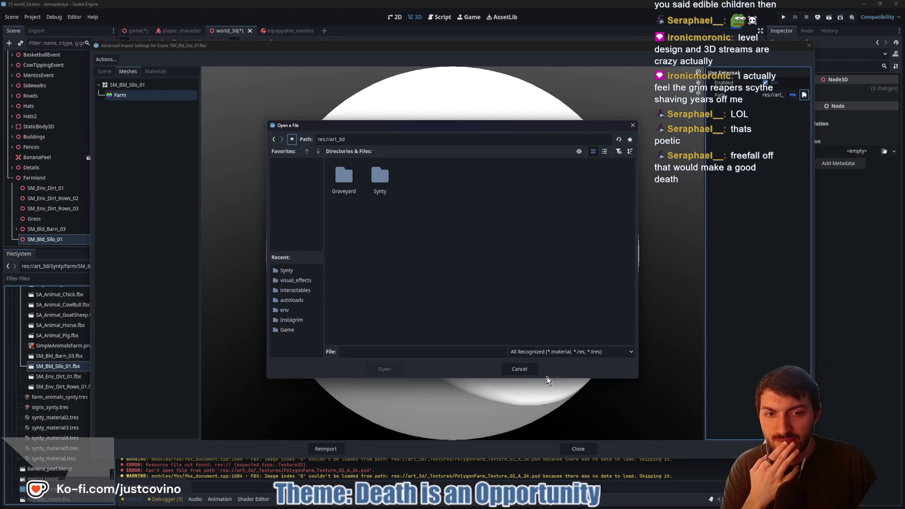
{"action": "left_click", "coordinate": [520, 370]}
{"action": "left_click", "coordinate": [577, 448]}
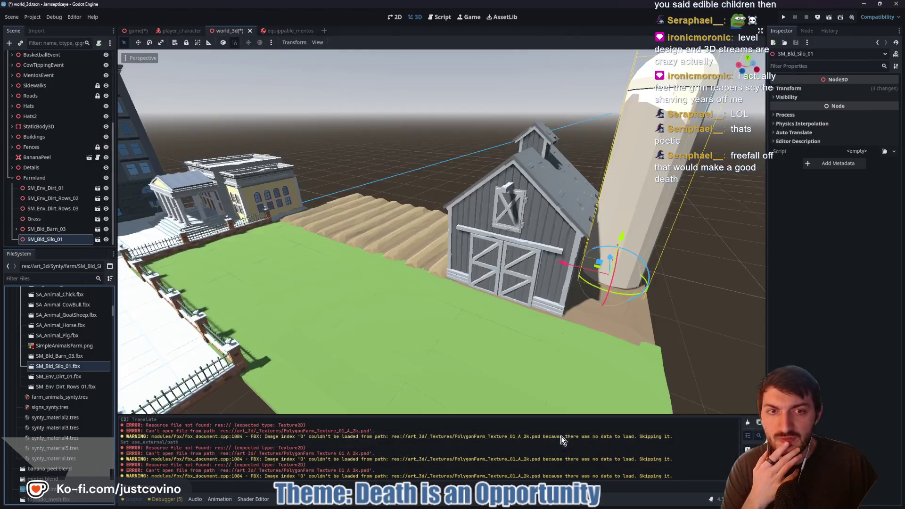
Turn off Editable Children on SM_Bld_Barn_03, confirm the revert, and save the world scene
{"action": "left_click_drag", "start_coordinate": [488, 307], "coordinate": [415, 302]}
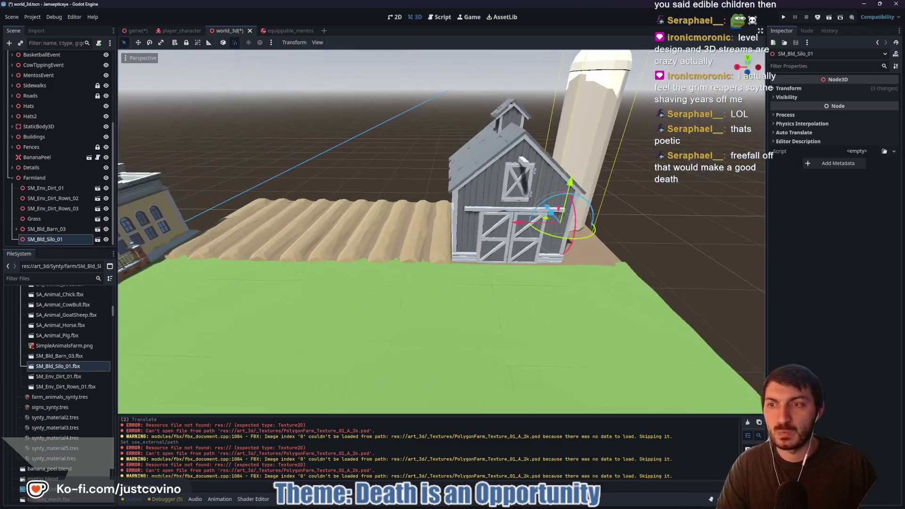
{"action": "left_click", "coordinate": [17, 229]}
{"action": "scroll", "coordinate": [61, 192], "scroll_direction": "down", "scroll_amount": 2}
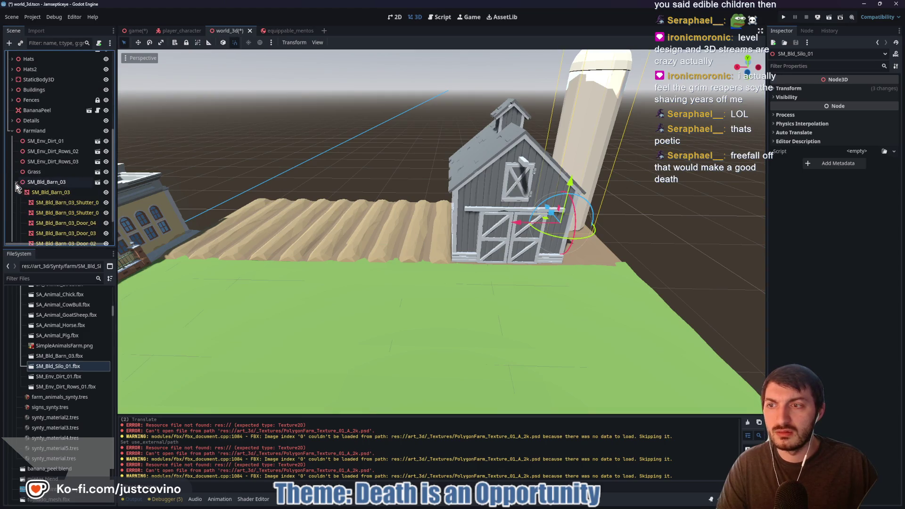
{"action": "left_click", "coordinate": [17, 182]}
{"action": "right_click", "coordinate": [48, 228]}
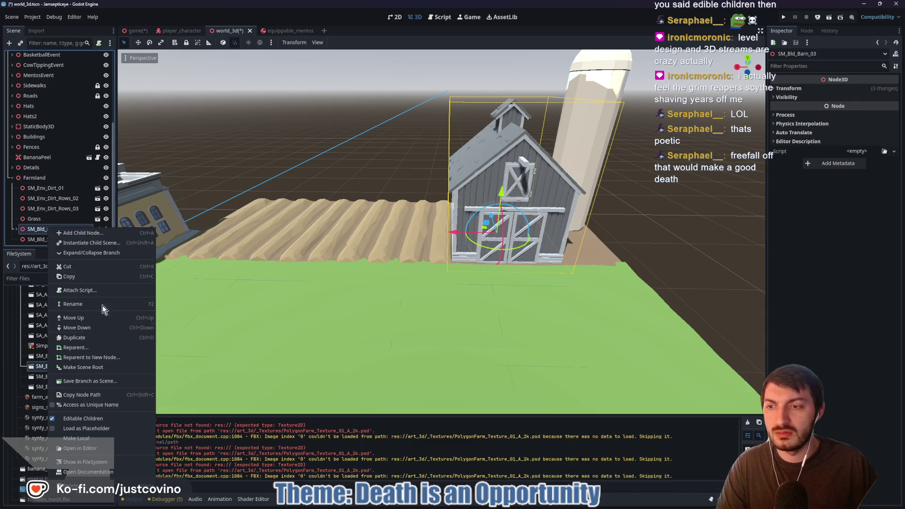
{"action": "left_click", "coordinate": [88, 418]}
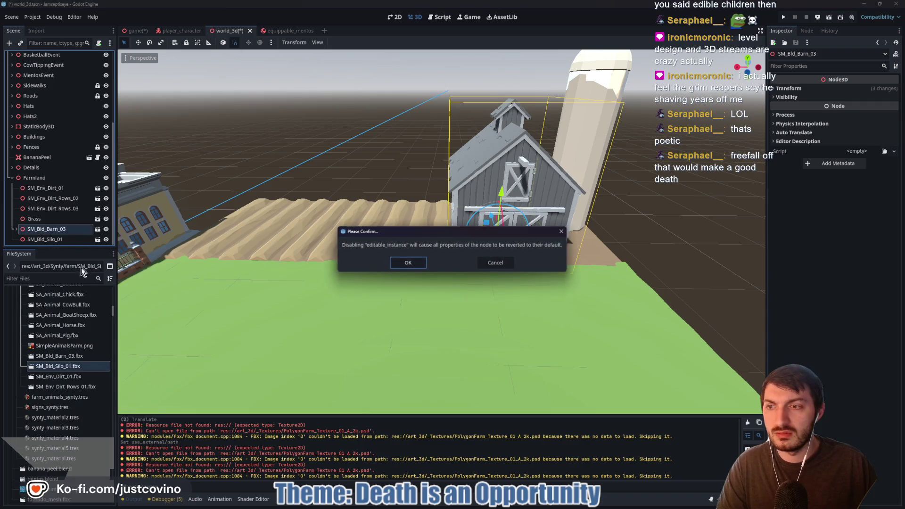
{"action": "left_click", "coordinate": [420, 265]}
{"action": "key", "text": "ctrl+s"}
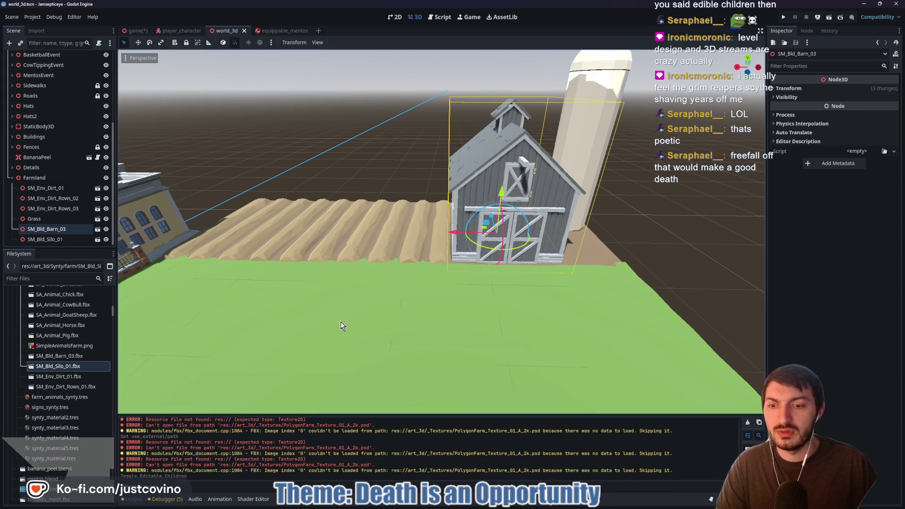
{"action": "left_click_drag", "start_coordinate": [568, 333], "coordinate": [567, 333]}
Duplicate Grass into Grass2, rotate it and shift it along Z past the silo, then duplicate again as Grass3
{"action": "left_click", "coordinate": [65, 219]}
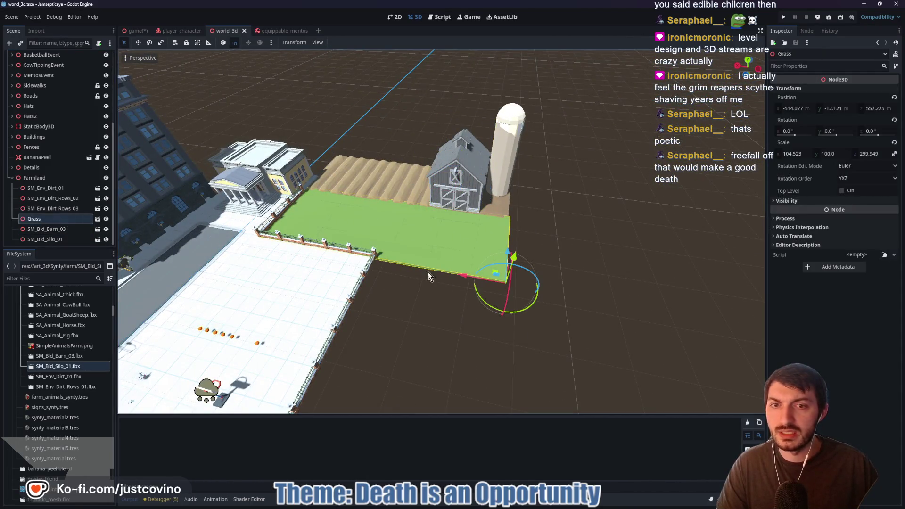
{"action": "key", "text": "ctrl+d"}
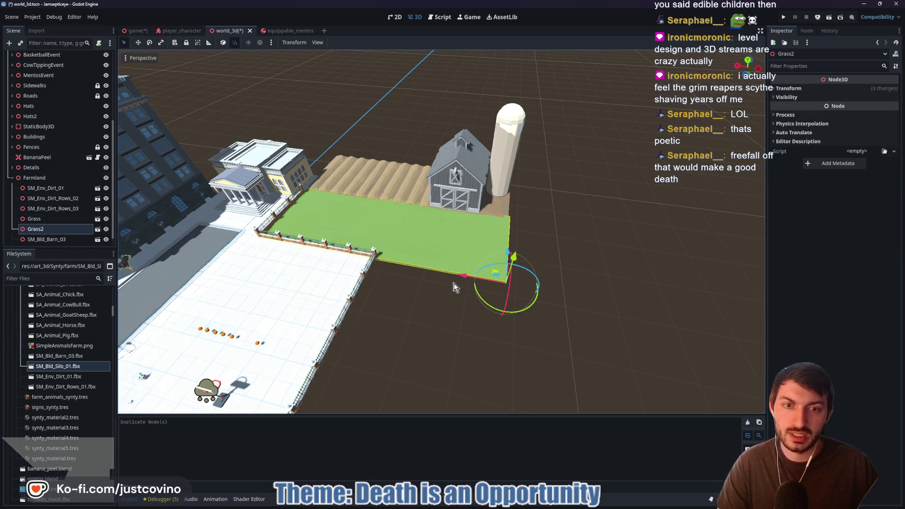
{"action": "mouse_move", "coordinate": [535, 304]}
{"action": "left_mouse_down"}
{"action": "mouse_move", "coordinate": [518, 324]}
{"action": "mouse_move", "coordinate": [477, 319]}
{"action": "left_mouse_up"}
{"action": "mouse_move", "coordinate": [508, 245]}
{"action": "left_mouse_down"}
{"action": "mouse_move", "coordinate": [494, 330]}
{"action": "mouse_move", "coordinate": [494, 319]}
{"action": "left_mouse_up"}
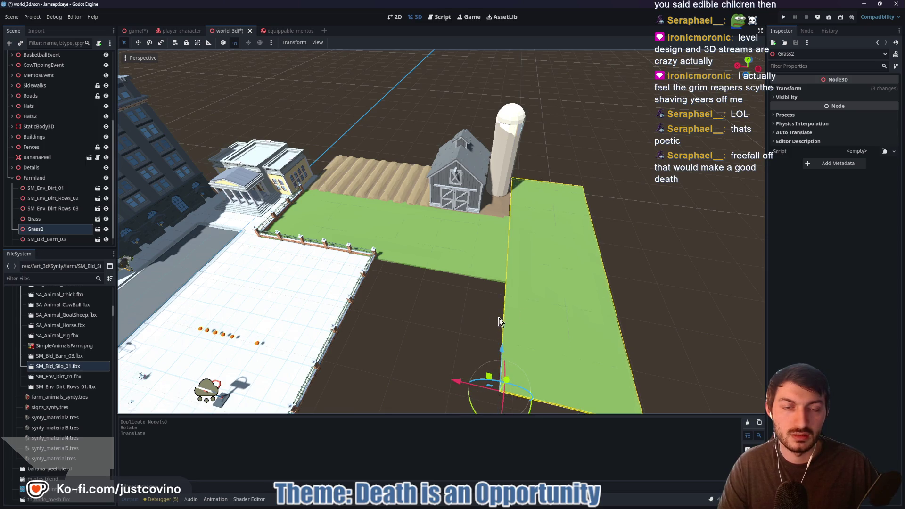
{"action": "key", "text": "w"}
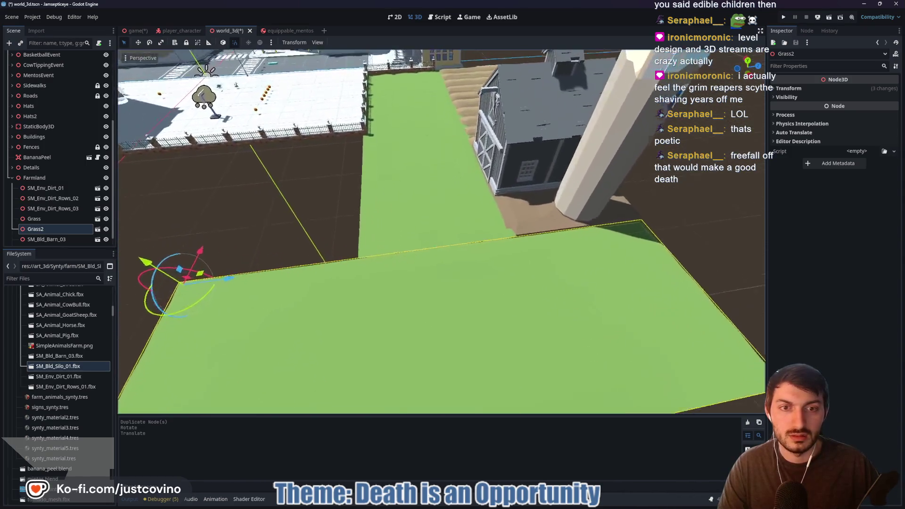
{"action": "key", "text": "s"}
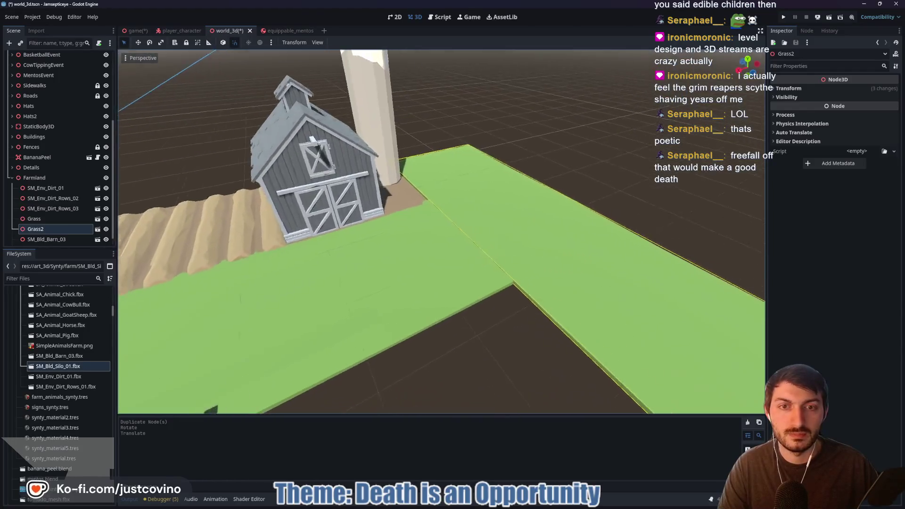
{"action": "key", "text": "s"}
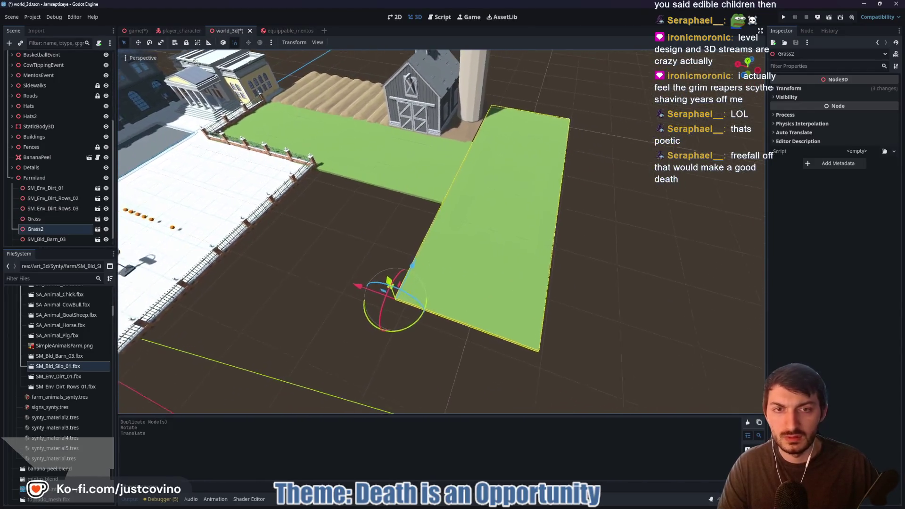
{"action": "key", "text": "ctrl+d"}
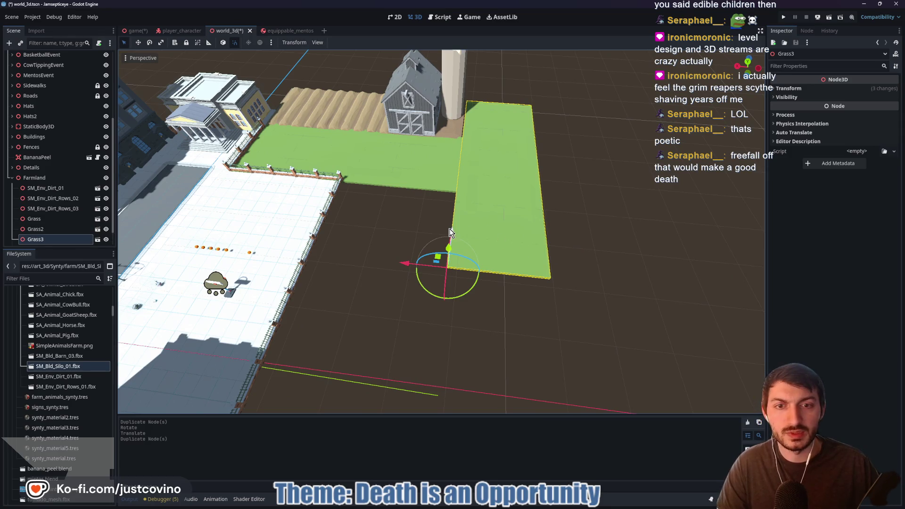
Move Grass3 25 units lengthwise and 5 sideways, widen it along X to fill the gap, then duplicate it
{"action": "left_click_drag", "start_coordinate": [453, 234], "coordinate": [465, 394]}
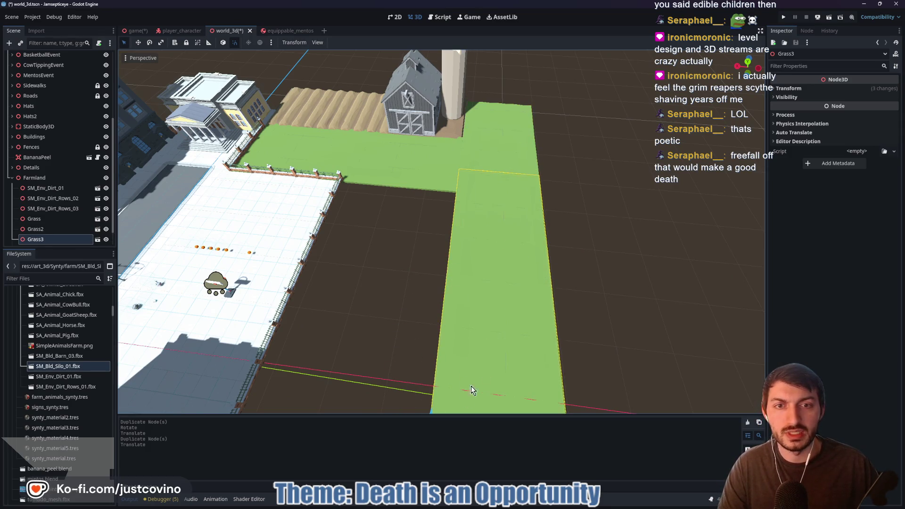
{"action": "mouse_move", "coordinate": [394, 238]}
{"action": "left_mouse_down"}
{"action": "mouse_move", "coordinate": [301, 249]}
{"action": "mouse_move", "coordinate": [359, 213]}
{"action": "mouse_move", "coordinate": [365, 252]}
{"action": "mouse_move", "coordinate": [371, 231]}
{"action": "left_mouse_up"}
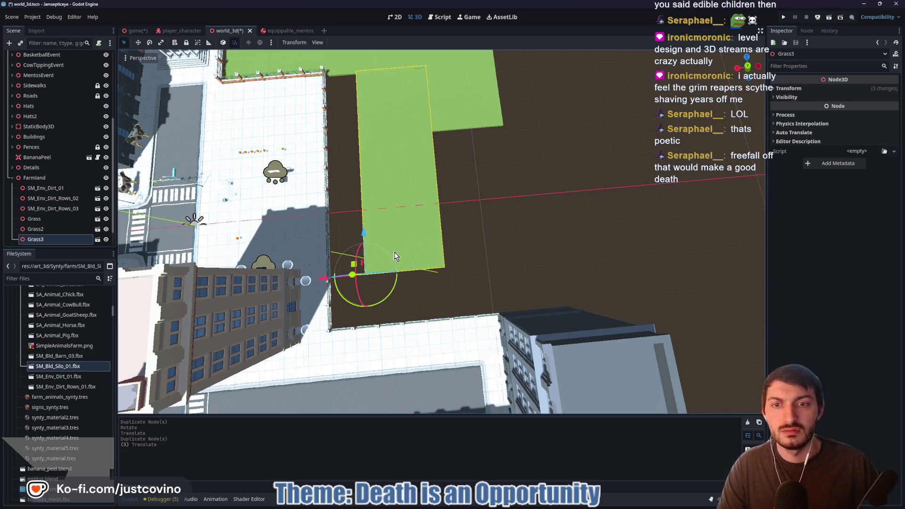
{"action": "left_click_drag", "start_coordinate": [324, 280], "coordinate": [280, 282]}
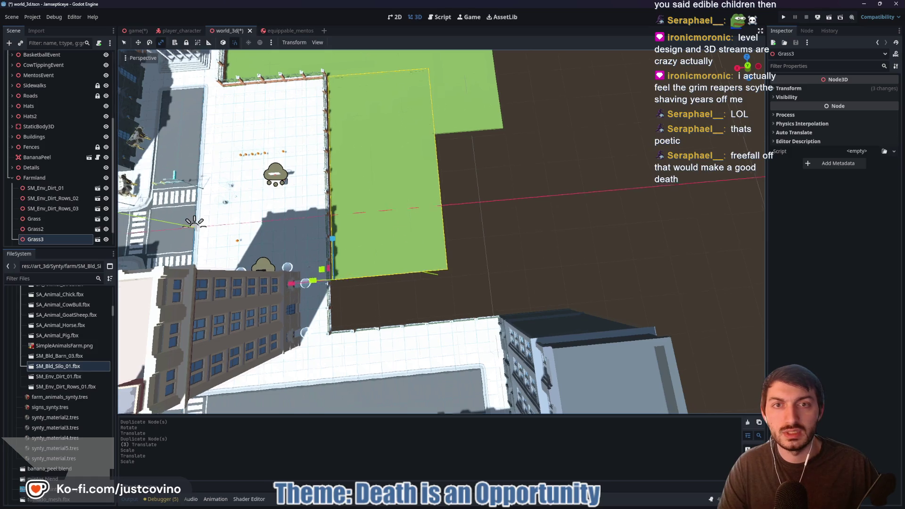
{"action": "key", "text": "w"}
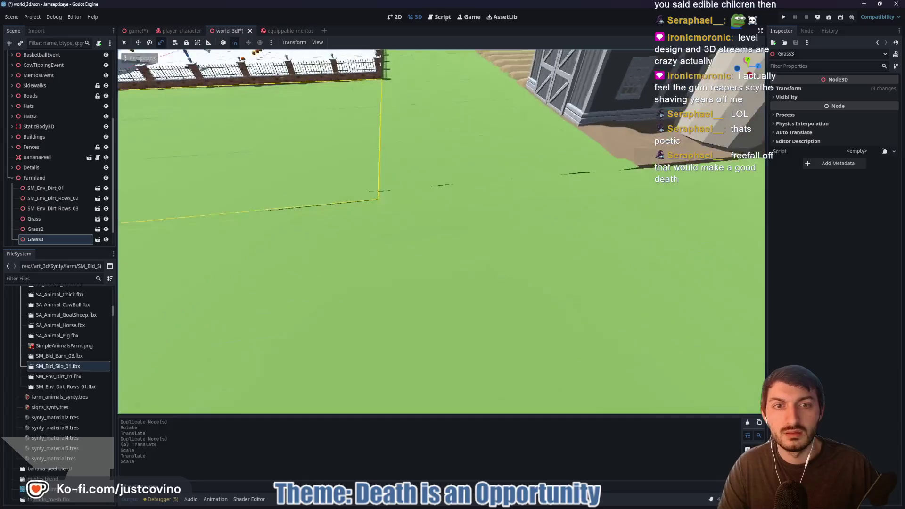
{"action": "key", "text": "s"}
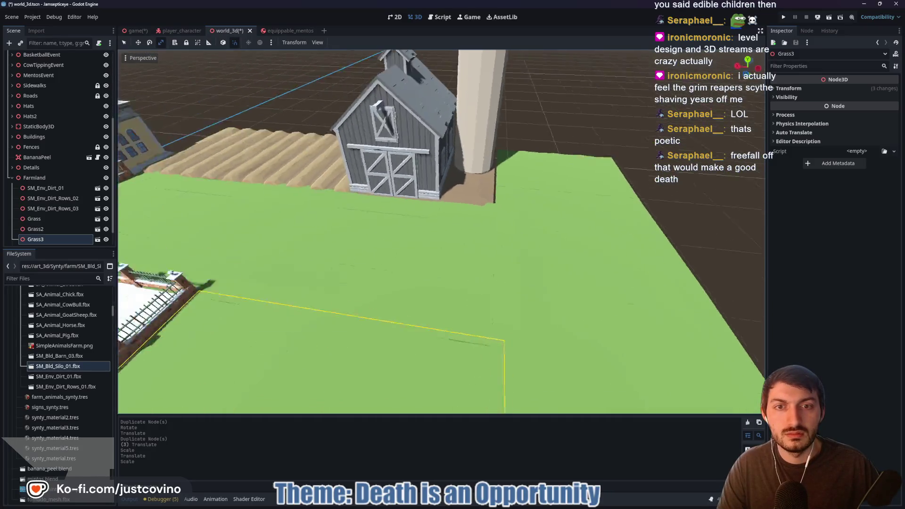
{"action": "key", "text": "w"}
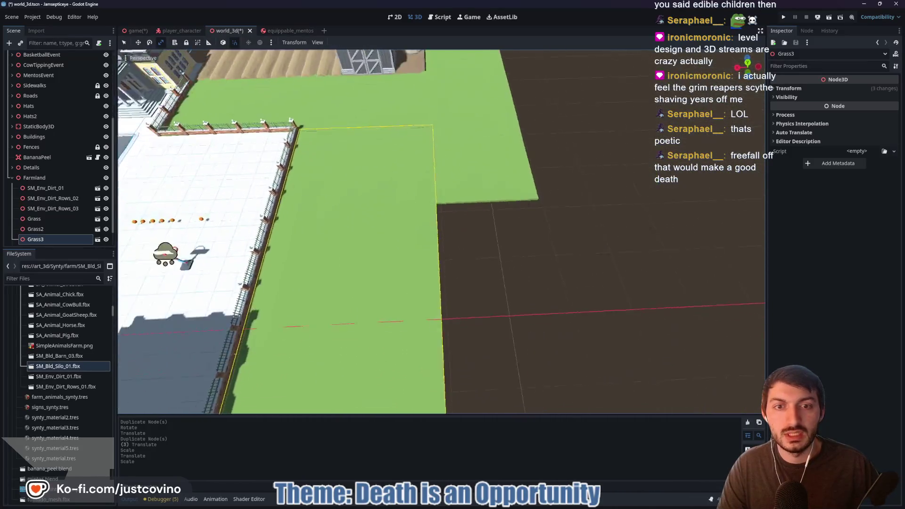
{"action": "key", "text": "s"}
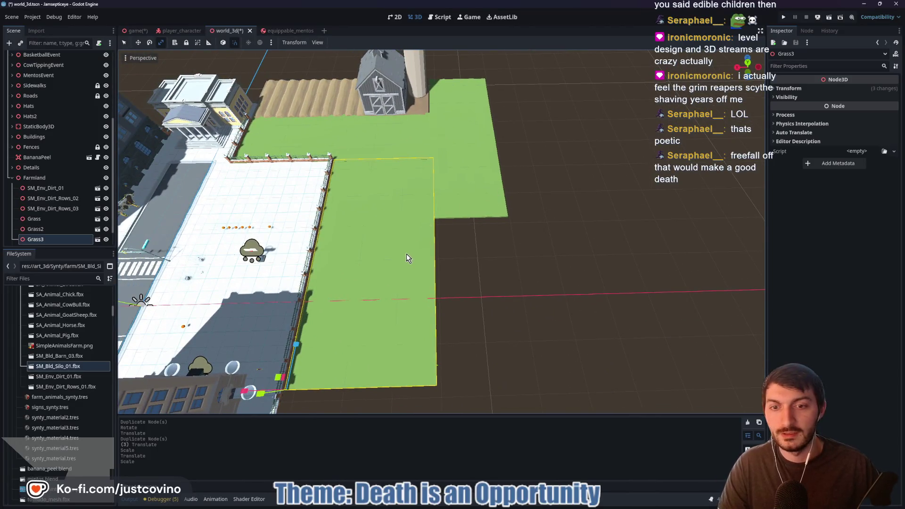
{"action": "key", "text": "w"}
{"action": "key", "text": "s"}
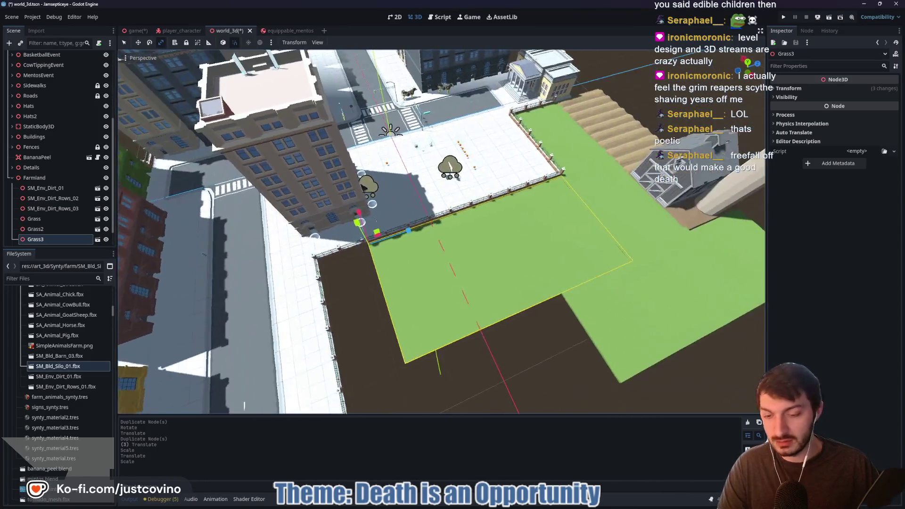
{"action": "key", "text": "ctrl+d"}
{"action": "key", "text": "Escape"}
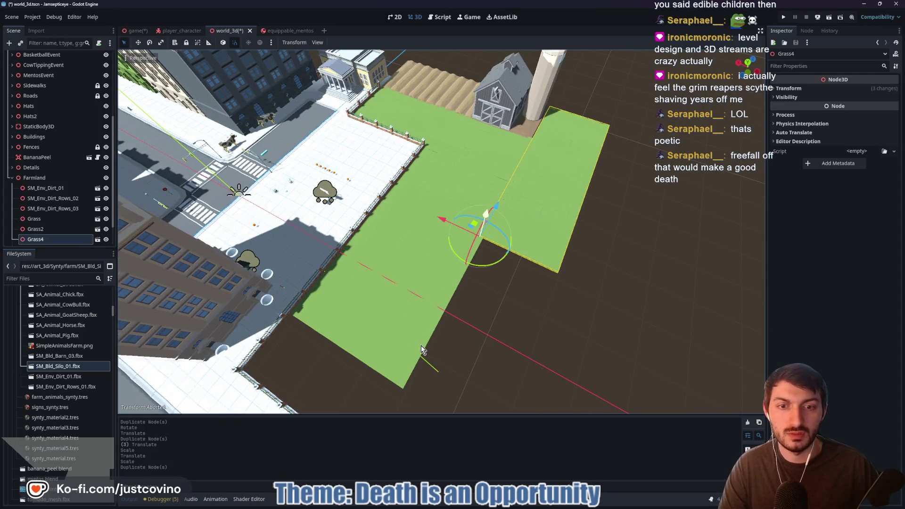
Move and scale Grass4 along Z, shifting it 2 units so its edge meets the neighbouring grass
{"action": "left_click_drag", "start_coordinate": [513, 211], "coordinate": [619, 214]}
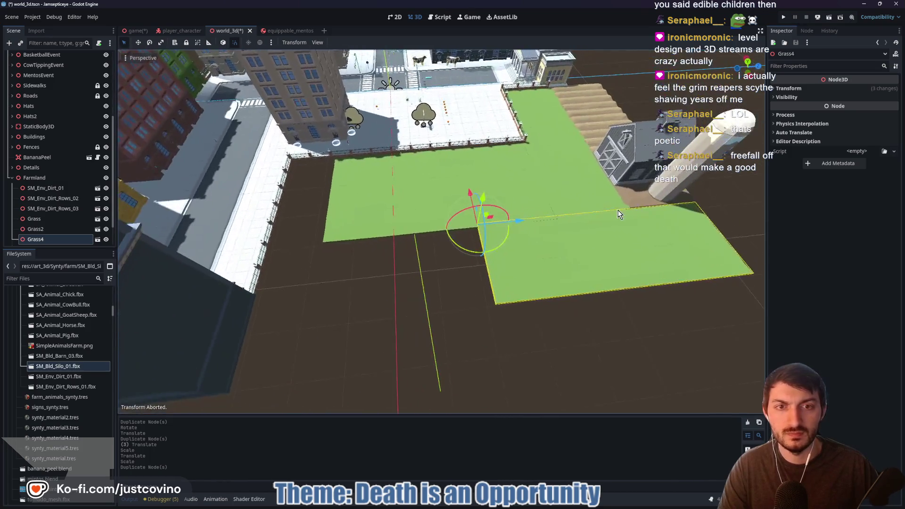
{"action": "key", "text": "g"}
{"action": "key", "text": "z"}
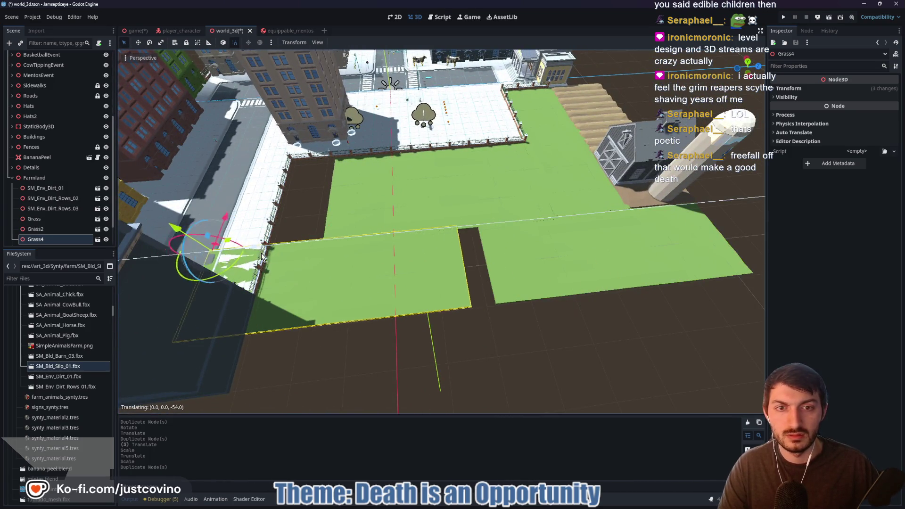
{"action": "left_click", "coordinate": [282, 254]}
{"action": "key", "text": "s"}
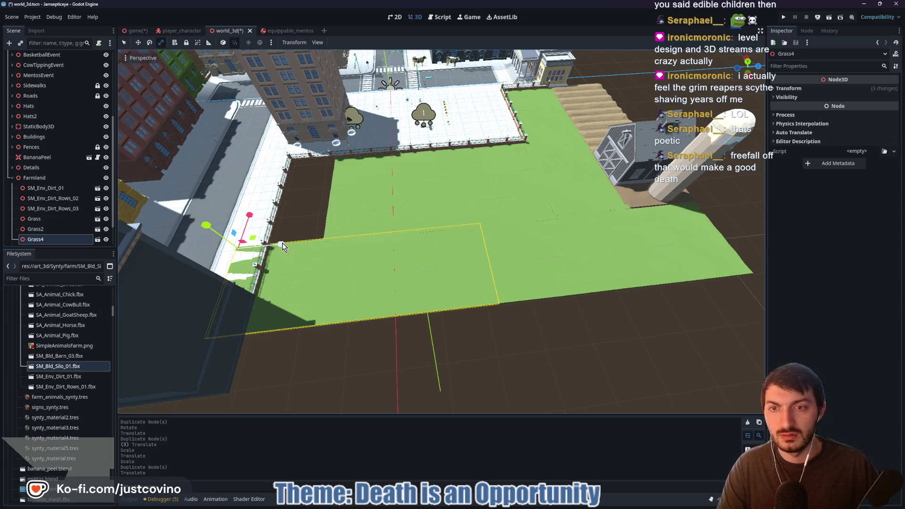
{"action": "key", "text": "z"}
{"action": "left_click", "coordinate": [282, 245]}
{"action": "key", "text": "q"}
{"action": "key", "text": "g"}
{"action": "key", "text": "z"}
{"action": "left_click", "coordinate": [304, 246]}
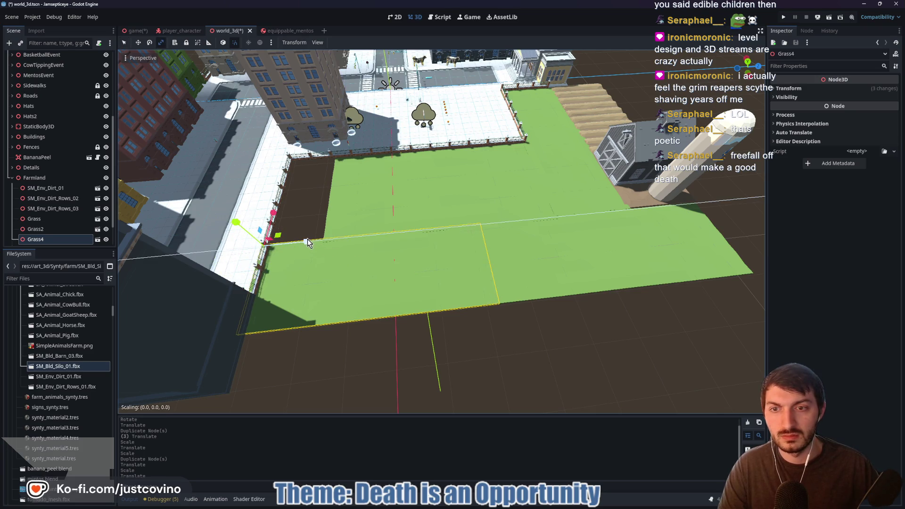
{"action": "left_click", "coordinate": [322, 250]}
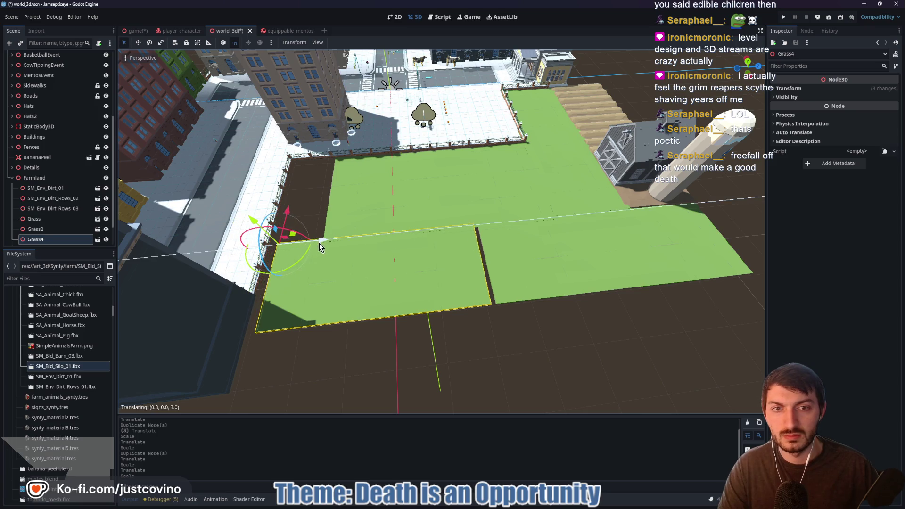
{"action": "left_click", "coordinate": [327, 244]}
{"action": "scroll", "coordinate": [328, 245], "scroll_direction": "up", "scroll_amount": 3}
Fine-tune Grass4's size and position so it lines up with the fence
{"action": "left_click_drag", "start_coordinate": [442, 231], "coordinate": [506, 183]}
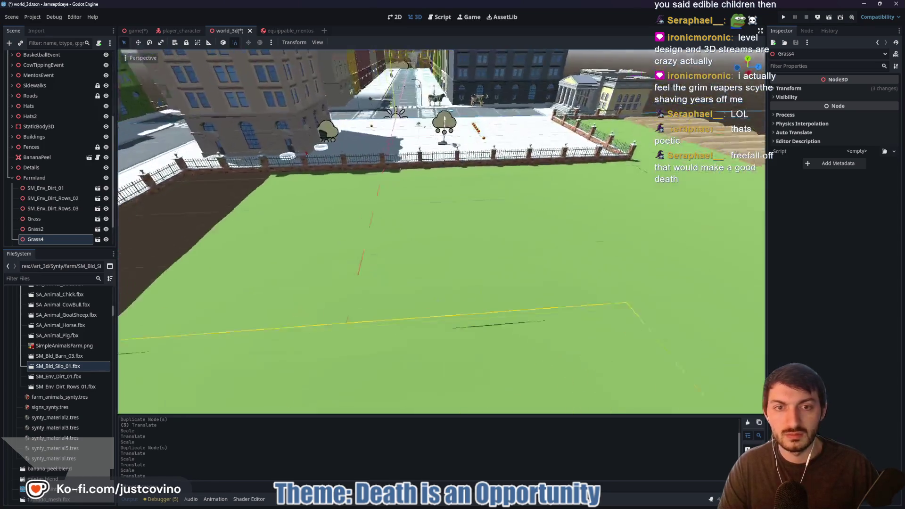
{"action": "left_click", "coordinate": [505, 183]}
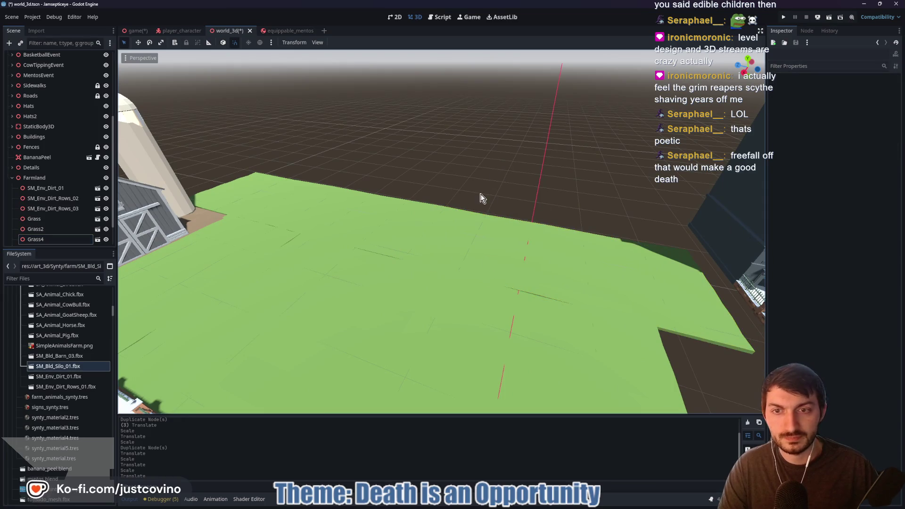
{"action": "key", "text": "w"}
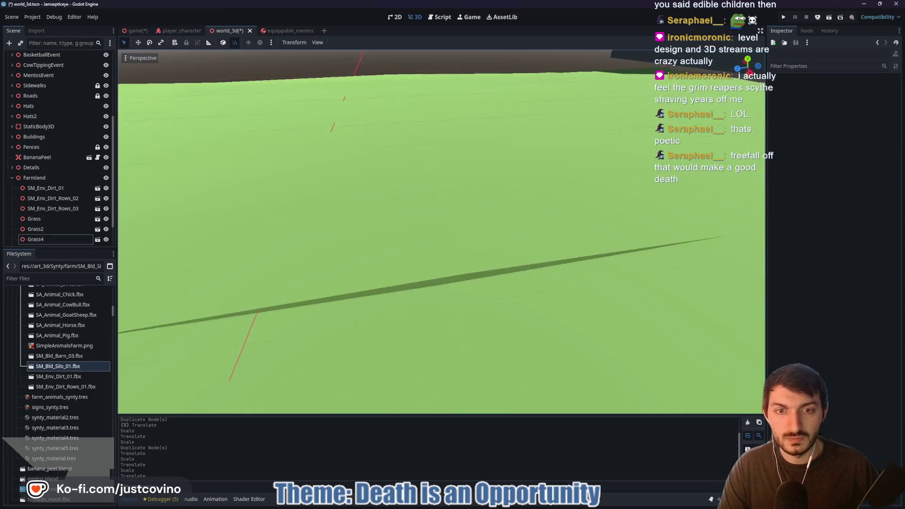
{"action": "key", "text": "w"}
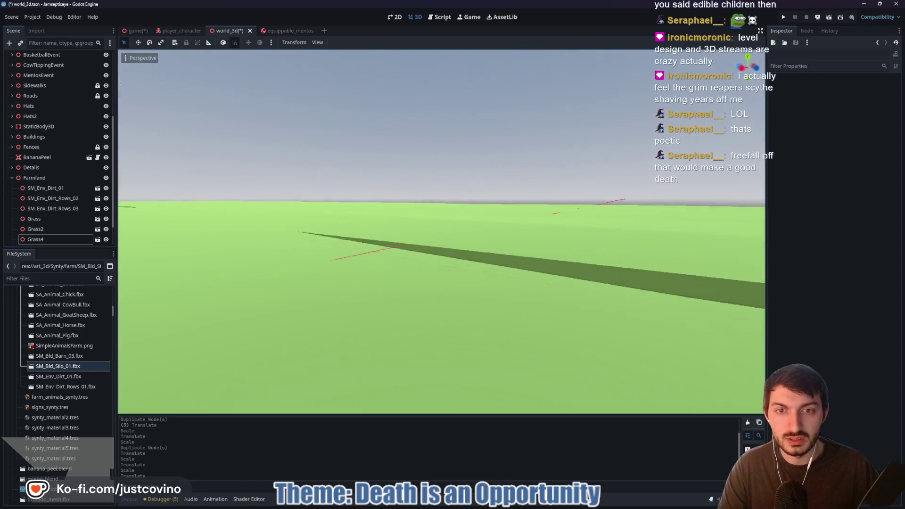
{"action": "key", "text": "w"}
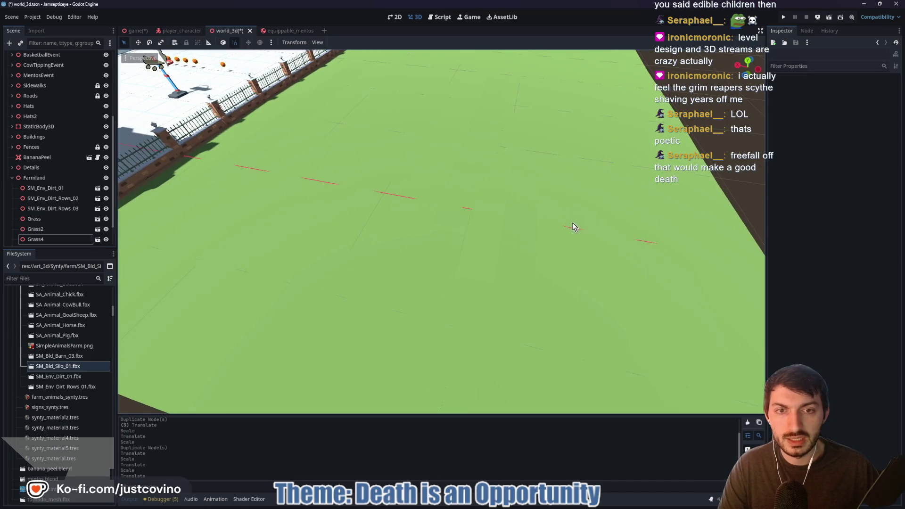
{"action": "left_click", "coordinate": [499, 230]}
{"action": "key", "text": "s"}
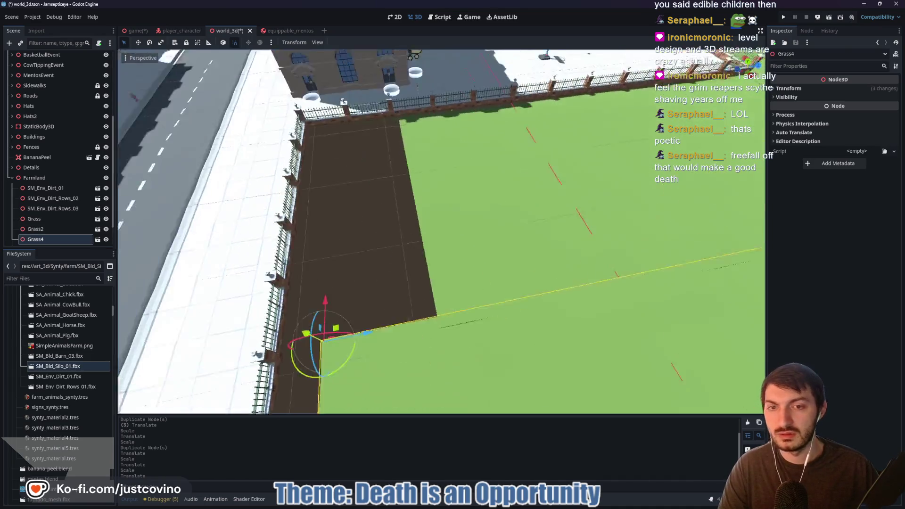
{"action": "key", "text": "w"}
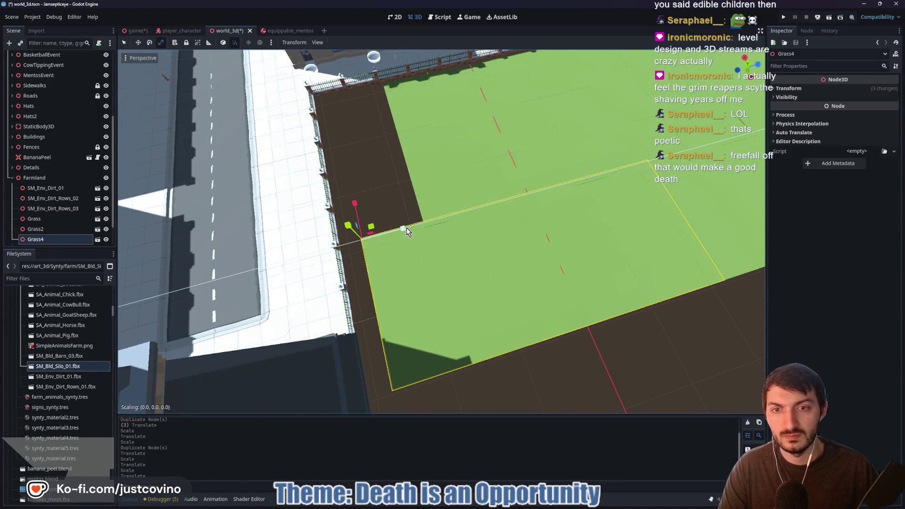
{"action": "mouse_move", "coordinate": [409, 231]}
{"action": "left_mouse_down"}
{"action": "mouse_move", "coordinate": [401, 232]}
{"action": "mouse_move", "coordinate": [410, 235]}
{"action": "left_mouse_up"}
{"action": "left_click_drag", "start_coordinate": [384, 235], "coordinate": [402, 242]}
{"action": "left_click", "coordinate": [426, 194]}
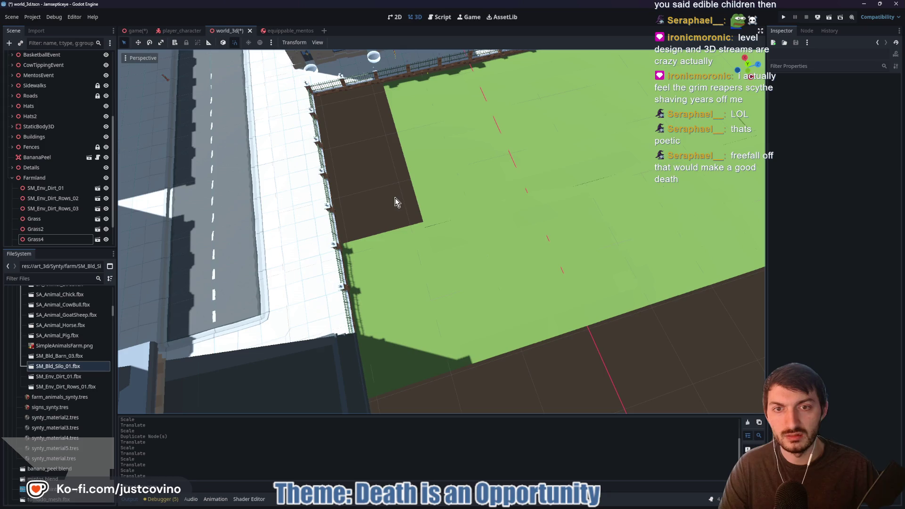
Move Grass3 along Z and enlarge it until it reaches the plaza fence
{"action": "key", "text": "s"}
{"action": "key", "text": "s"}
{"action": "key", "text": "s"}
{"action": "key", "text": "w"}
{"action": "key", "text": "w"}
{"action": "key", "text": "w"}
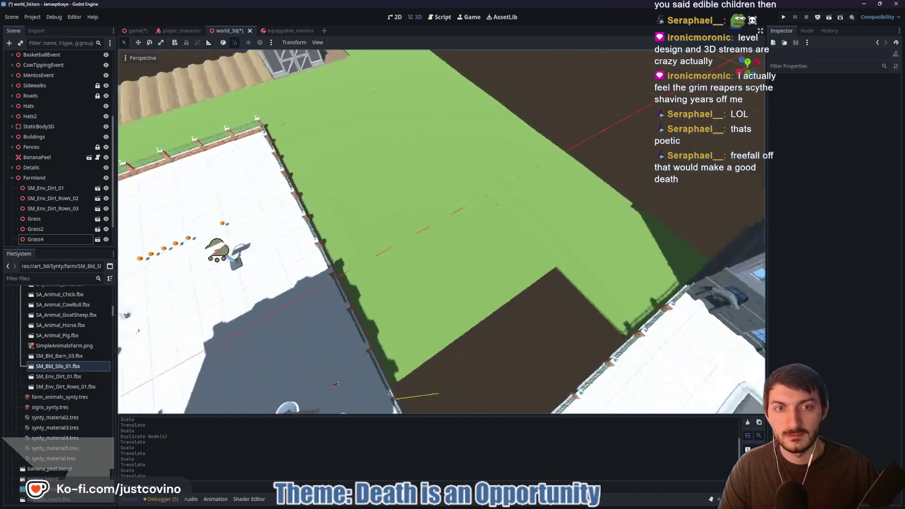
{"action": "left_click", "coordinate": [401, 262]}
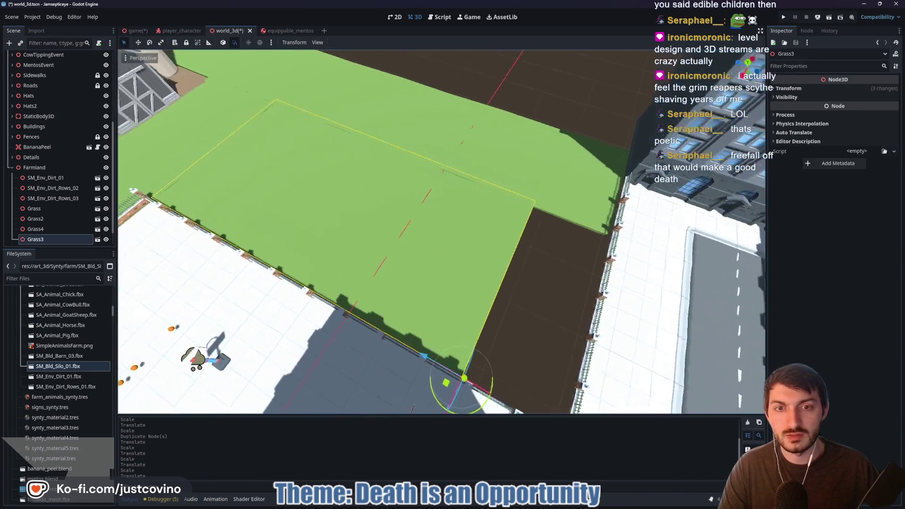
{"action": "key", "text": "g"}
{"action": "key", "text": "z"}
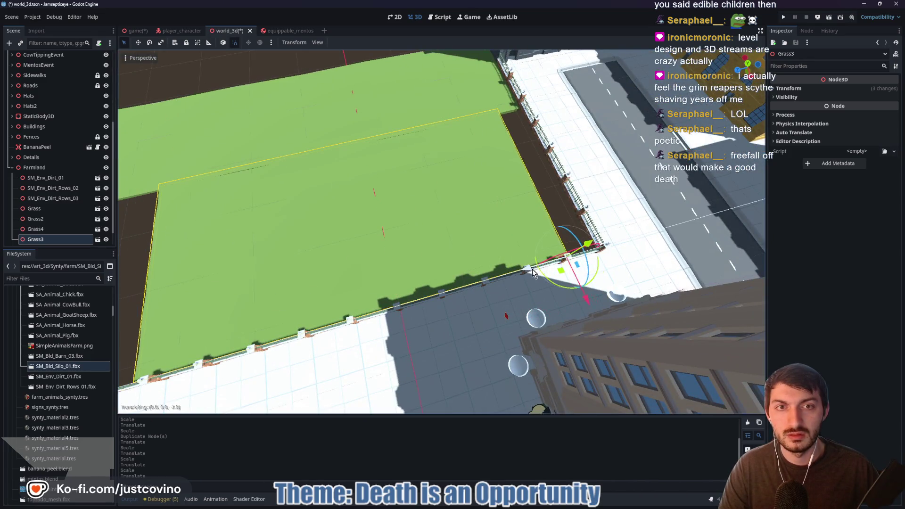
{"action": "left_click", "coordinate": [556, 263]}
{"action": "key", "text": "r"}
{"action": "left_click_drag", "start_coordinate": [554, 266], "coordinate": [518, 283]}
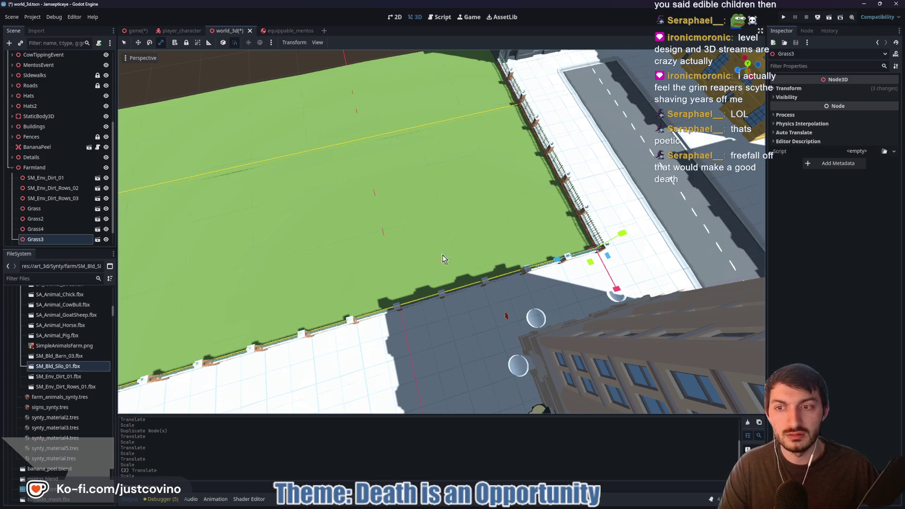
{"action": "left_click_drag", "start_coordinate": [569, 259], "coordinate": [569, 258]}
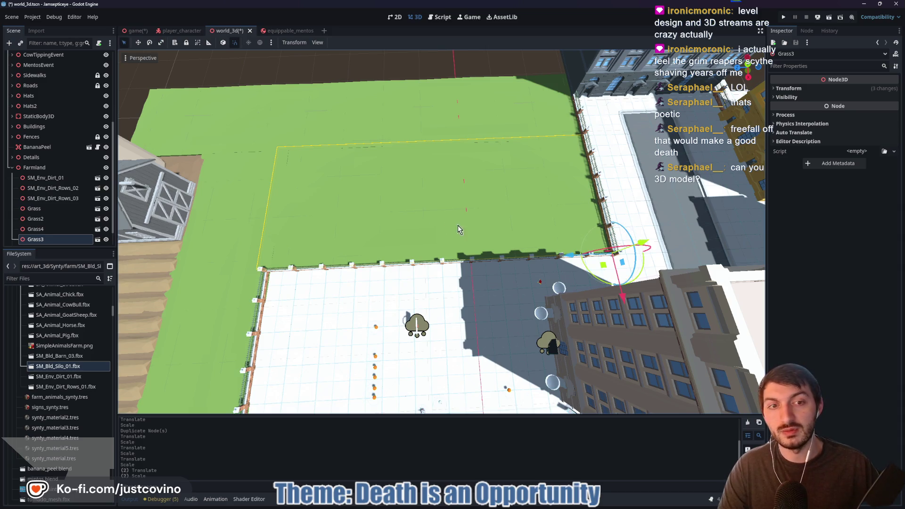
{"action": "left_click_drag", "start_coordinate": [474, 222], "coordinate": [486, 223]}
{"action": "left_click", "coordinate": [556, 267]}
{"action": "left_click_drag", "start_coordinate": [556, 267], "coordinate": [556, 267]}
Save the world_3d scene and run the game scene with F5
{"action": "key", "text": "ctrl+s"}
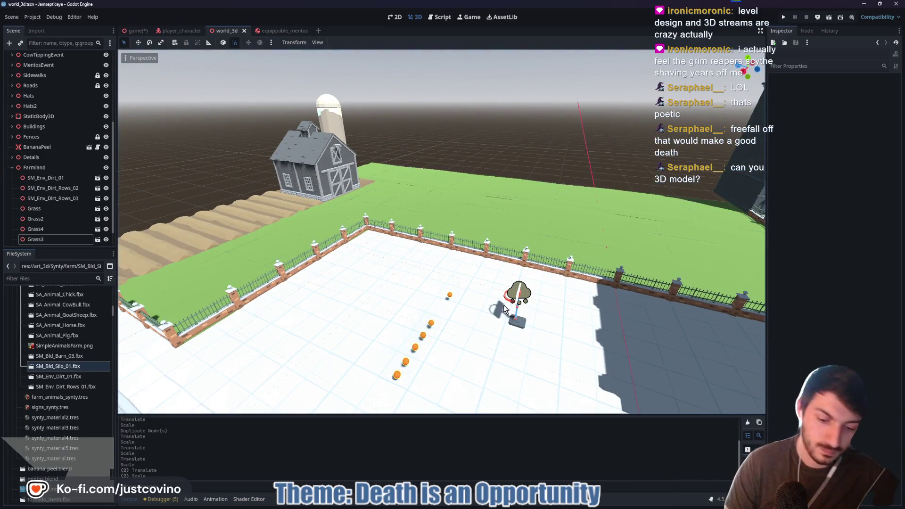
{"action": "left_click", "coordinate": [134, 30]}
{"action": "key", "text": "F5"}
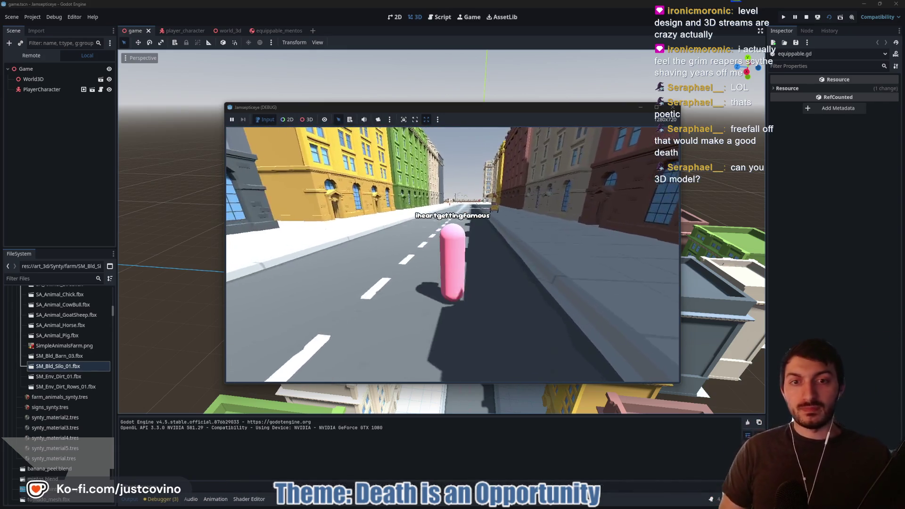
Walk the character down the street and across the plaza to the fence to view the grass, then stop the game
{"action": "key", "text": "w"}
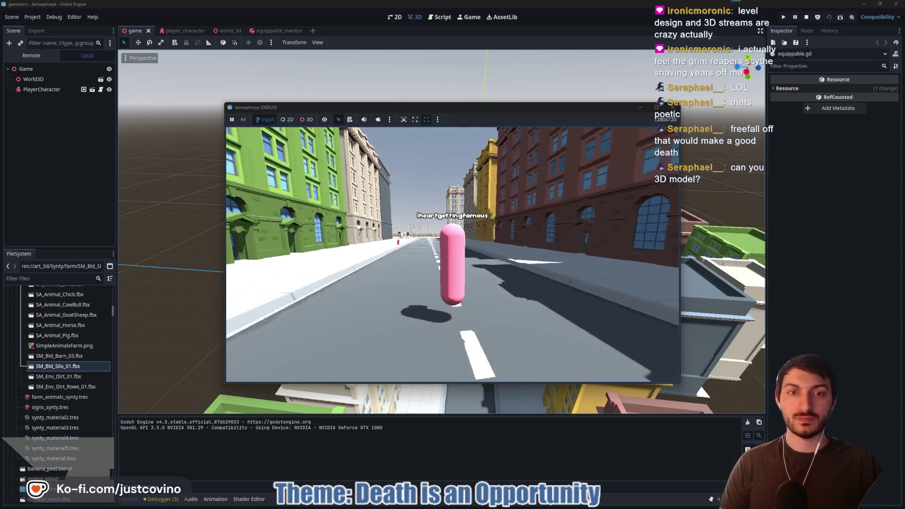
{"action": "key", "text": "w"}
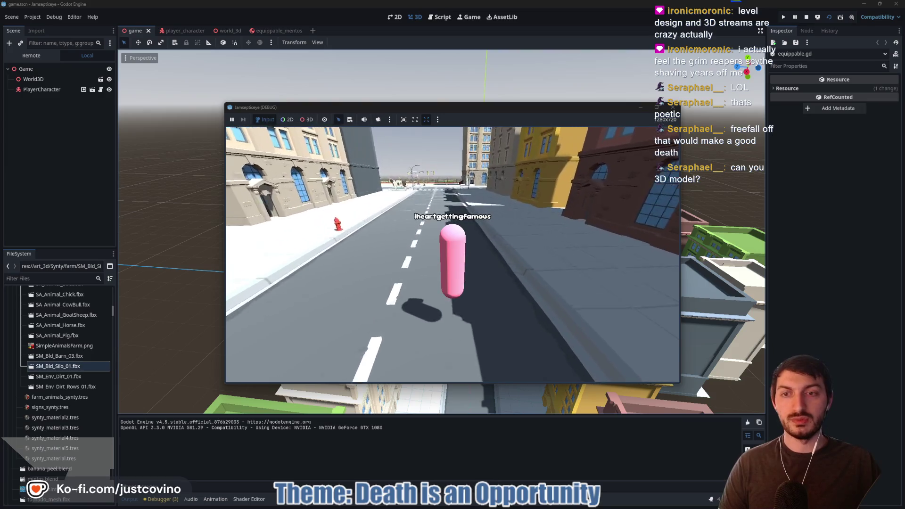
{"action": "key", "text": "w"}
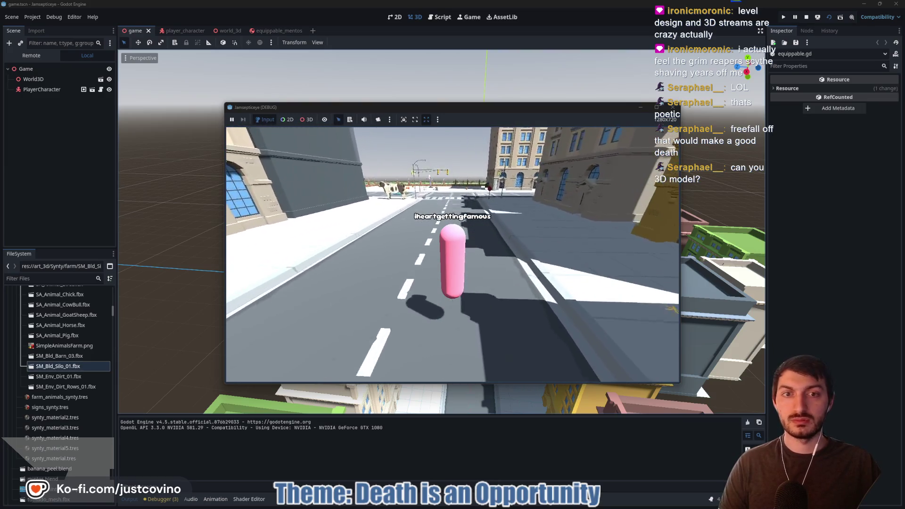
{"action": "key", "text": "w"}
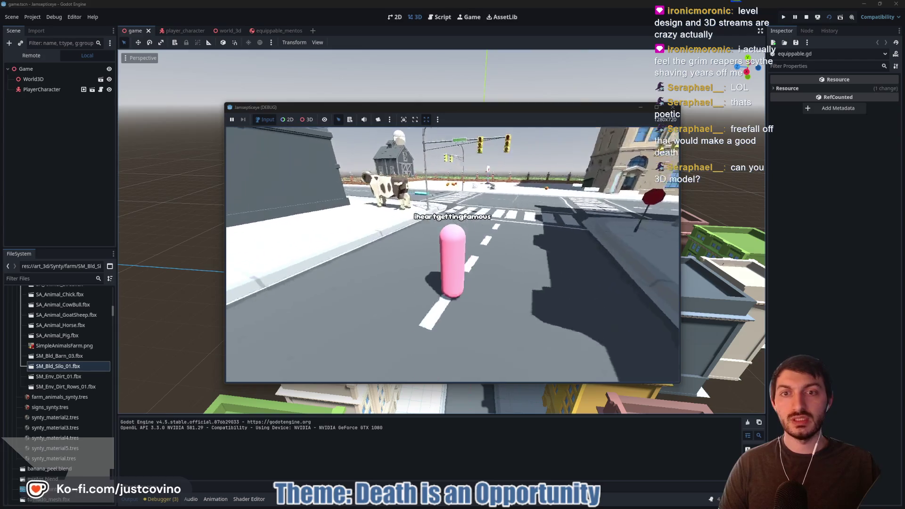
{"action": "key", "text": "w"}
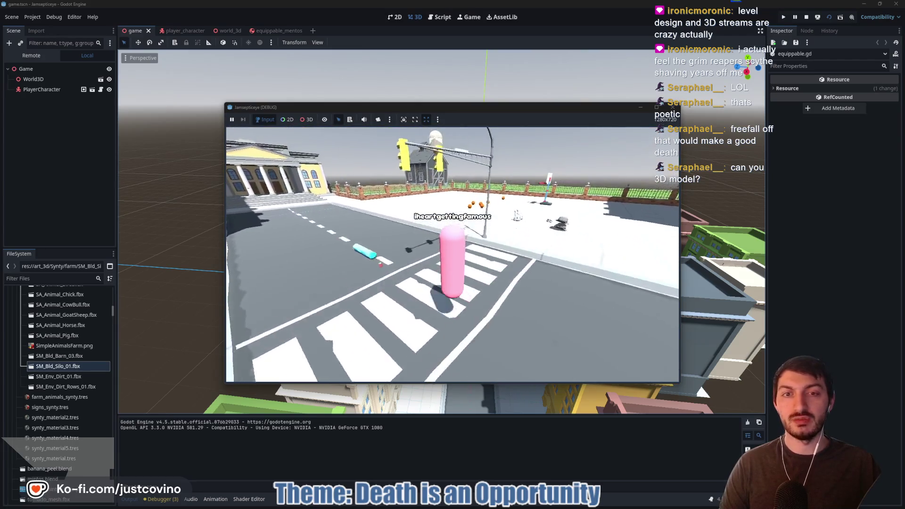
{"action": "key", "text": "w"}
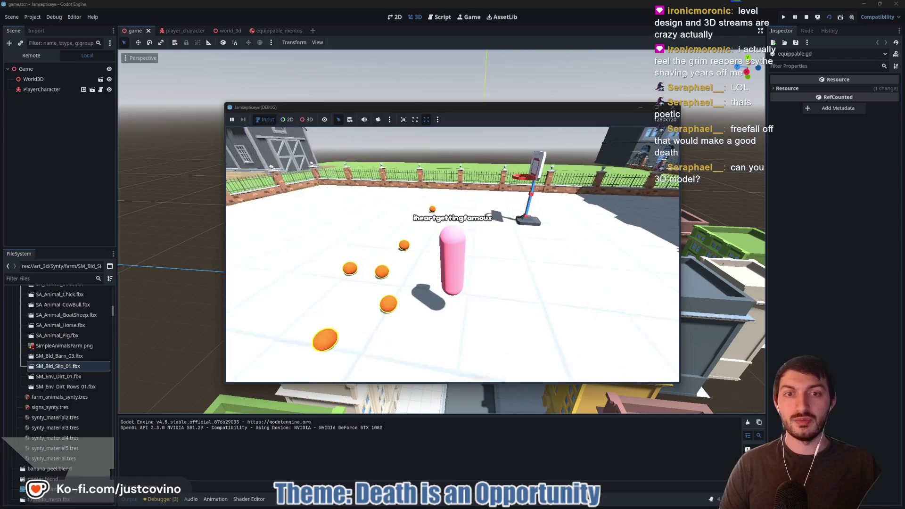
{"action": "key", "text": "w"}
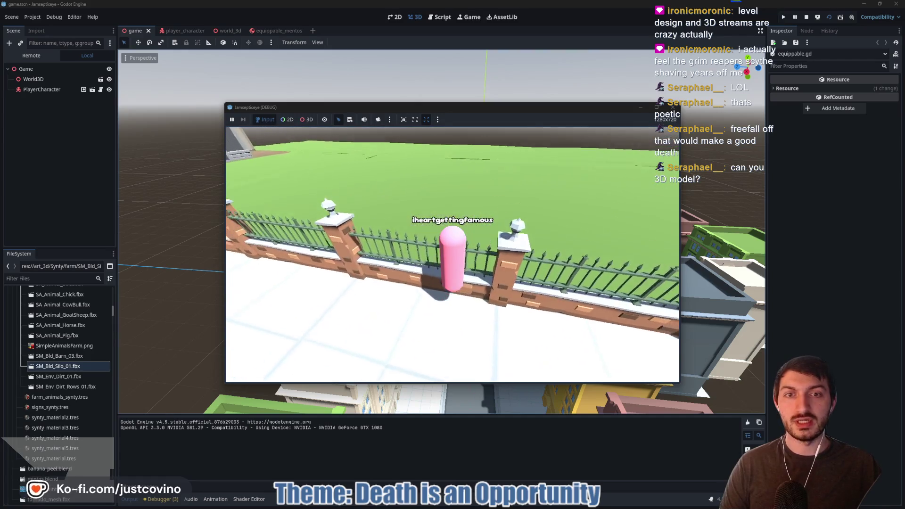
{"action": "key", "text": "w"}
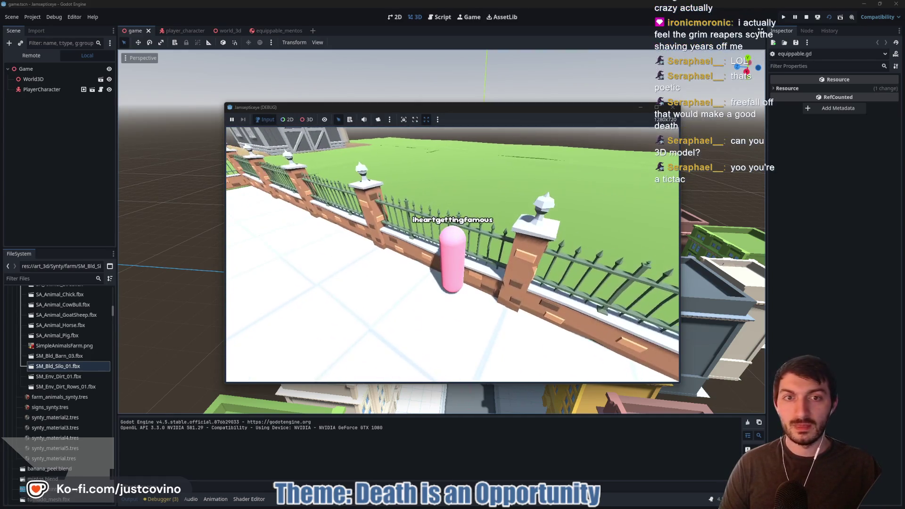
{"action": "key", "text": "w"}
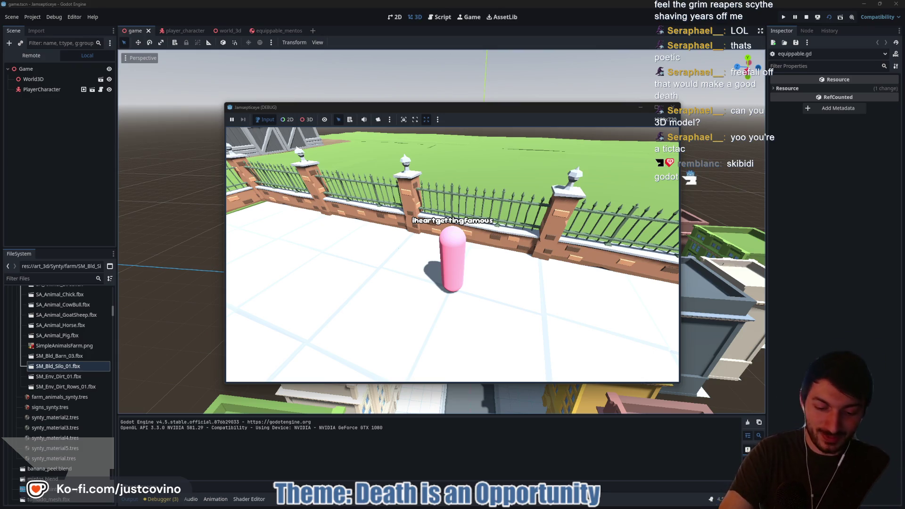
{"action": "key", "text": "Escape"}
Return to the world_3d scene and select and frame the Grass2 plane
{"action": "key", "text": "w"}
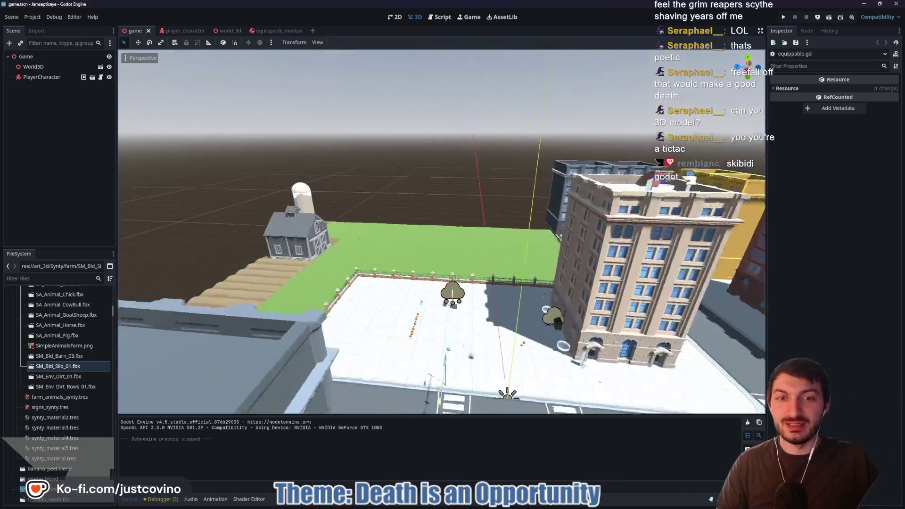
{"action": "key", "text": "w"}
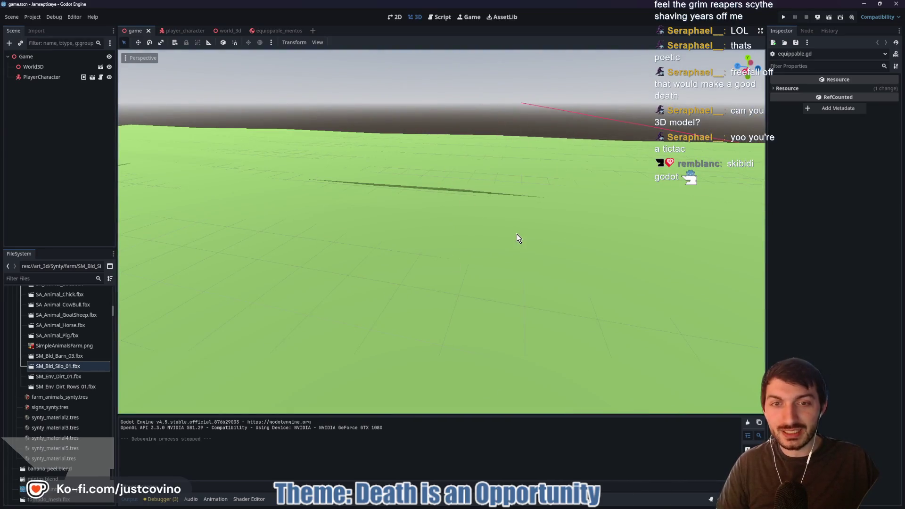
{"action": "key", "text": "s"}
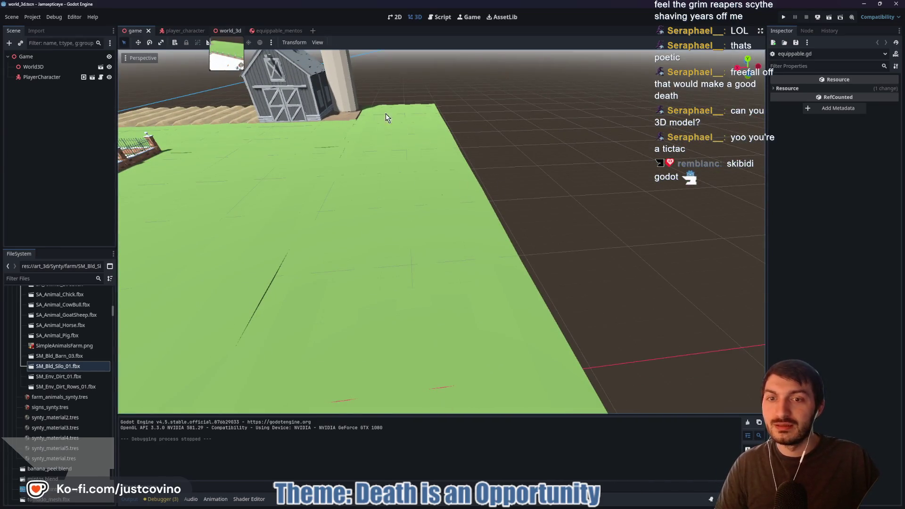
{"action": "left_click", "coordinate": [227, 30]}
{"action": "key", "text": "w"}
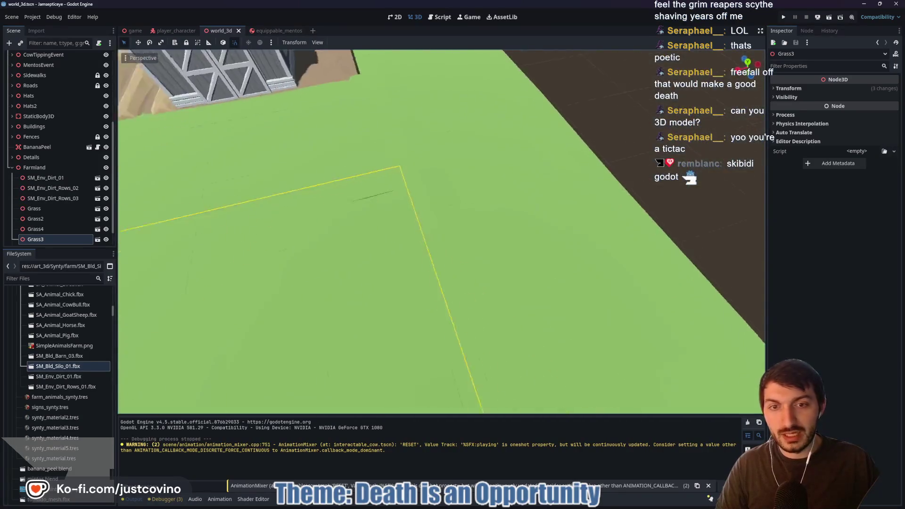
{"action": "left_click", "coordinate": [460, 206]}
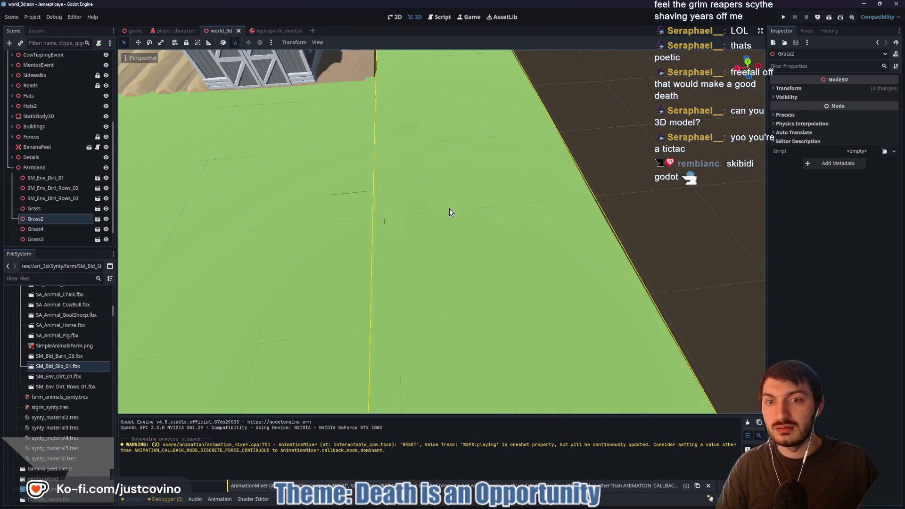
{"action": "key", "text": "s"}
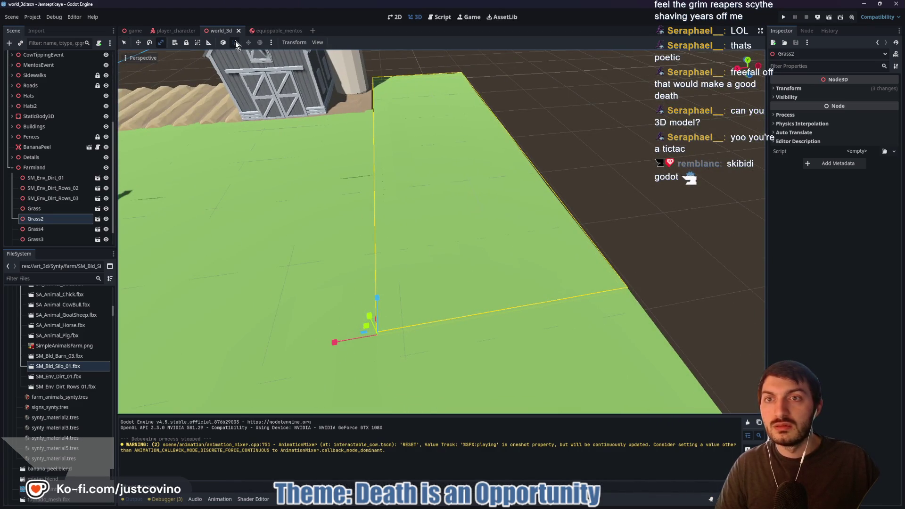
Scale Grass2 narrower along its X width
{"action": "left_click", "coordinate": [295, 44]}
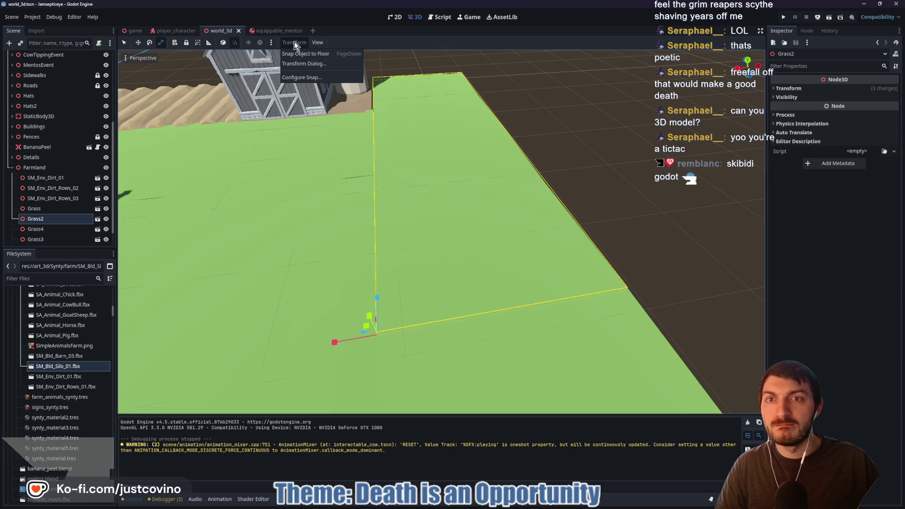
{"action": "left_click", "coordinate": [296, 43]}
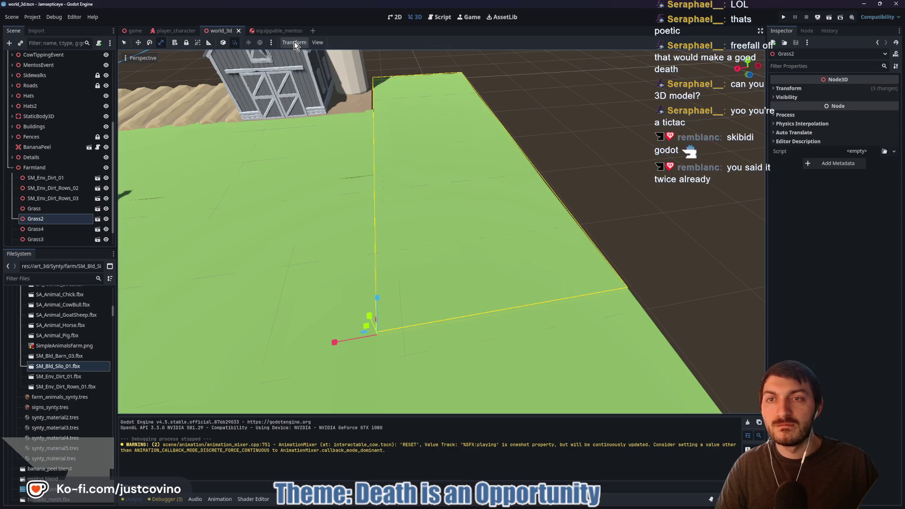
{"action": "key", "text": "x"}
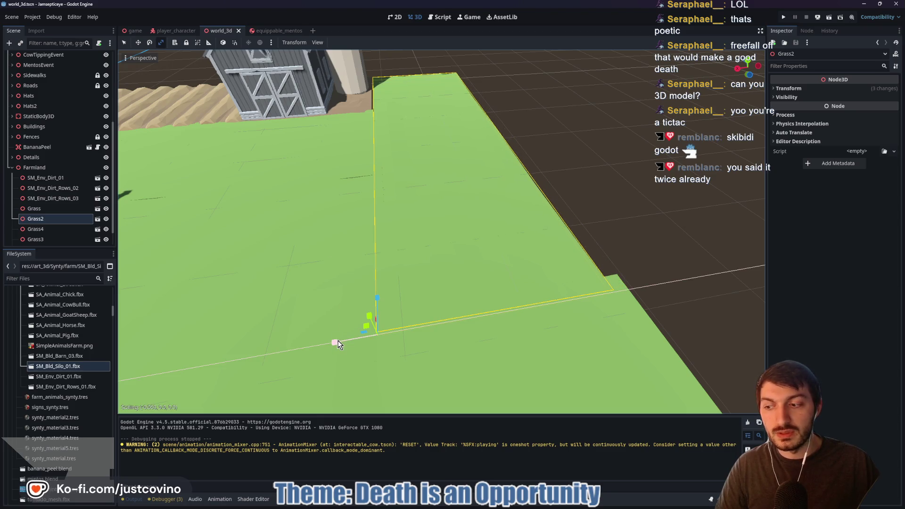
{"action": "left_click", "coordinate": [337, 344]}
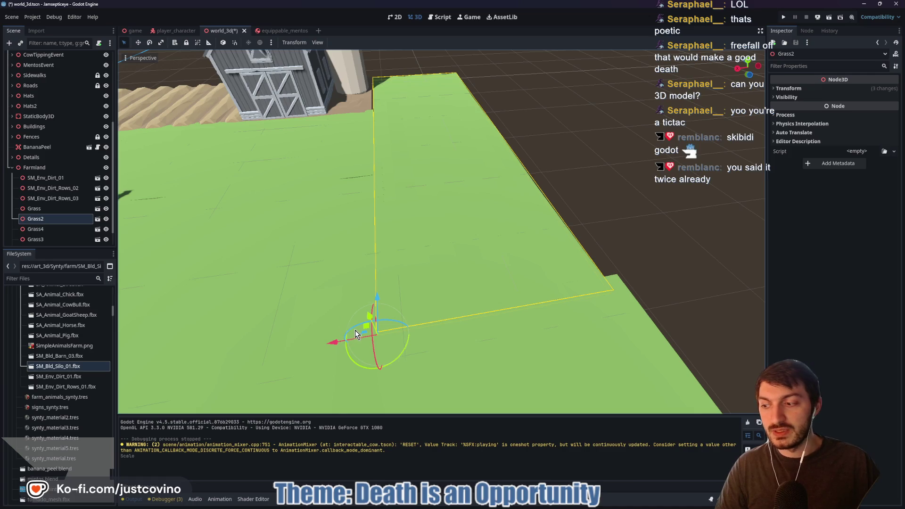
Shift Grass2 twice along X and once along Z until it meets the neighbouring grass
{"action": "key", "text": "g"}
{"action": "key", "text": "x"}
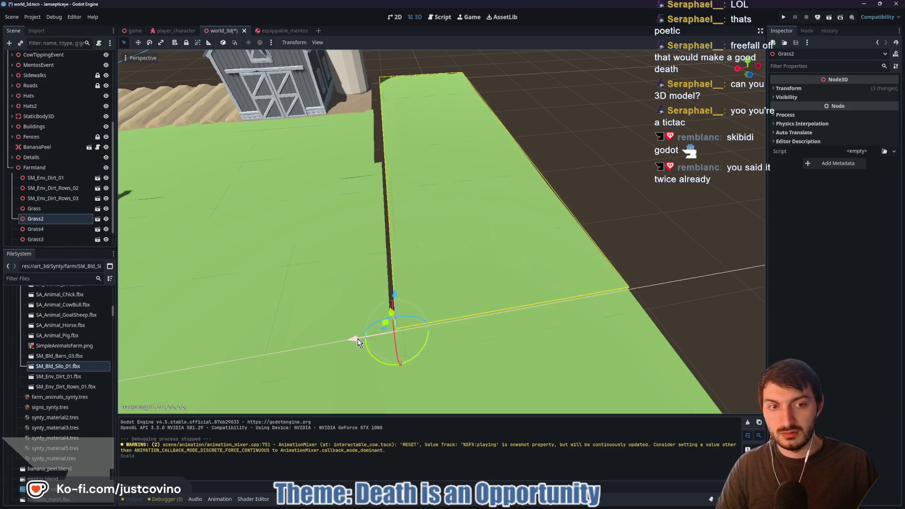
{"action": "left_click", "coordinate": [376, 251]}
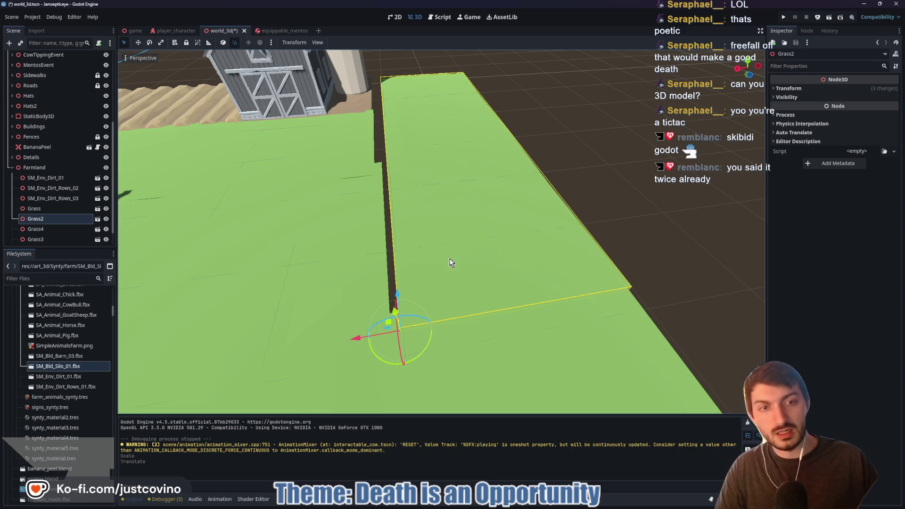
{"action": "key", "text": "g"}
{"action": "key", "text": "x"}
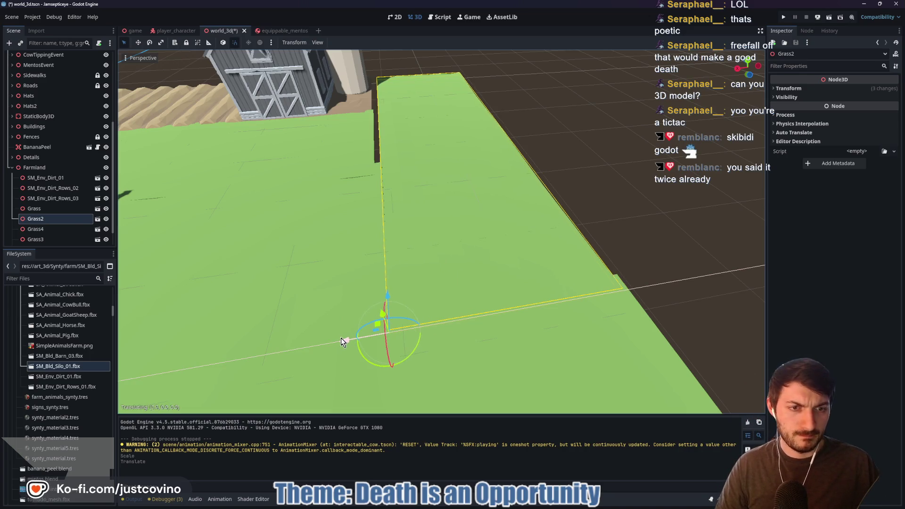
{"action": "left_click", "coordinate": [349, 338]}
{"action": "key", "text": "g"}
{"action": "key", "text": "z"}
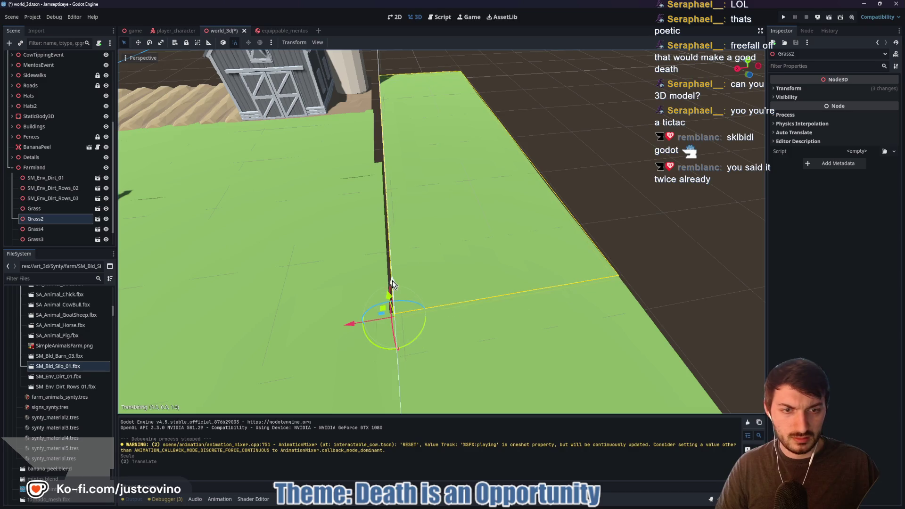
{"action": "left_click", "coordinate": [392, 278]}
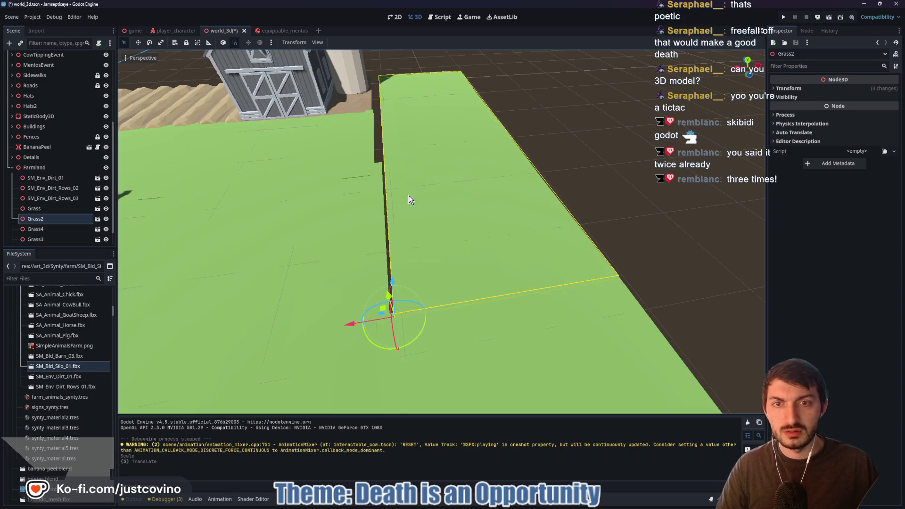
{"action": "mouse_move", "coordinate": [562, 174]}
{"action": "left_mouse_down"}
{"action": "mouse_move", "coordinate": [442, 270]}
{"action": "mouse_move", "coordinate": [472, 264]}
{"action": "mouse_move", "coordinate": [477, 277]}
{"action": "mouse_move", "coordinate": [444, 255]}
{"action": "mouse_move", "coordinate": [474, 210]}
{"action": "left_mouse_up"}
{"action": "left_click", "coordinate": [442, 270]}
Select Grass4, briefly rescale and move it, then delete the plane from Farmland
{"action": "left_click", "coordinate": [478, 276]}
{"action": "left_click_drag", "start_coordinate": [395, 220], "coordinate": [414, 237]}
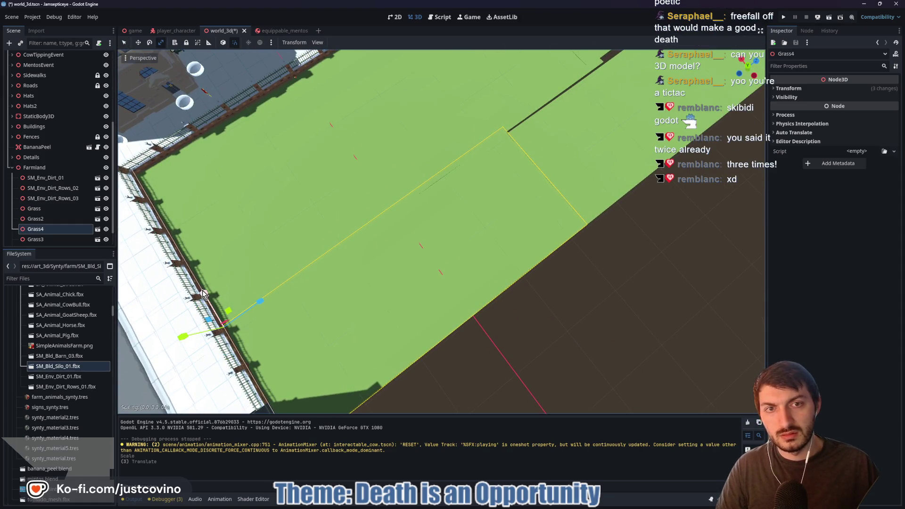
{"action": "left_click_drag", "start_coordinate": [202, 293], "coordinate": [205, 295]}
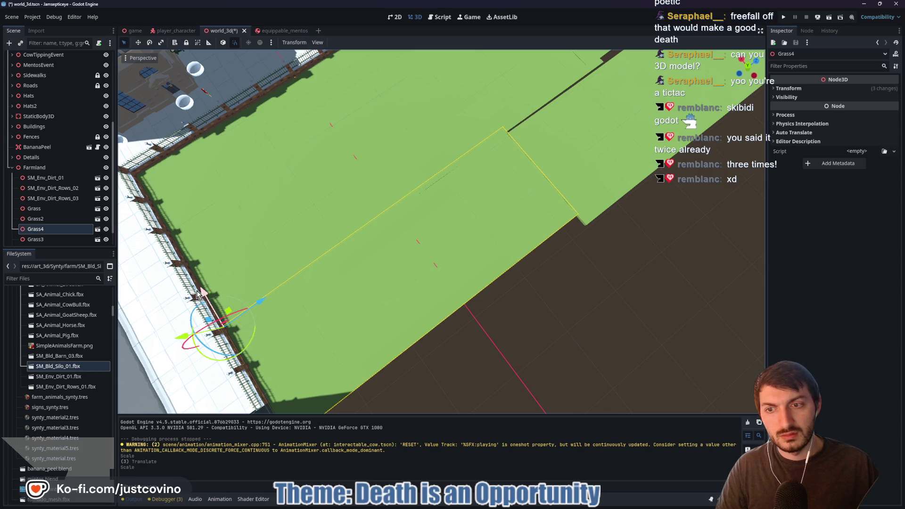
{"action": "key", "text": "g"}
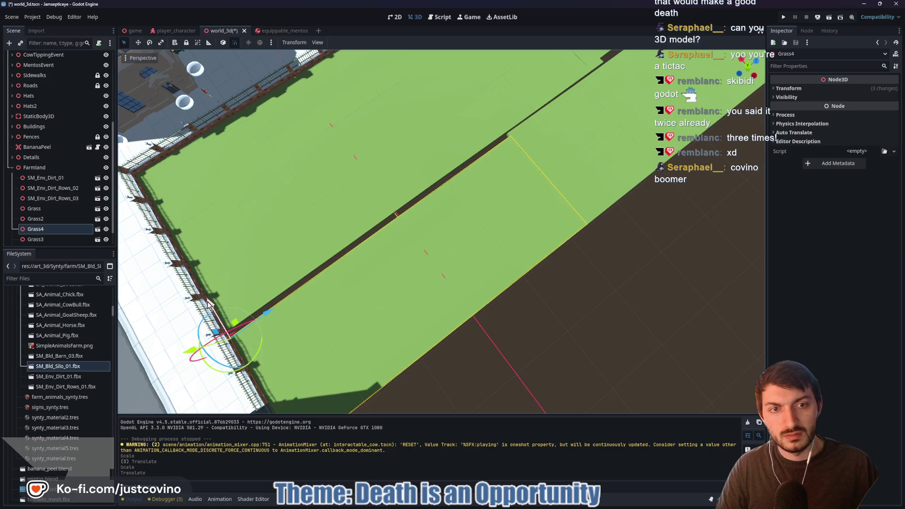
{"action": "key", "text": "r"}
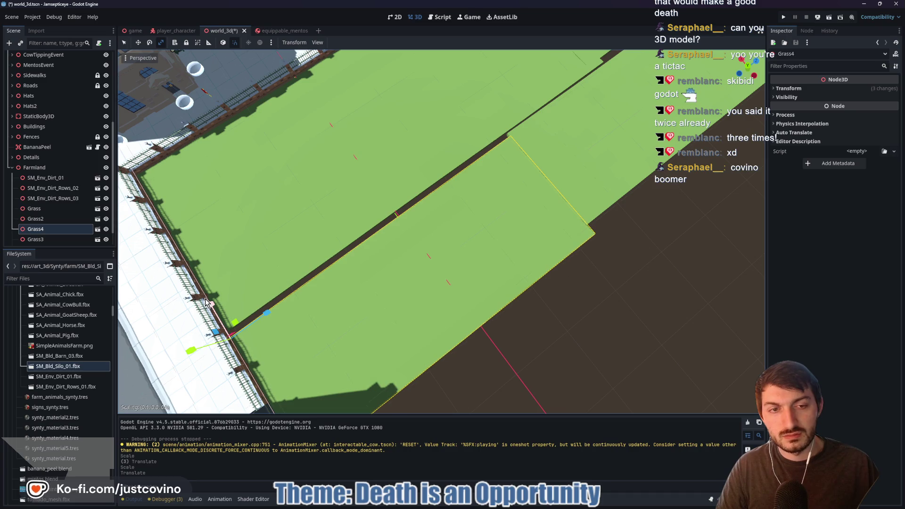
{"action": "left_click", "coordinate": [225, 307]}
{"action": "mouse_move", "coordinate": [382, 296]}
{"action": "left_mouse_down"}
{"action": "mouse_move", "coordinate": [452, 290]}
{"action": "mouse_move", "coordinate": [443, 287]}
{"action": "left_mouse_up"}
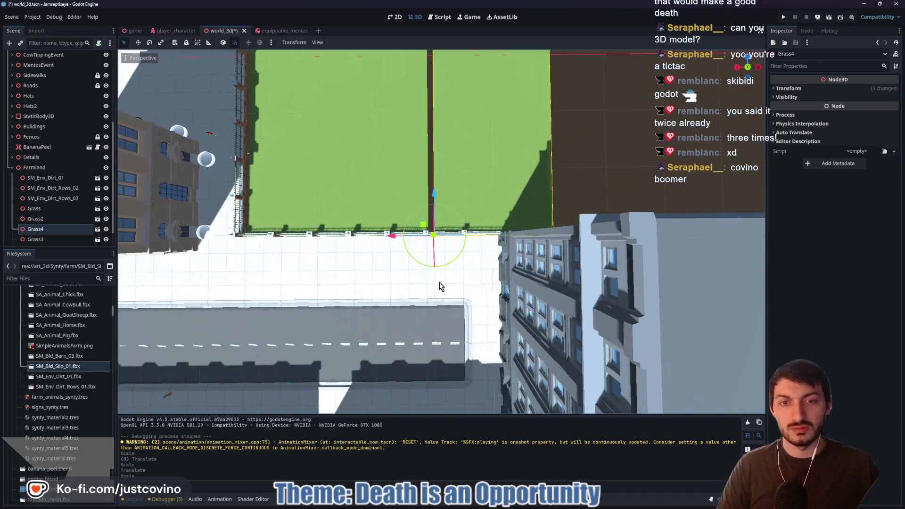
{"action": "mouse_move", "coordinate": [509, 121]}
{"action": "left_mouse_down"}
{"action": "mouse_move", "coordinate": [490, 161]}
{"action": "mouse_move", "coordinate": [514, 115]}
{"action": "left_mouse_up"}
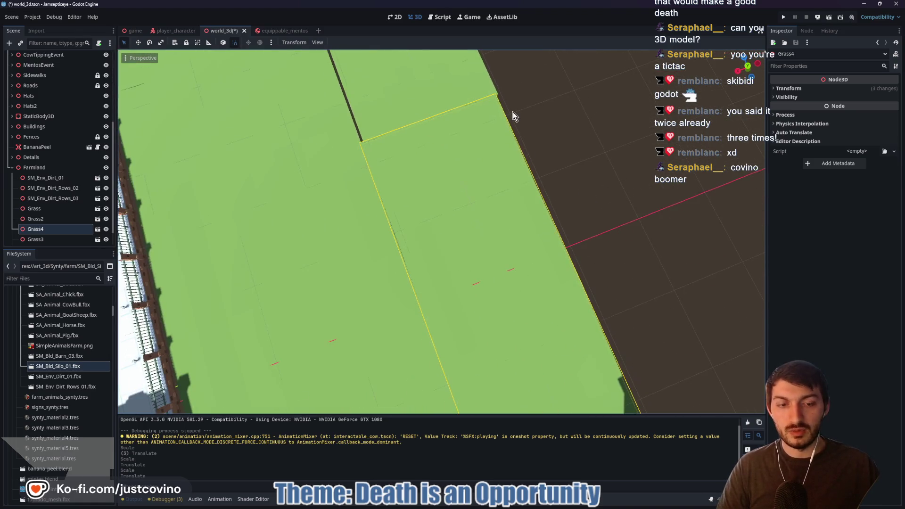
{"action": "left_click", "coordinate": [433, 262]}
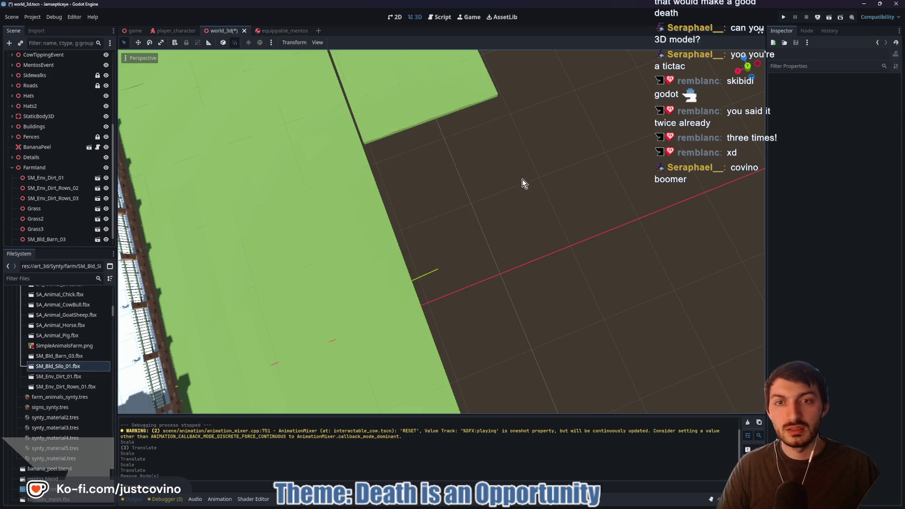
Select and frame the Grass3 plane, pulling its side edge in slightly
{"action": "scroll", "coordinate": [422, 216], "scroll_direction": "down", "scroll_amount": 6}
{"action": "left_click", "coordinate": [421, 215]}
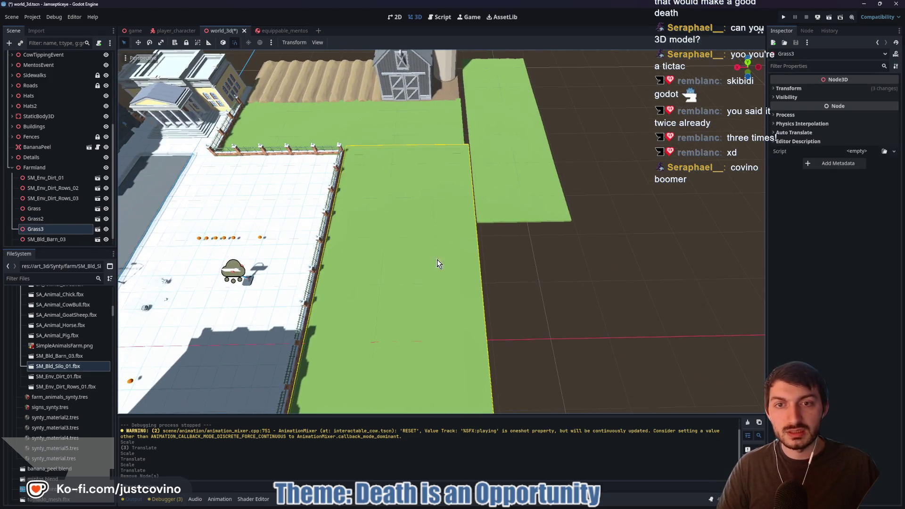
{"action": "key", "text": "f"}
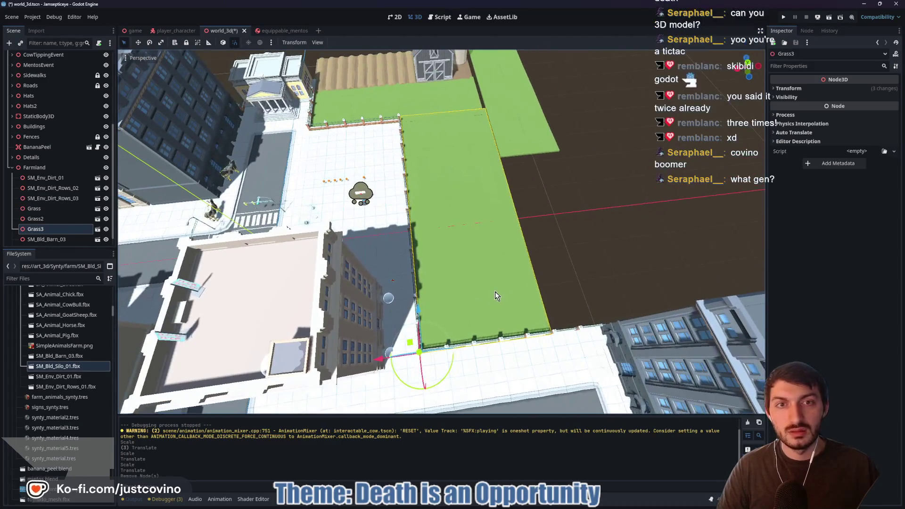
{"action": "left_click_drag", "start_coordinate": [381, 359], "coordinate": [381, 358]}
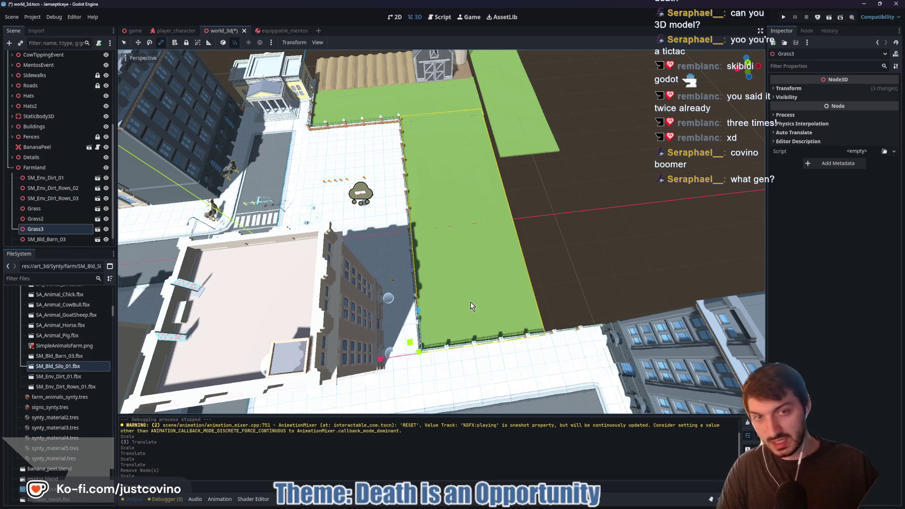
{"action": "mouse_move", "coordinate": [470, 302]}
{"action": "left_mouse_down"}
{"action": "mouse_move", "coordinate": [415, 302]}
{"action": "mouse_move", "coordinate": [378, 278]}
{"action": "left_mouse_up"}
Narrow and shorten Grass3 to scale 145.119, 100, 363.623 so it meets the fence
{"action": "left_click", "coordinate": [789, 89]}
{"action": "left_click_drag", "start_coordinate": [613, 213], "coordinate": [519, 250]}
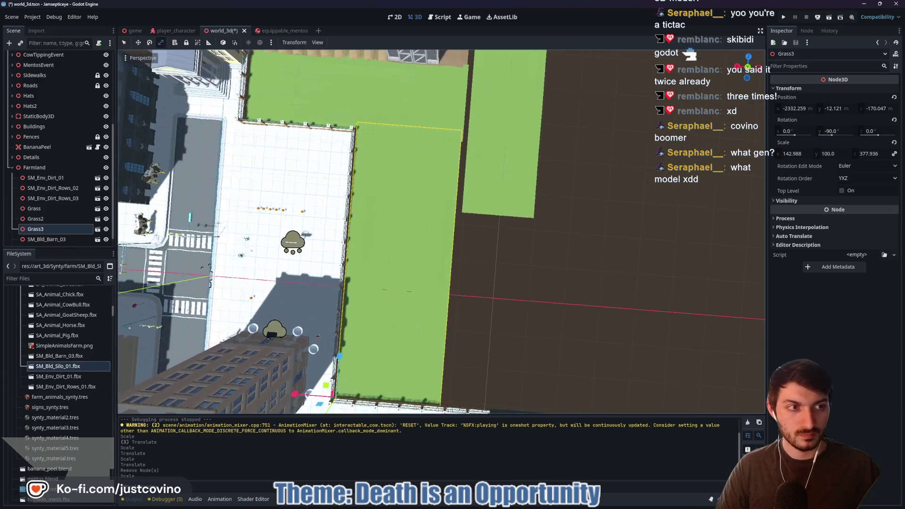
{"action": "left_click_drag", "start_coordinate": [293, 400], "coordinate": [293, 400]}
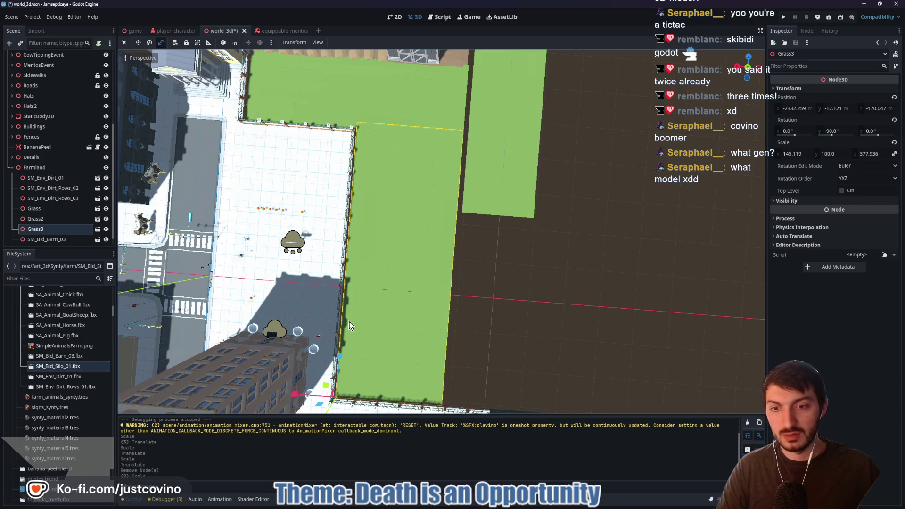
{"action": "left_click_drag", "start_coordinate": [340, 358], "coordinate": [338, 359]}
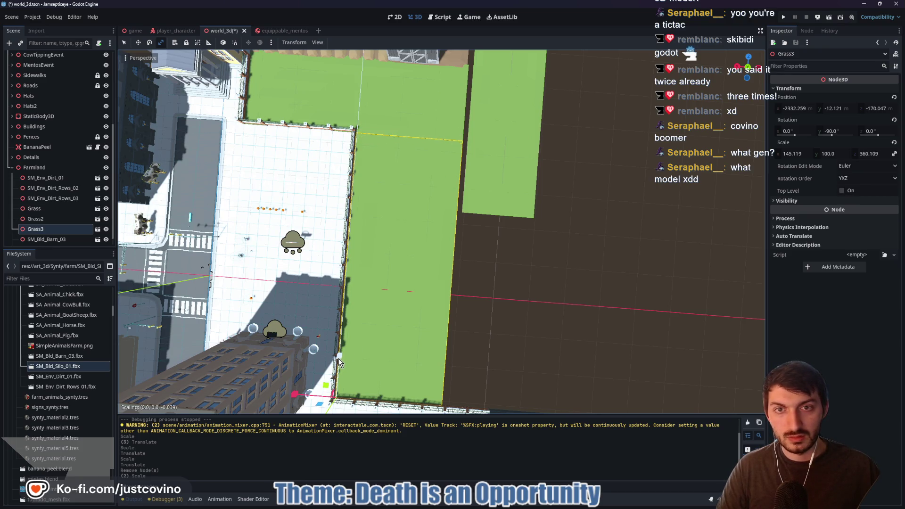
{"action": "left_click_drag", "start_coordinate": [339, 359], "coordinate": [339, 359]}
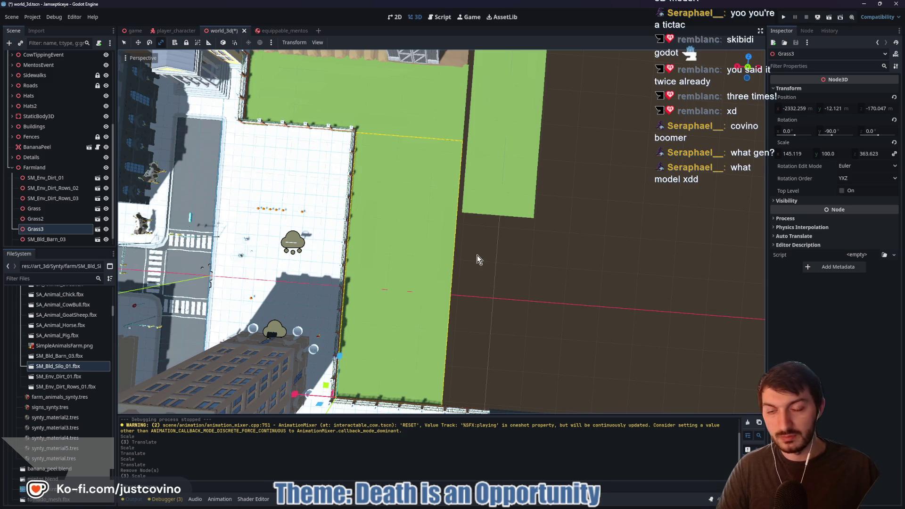
{"action": "scroll", "coordinate": [525, 242], "scroll_direction": "up", "scroll_amount": 3}
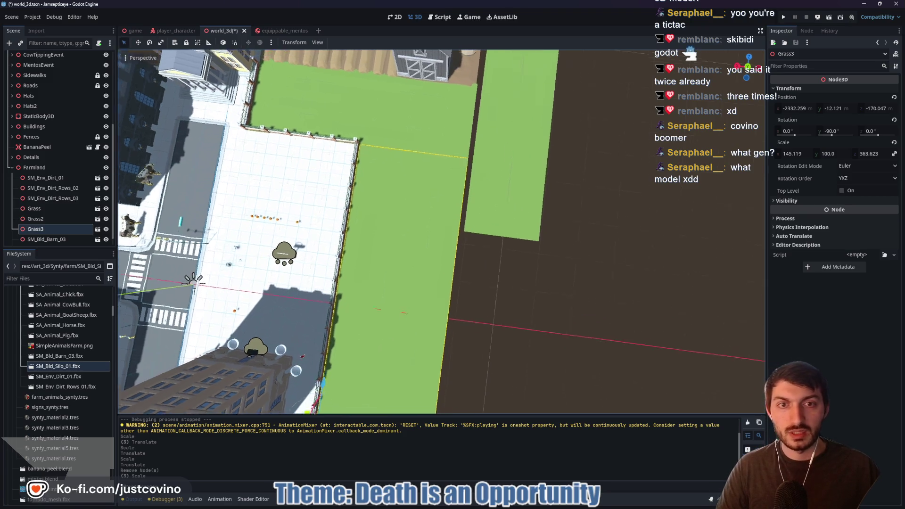
{"action": "left_click", "coordinate": [565, 294]}
{"action": "scroll", "coordinate": [565, 293], "scroll_direction": "up", "scroll_amount": 5}
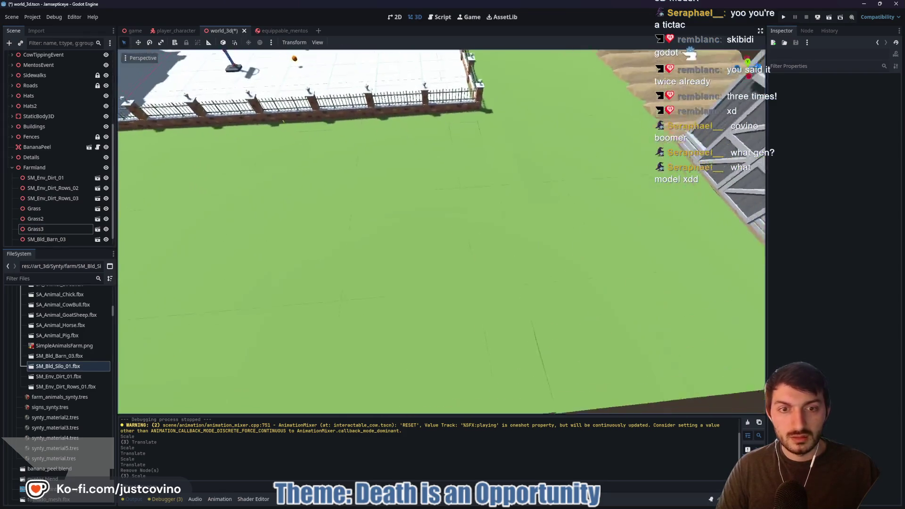
{"action": "left_click", "coordinate": [377, 315]}
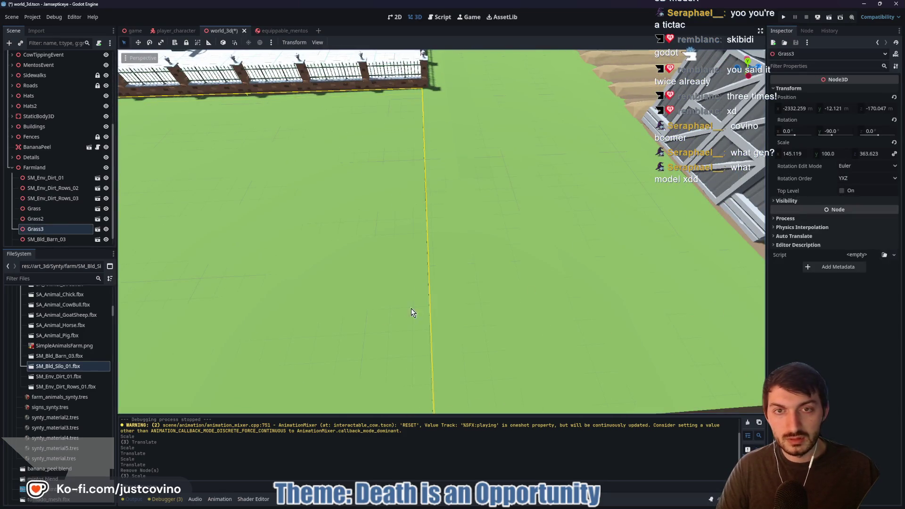
{"action": "scroll", "coordinate": [382, 285], "scroll_direction": "down", "scroll_amount": 3}
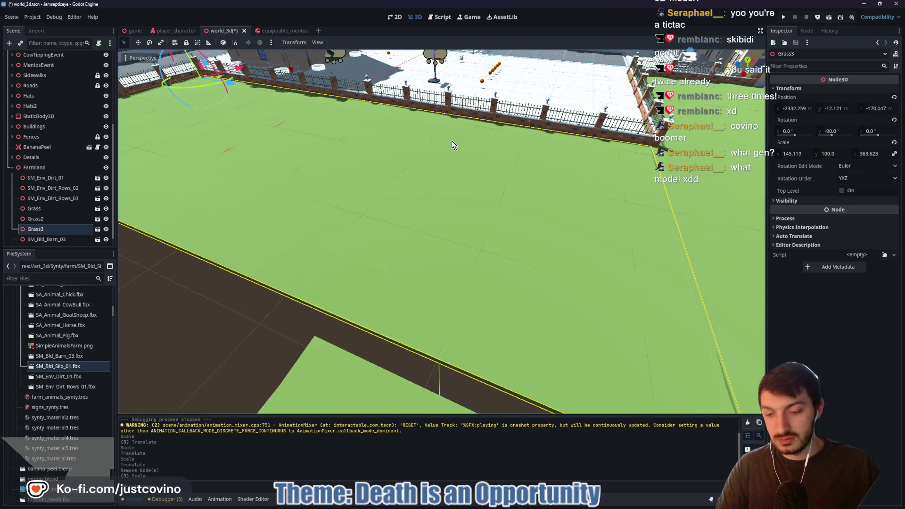
{"action": "mouse_move", "coordinate": [555, 200]}
{"action": "left_mouse_down"}
{"action": "mouse_move", "coordinate": [660, 207]}
{"action": "mouse_move", "coordinate": [525, 221]}
{"action": "left_mouse_up"}
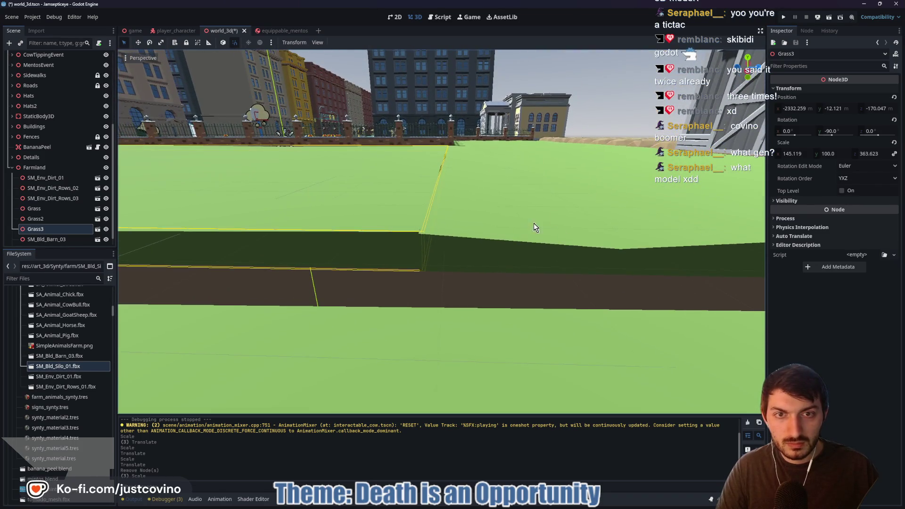
{"action": "left_click", "coordinate": [525, 222]}
{"action": "mouse_move", "coordinate": [460, 241]}
{"action": "left_mouse_down"}
{"action": "mouse_move", "coordinate": [405, 245]}
{"action": "mouse_move", "coordinate": [399, 259]}
{"action": "mouse_move", "coordinate": [384, 217]}
{"action": "mouse_move", "coordinate": [349, 221]}
{"action": "mouse_move", "coordinate": [465, 228]}
{"action": "left_mouse_up"}
{"action": "left_click", "coordinate": [462, 230]}
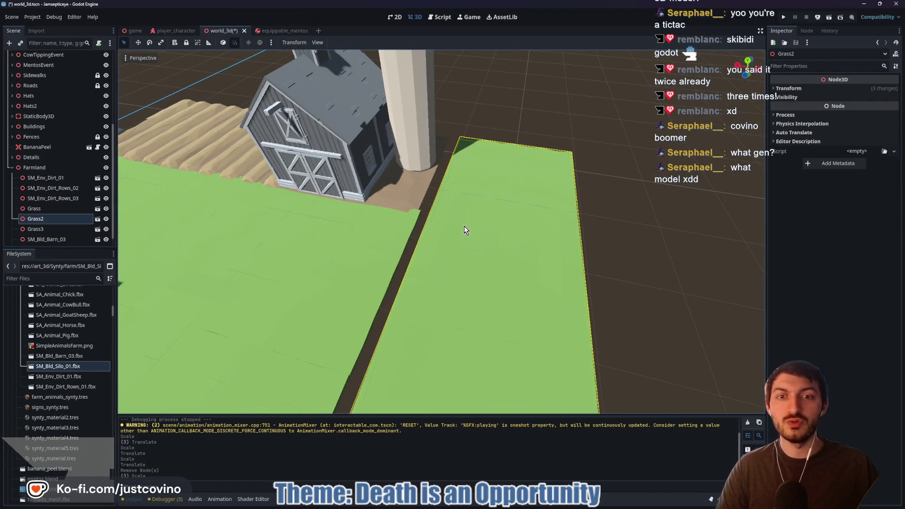
Slide Grass2 13 units along Z and shift it left to close the gap
{"action": "left_click_drag", "start_coordinate": [406, 227], "coordinate": [395, 221]}
{"action": "left_click_drag", "start_coordinate": [467, 238], "coordinate": [473, 236]}
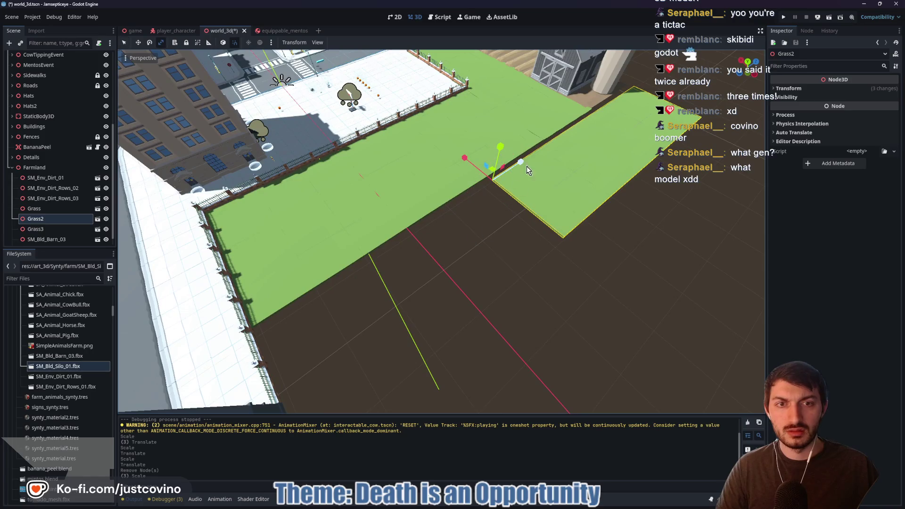
{"action": "left_click_drag", "start_coordinate": [521, 163], "coordinate": [295, 270]}
{"action": "left_click_drag", "start_coordinate": [293, 314], "coordinate": [330, 349]}
{"action": "left_click_drag", "start_coordinate": [325, 279], "coordinate": [330, 272]}
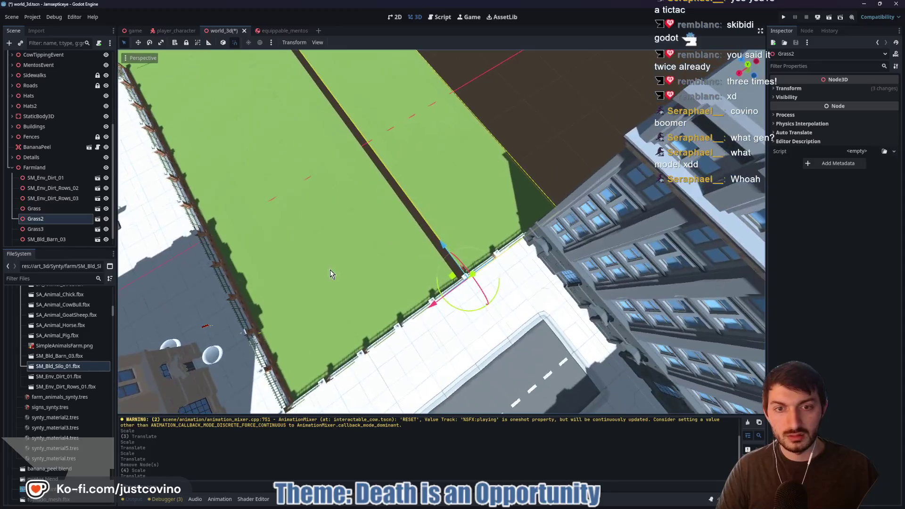
{"action": "left_click_drag", "start_coordinate": [432, 313], "coordinate": [424, 317]}
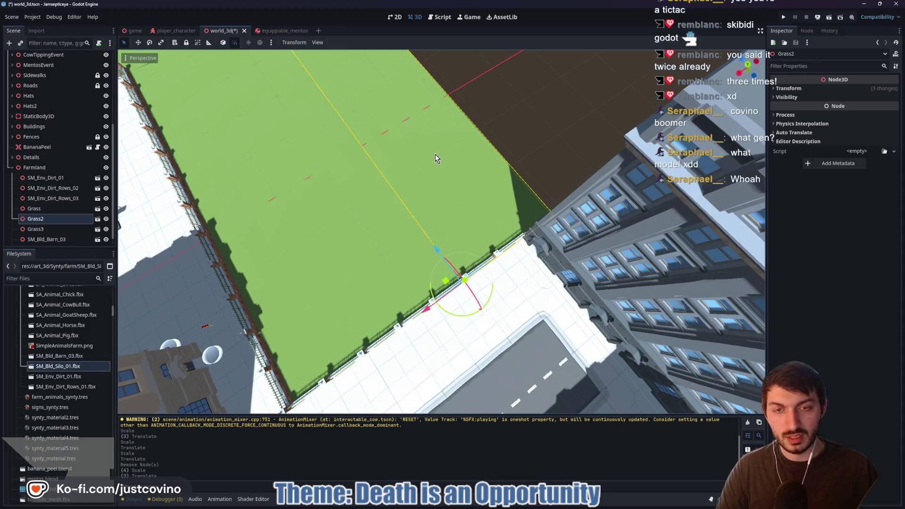
{"action": "left_click", "coordinate": [528, 132]}
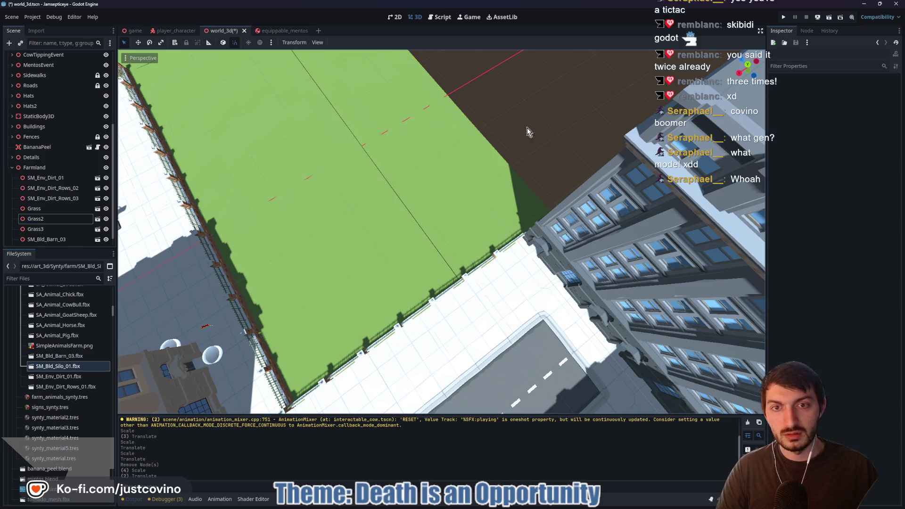
Refocus on Grass2 and nudge it slightly along X and Z toward the fence
{"action": "left_click", "coordinate": [463, 211]}
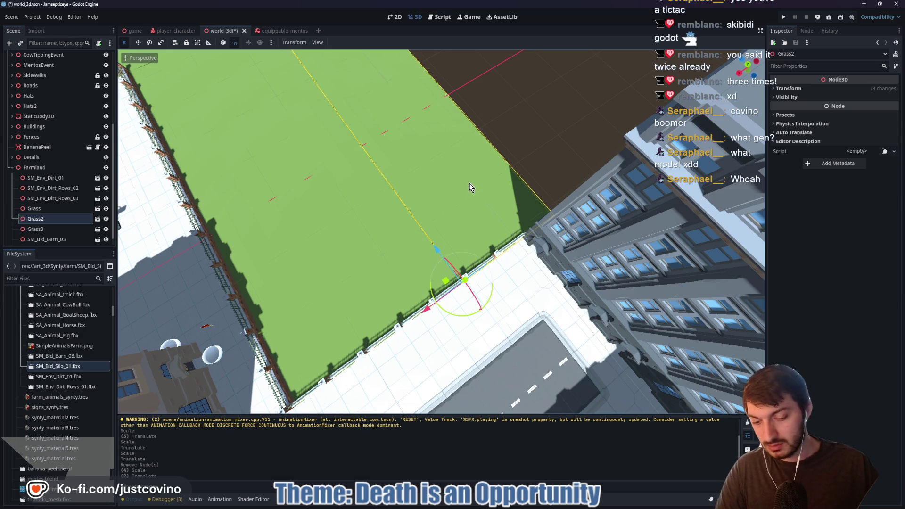
{"action": "key", "text": "f"}
{"action": "scroll", "coordinate": [443, 266], "scroll_direction": "up", "scroll_amount": 6}
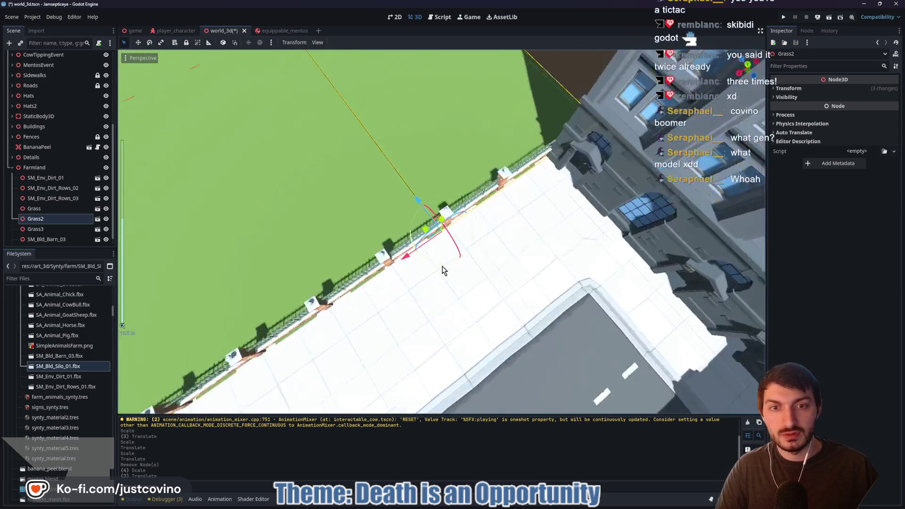
{"action": "key", "text": "g"}
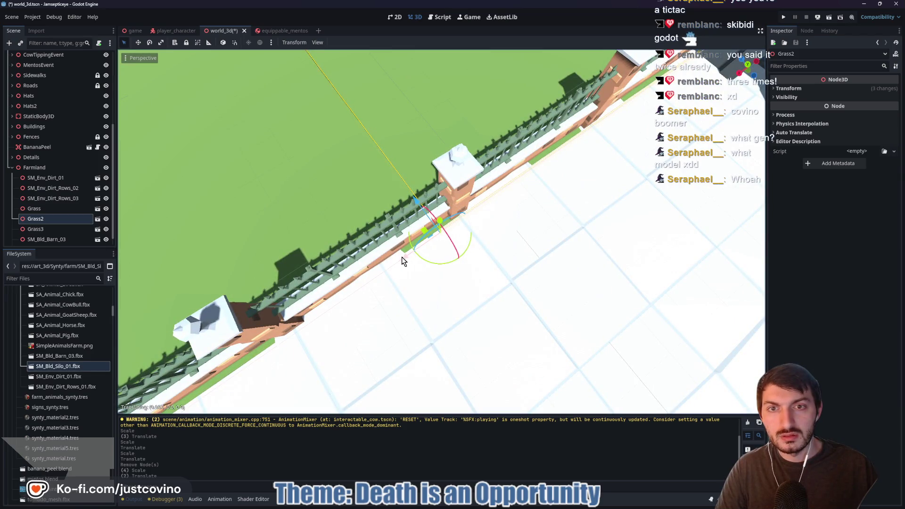
{"action": "left_click", "coordinate": [572, 198]}
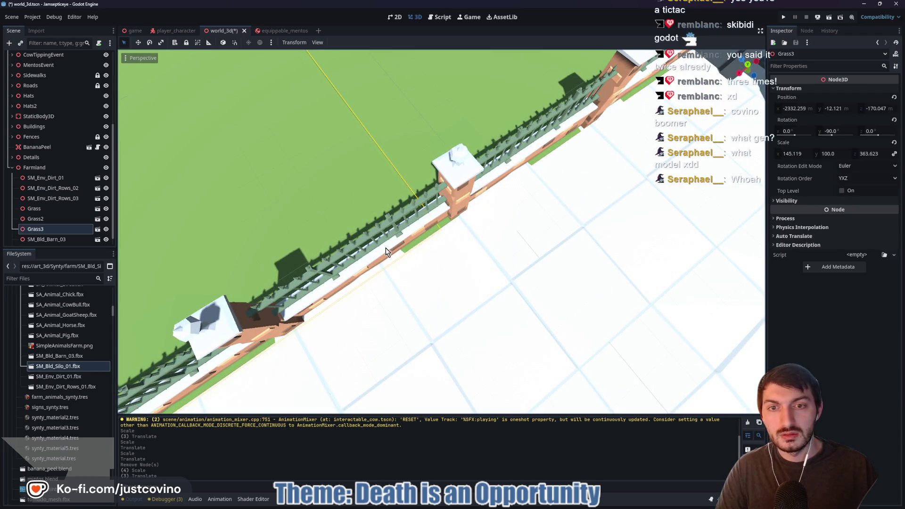
{"action": "left_click", "coordinate": [398, 260]}
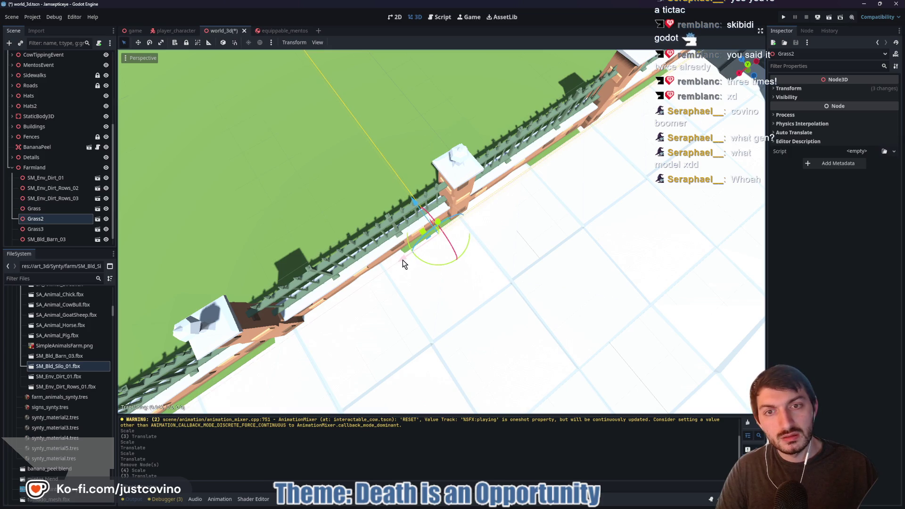
{"action": "left_click_drag", "start_coordinate": [414, 200], "coordinate": [415, 193]}
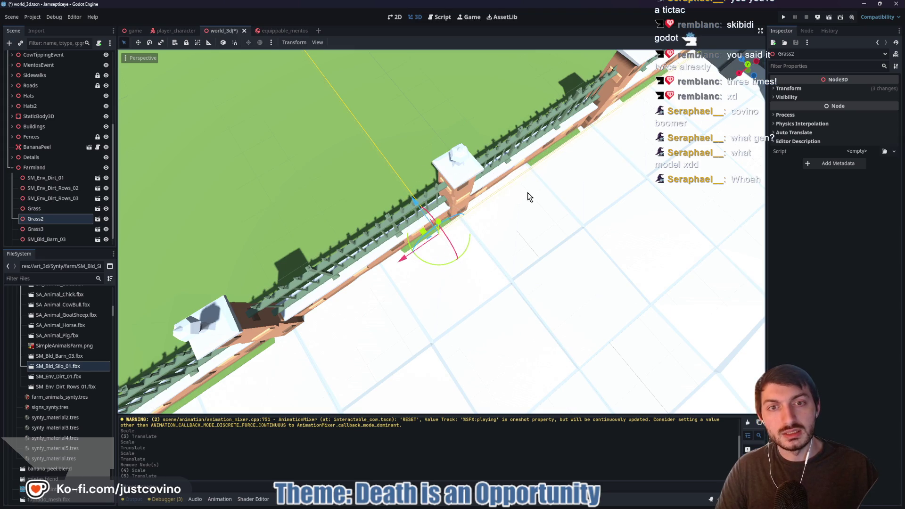
Move Grass2 and Grass3 together along Z to sit against the fence
{"action": "scroll", "coordinate": [525, 208], "scroll_direction": "down", "scroll_amount": 3}
{"action": "mouse_move", "coordinate": [526, 207]}
{"action": "left_mouse_down"}
{"action": "mouse_move", "coordinate": [521, 222]}
{"action": "mouse_move", "coordinate": [504, 194]}
{"action": "left_mouse_up"}
{"action": "scroll", "coordinate": [499, 152], "scroll_direction": "up", "scroll_amount": 3}
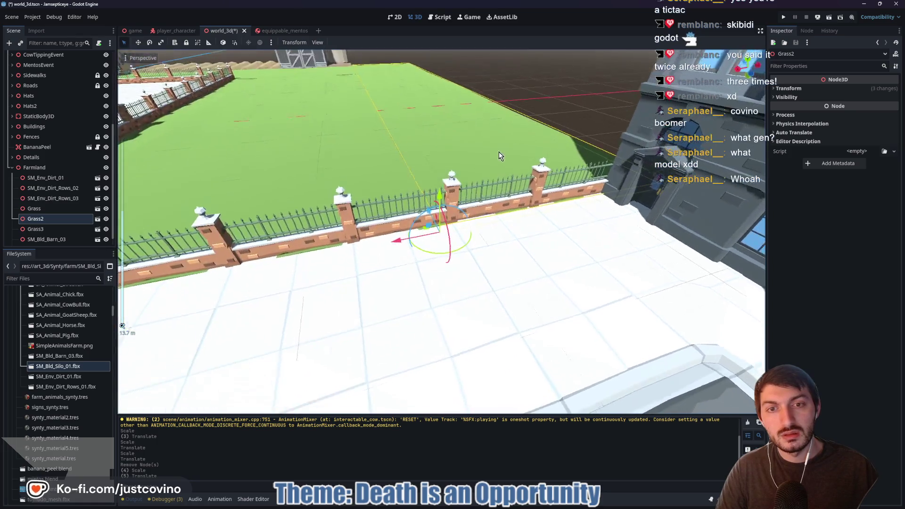
{"action": "mouse_move", "coordinate": [499, 152]}
{"action": "left_mouse_down"}
{"action": "mouse_move", "coordinate": [486, 214]}
{"action": "mouse_move", "coordinate": [462, 193]}
{"action": "left_mouse_up"}
{"action": "left_click", "coordinate": [385, 150], "text": "shift"}
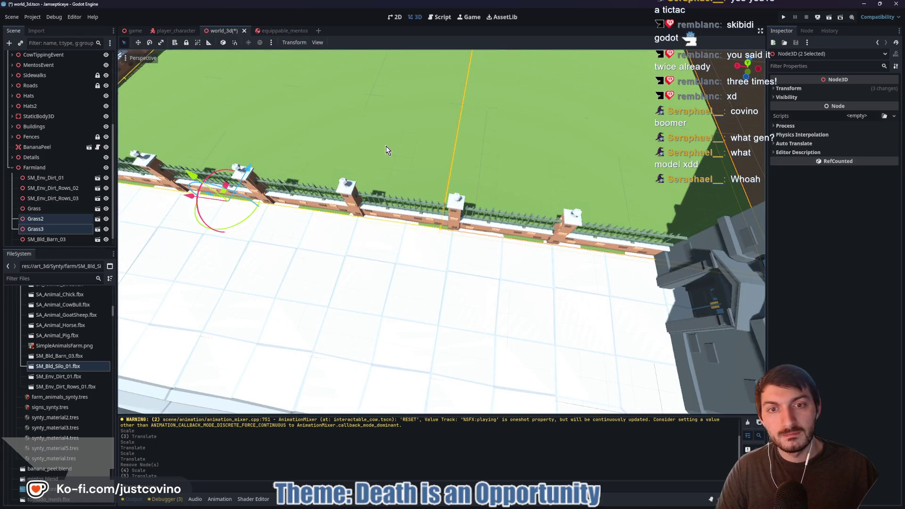
{"action": "key", "text": "g"}
{"action": "key", "text": "z"}
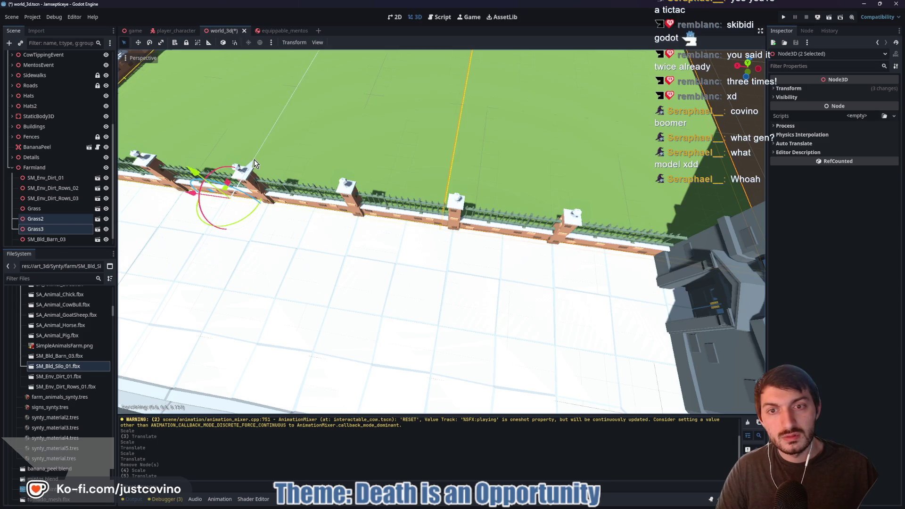
{"action": "left_click", "coordinate": [254, 160]}
{"action": "mouse_move", "coordinate": [253, 159]}
{"action": "left_mouse_down"}
{"action": "mouse_move", "coordinate": [359, 142]}
{"action": "mouse_move", "coordinate": [434, 141]}
{"action": "mouse_move", "coordinate": [481, 117]}
{"action": "left_mouse_up"}
{"action": "left_click", "coordinate": [461, 128]}
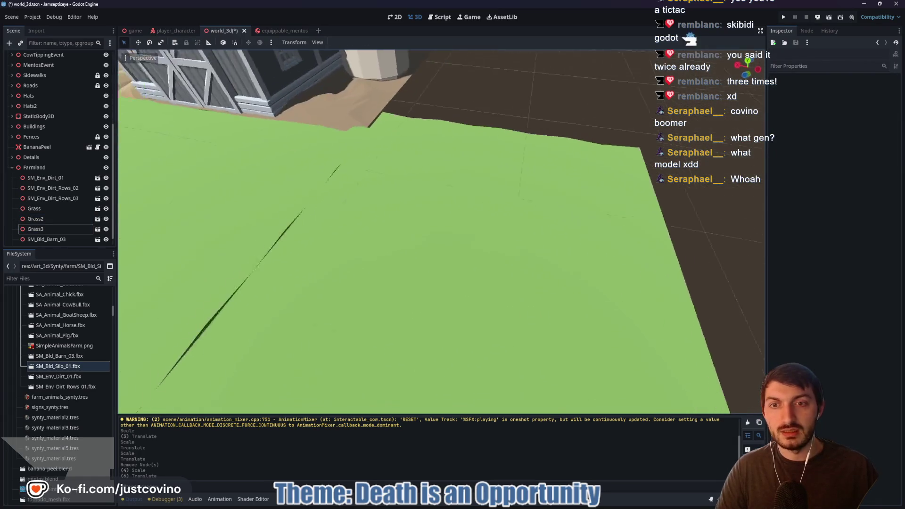
Stretch Grass2 along Z so it reaches the fence edge
{"action": "left_click", "coordinate": [438, 222]}
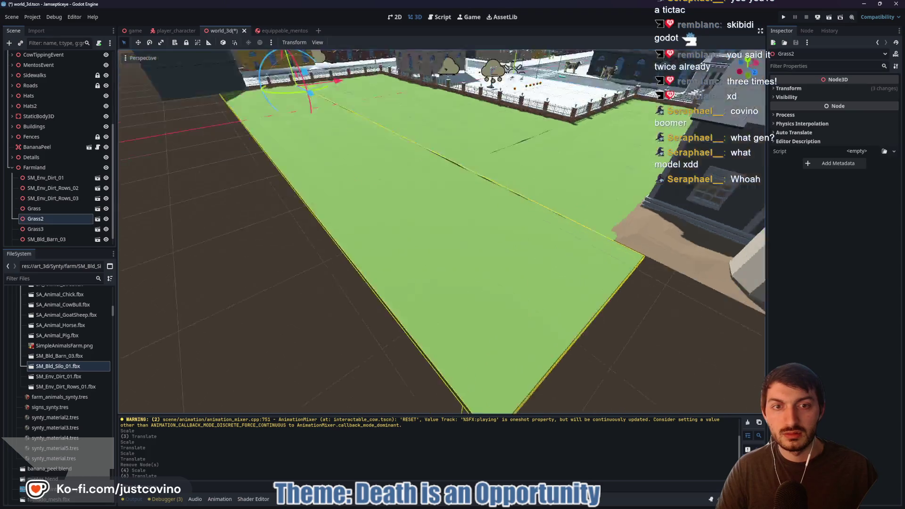
{"action": "key", "text": "r"}
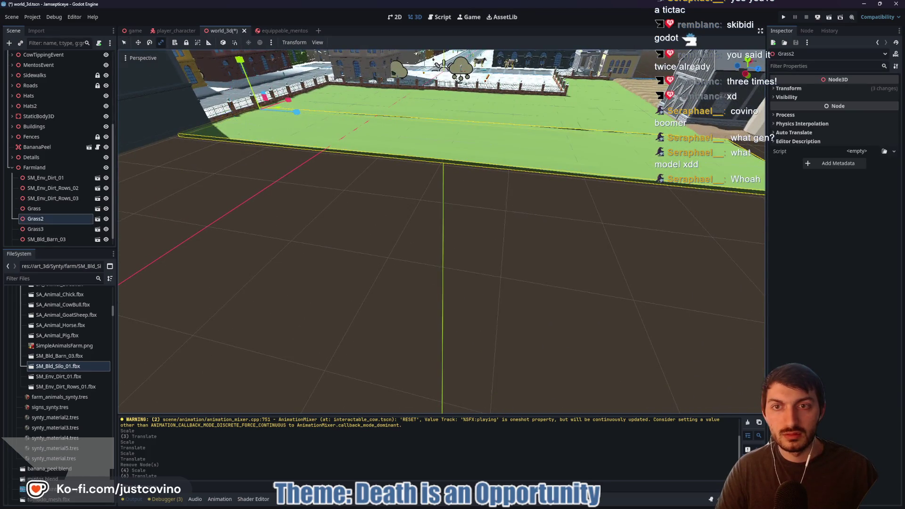
{"action": "left_click_drag", "start_coordinate": [442, 231], "coordinate": [509, 226]}
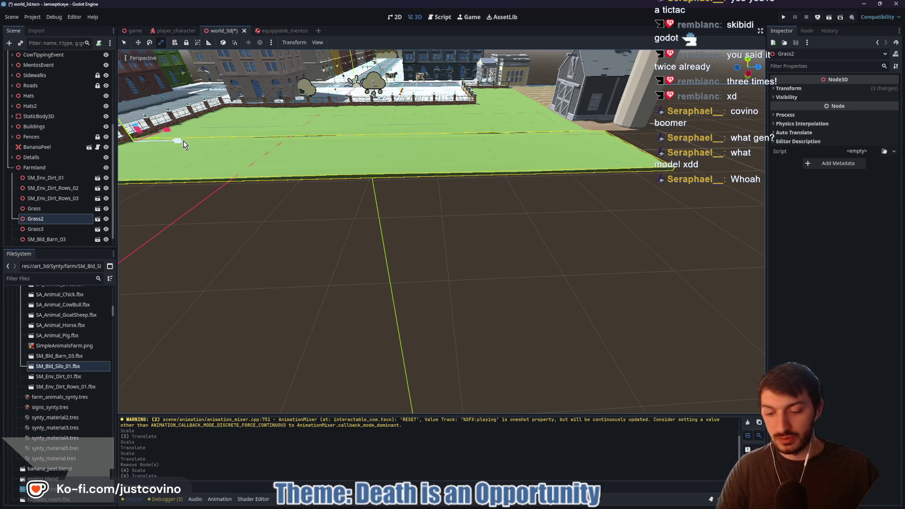
{"action": "left_click_drag", "start_coordinate": [183, 141], "coordinate": [191, 145]}
{"action": "left_click", "coordinate": [438, 244]}
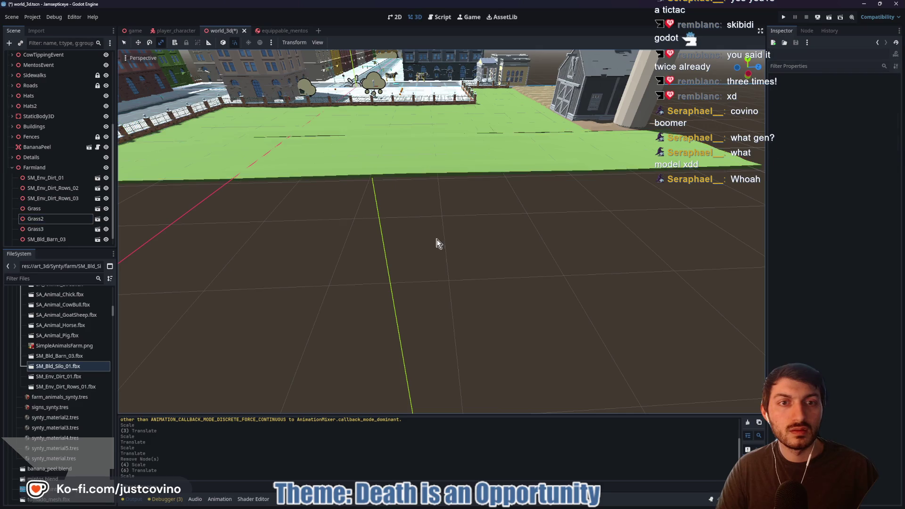
{"action": "scroll", "coordinate": [439, 244], "scroll_direction": "up", "scroll_amount": 5}
{"action": "mouse_move", "coordinate": [439, 245]}
{"action": "left_mouse_down"}
{"action": "mouse_move", "coordinate": [438, 198]}
{"action": "mouse_move", "coordinate": [387, 201]}
{"action": "mouse_move", "coordinate": [359, 239]}
{"action": "left_mouse_up"}
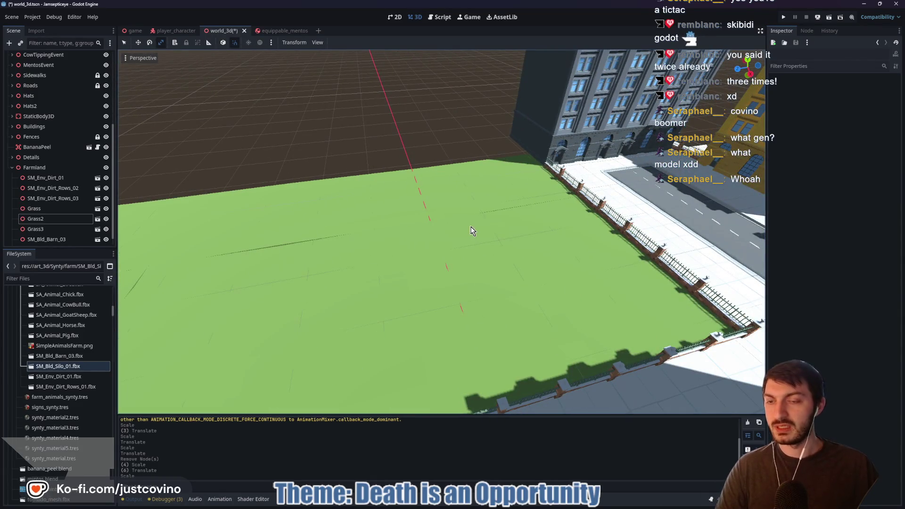
{"action": "mouse_move", "coordinate": [454, 233]}
{"action": "left_mouse_down"}
{"action": "mouse_move", "coordinate": [391, 237]}
{"action": "mouse_move", "coordinate": [379, 254]}
{"action": "mouse_move", "coordinate": [481, 252]}
{"action": "left_mouse_up"}
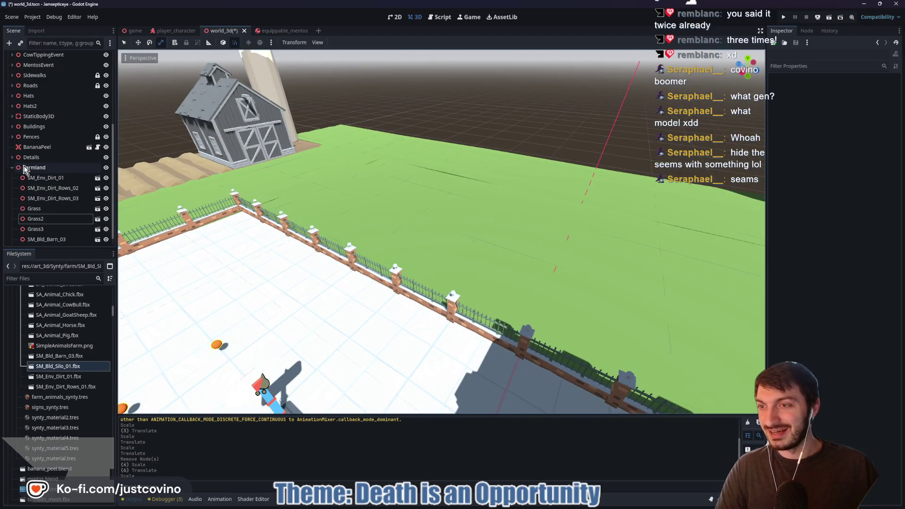
Select Farmland and scroll the FileSystem down to the generic grass patch models
{"action": "left_click", "coordinate": [132, 257]}
{"action": "scroll", "coordinate": [82, 382], "scroll_direction": "down", "scroll_amount": 8}
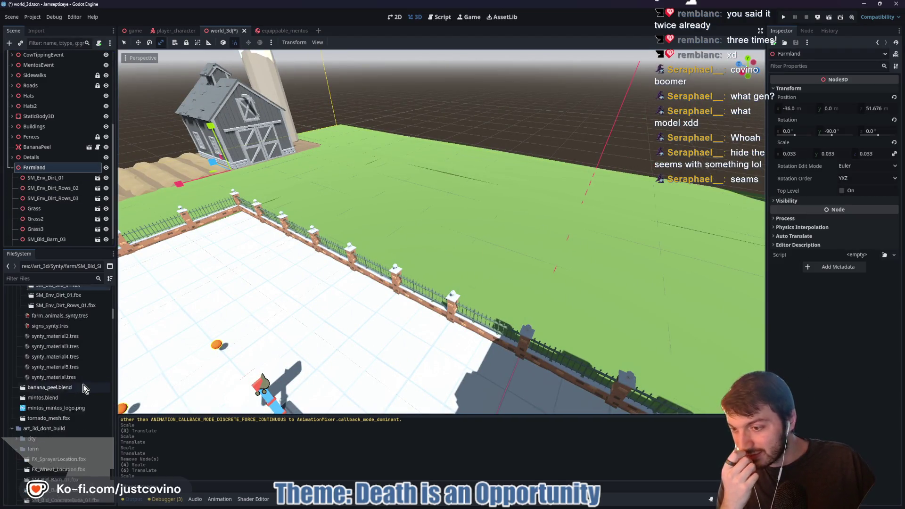
{"action": "scroll", "coordinate": [83, 391], "scroll_direction": "down", "scroll_amount": 5}
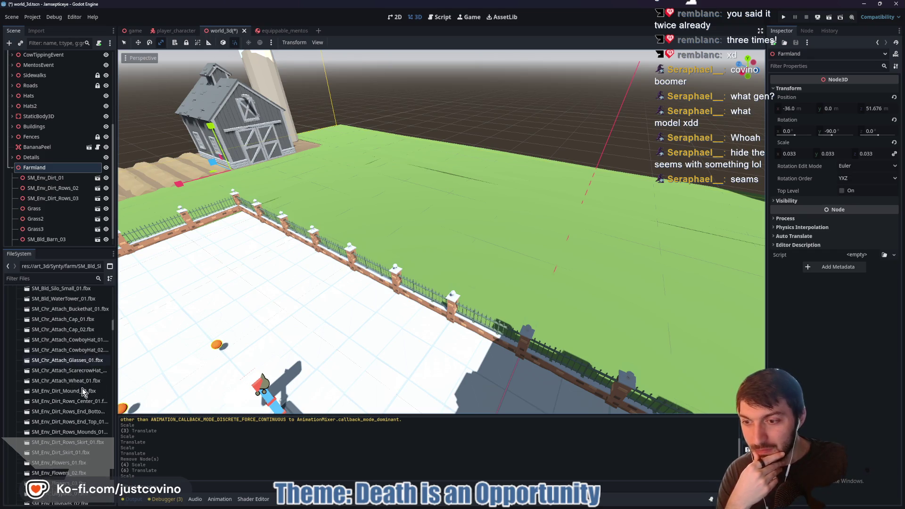
{"action": "scroll", "coordinate": [78, 401], "scroll_direction": "down", "scroll_amount": 5}
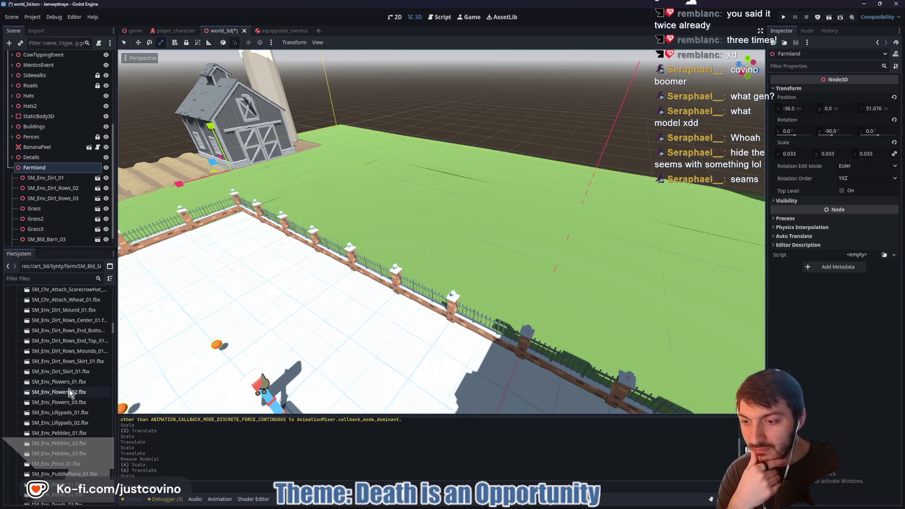
{"action": "scroll", "coordinate": [69, 395], "scroll_direction": "down", "scroll_amount": 5}
{"action": "scroll", "coordinate": [66, 403], "scroll_direction": "down", "scroll_amount": 5}
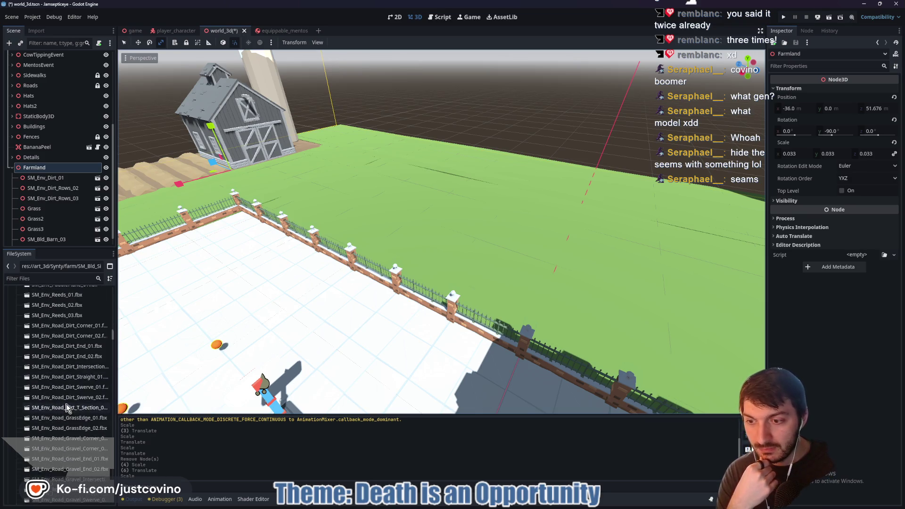
{"action": "scroll", "coordinate": [67, 406], "scroll_direction": "down", "scroll_amount": 5}
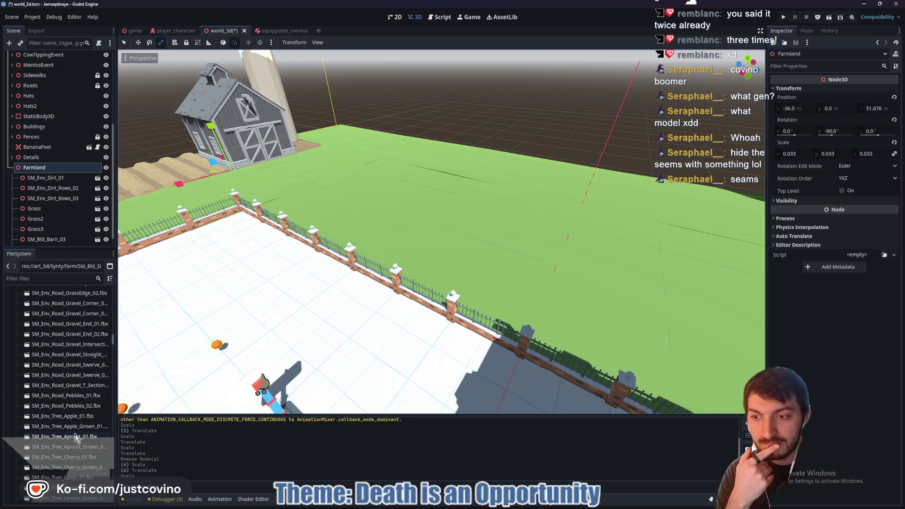
{"action": "scroll", "coordinate": [74, 435], "scroll_direction": "down", "scroll_amount": 12}
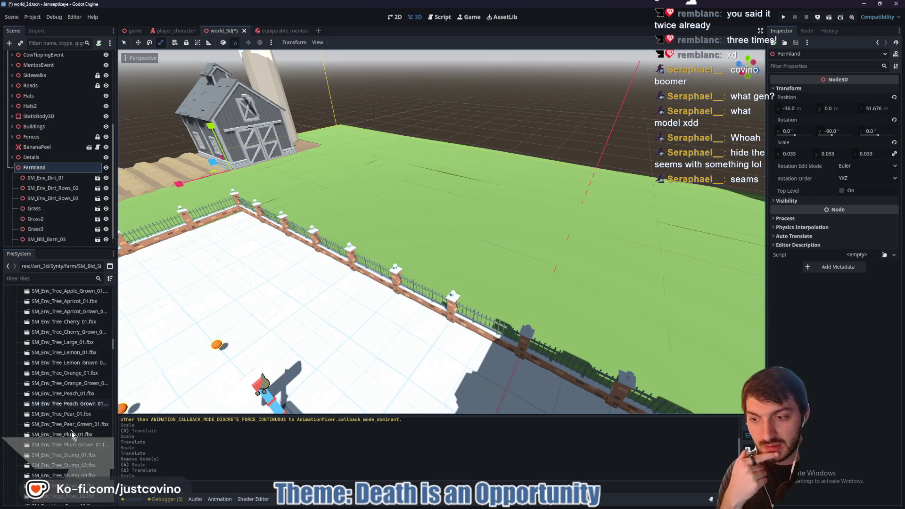
{"action": "scroll", "coordinate": [72, 431], "scroll_direction": "down", "scroll_amount": 3}
Preview SM_Generic_Grass_Patch_01.fbx and SM_Generic_Grass_Patch_02.fbx in Advanced Import Settings
{"action": "left_click", "coordinate": [69, 406]}
{"action": "double_click", "coordinate": [69, 407]}
{"action": "left_click_drag", "start_coordinate": [447, 348], "coordinate": [408, 358]}
{"action": "left_click", "coordinate": [575, 449]}
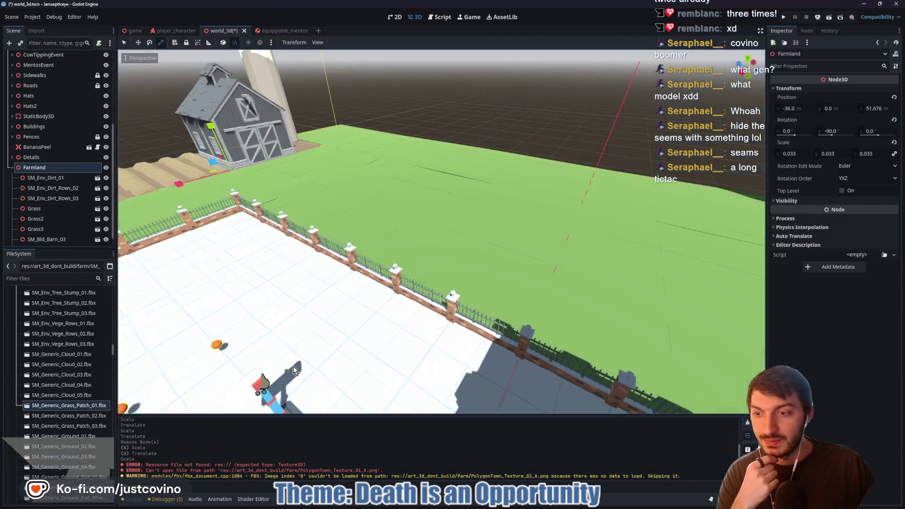
{"action": "left_click", "coordinate": [70, 418]}
{"action": "double_click", "coordinate": [69, 418]}
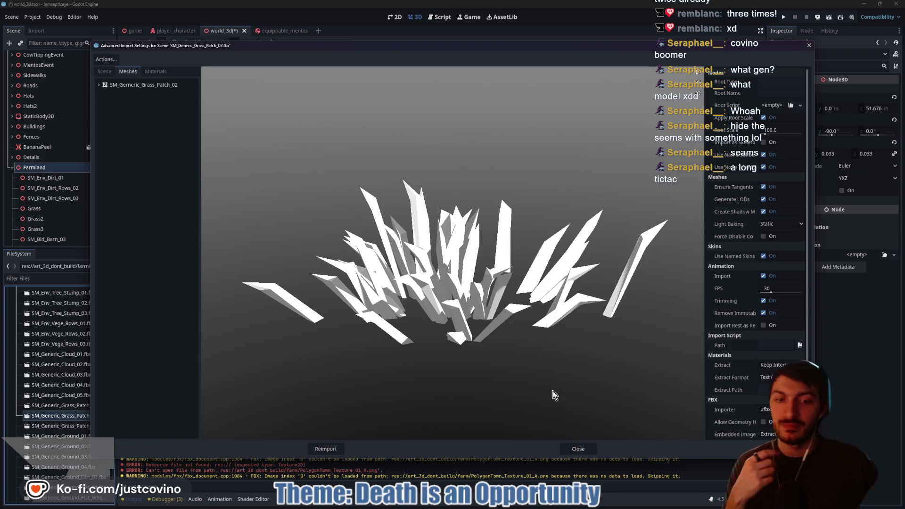
{"action": "left_click", "coordinate": [581, 449]}
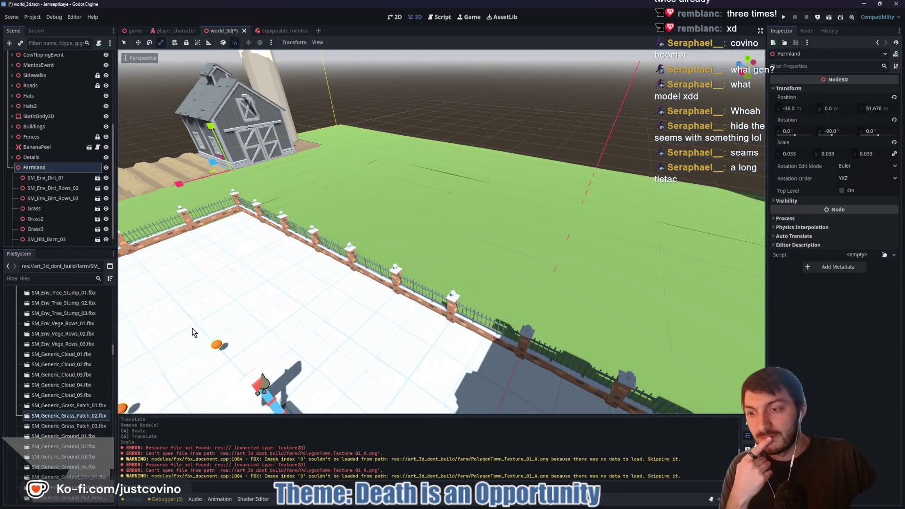
Save the world_3d scene with Ctrl+S
{"action": "scroll", "coordinate": [77, 432], "scroll_direction": "down", "scroll_amount": 3}
{"action": "scroll", "coordinate": [77, 432], "scroll_direction": "down", "scroll_amount": 10}
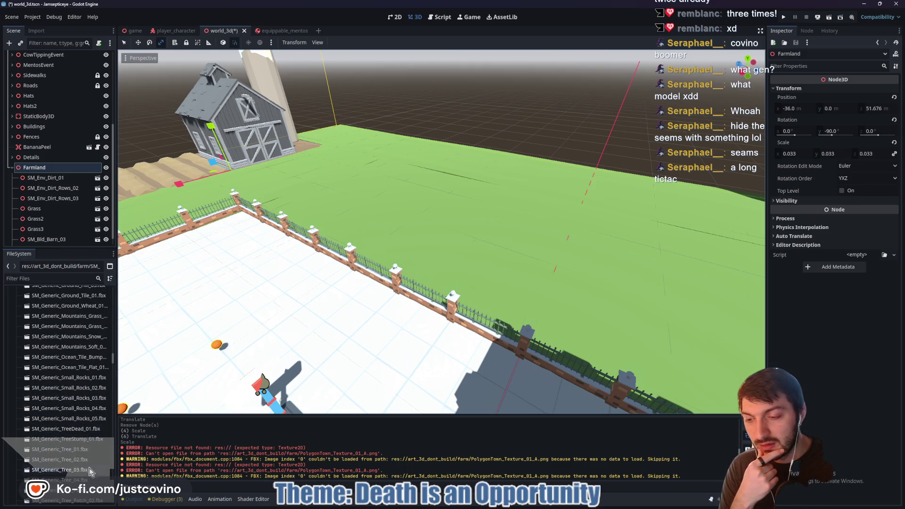
{"action": "scroll", "coordinate": [75, 432], "scroll_direction": "down", "scroll_amount": 5}
{"action": "key", "text": "ctrl+s"}
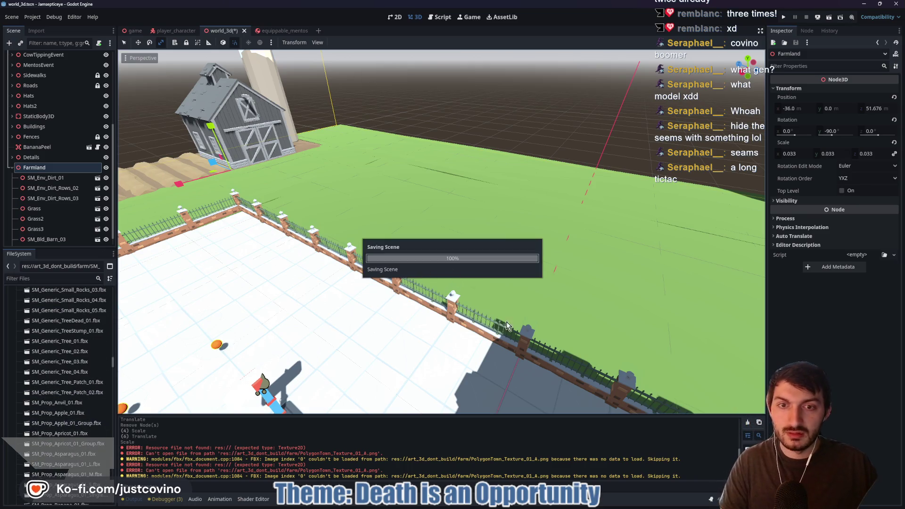
Discard the changes to the unwanted character animation .import files
{"action": "left_click", "coordinate": [512, 506]}
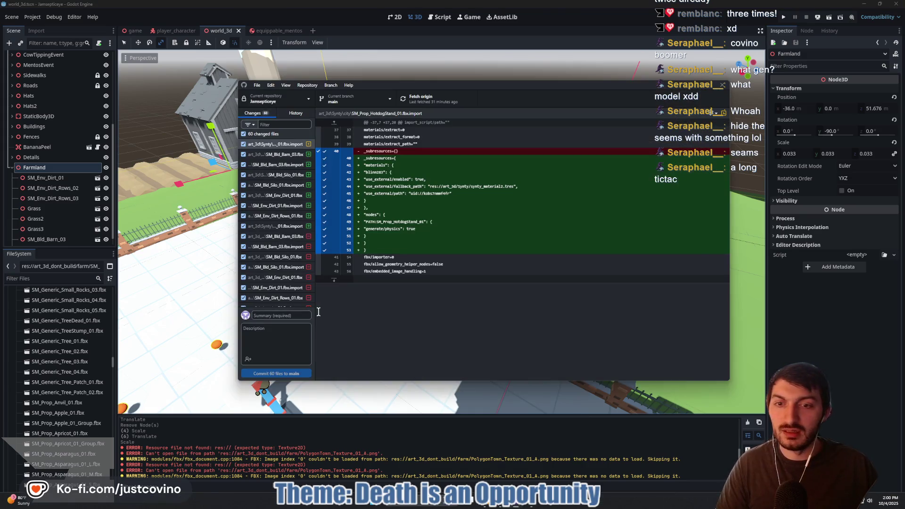
{"action": "scroll", "coordinate": [267, 250], "scroll_direction": "down", "scroll_amount": 5}
{"action": "left_click", "coordinate": [296, 188]}
{"action": "scroll", "coordinate": [283, 240], "scroll_direction": "down", "scroll_amount": 5}
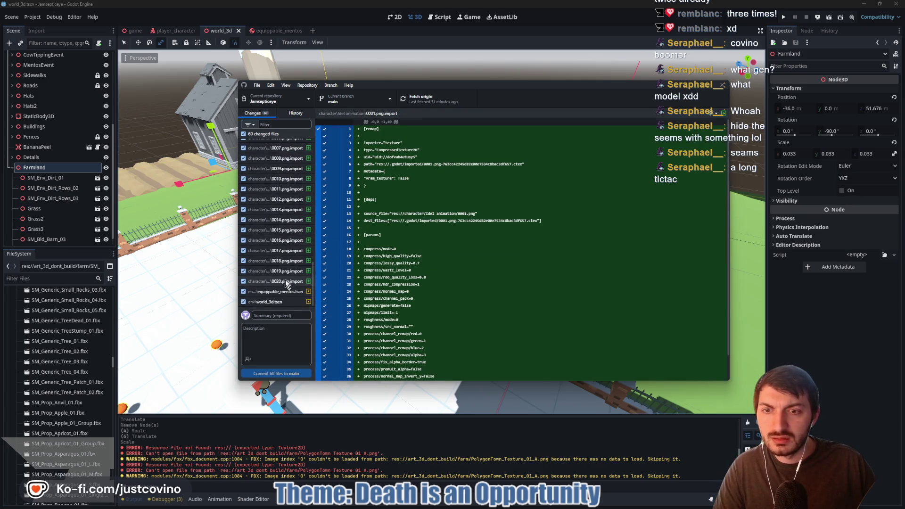
{"action": "left_click", "coordinate": [285, 281], "text": "shift"}
{"action": "right_click", "coordinate": [285, 250]}
{"action": "left_click", "coordinate": [307, 257]}
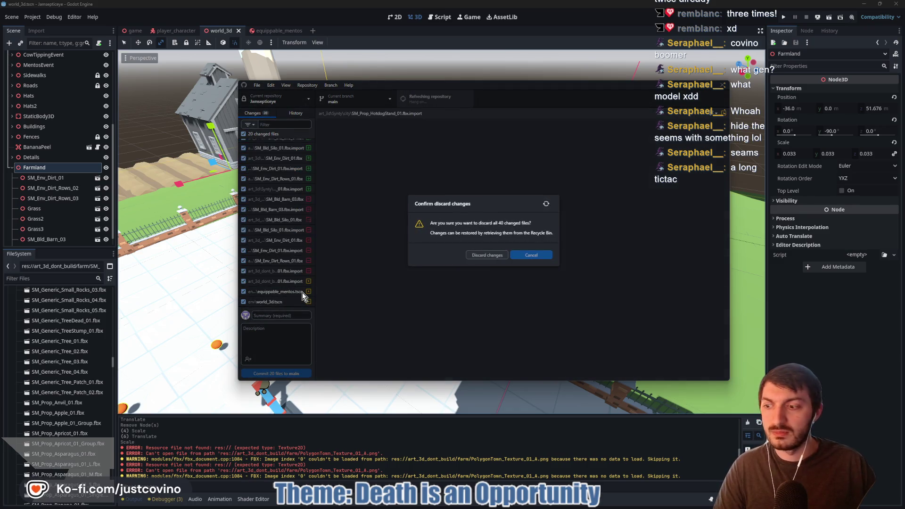
Commit the remaining 20 files to main as 'Farmland potentially', then pull from and push to origin
{"action": "left_click", "coordinate": [293, 316]}
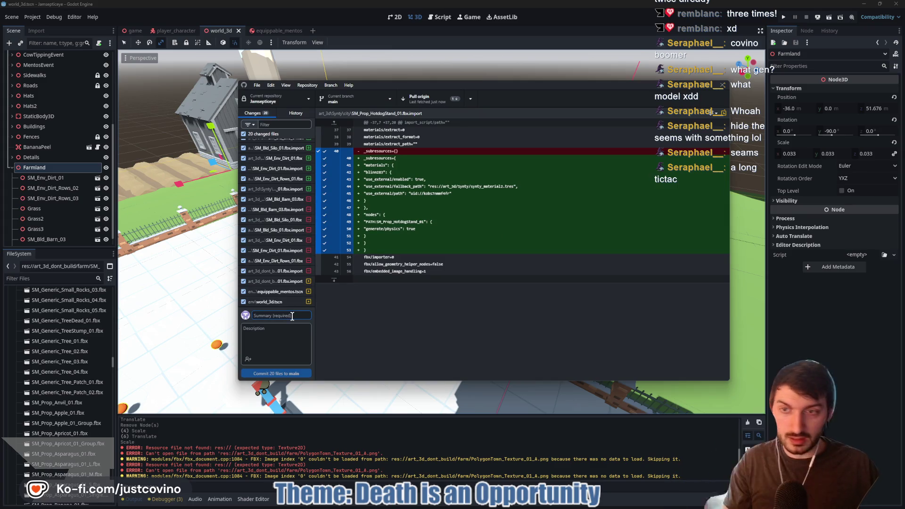
{"action": "type", "text": "Farmland potentially"}
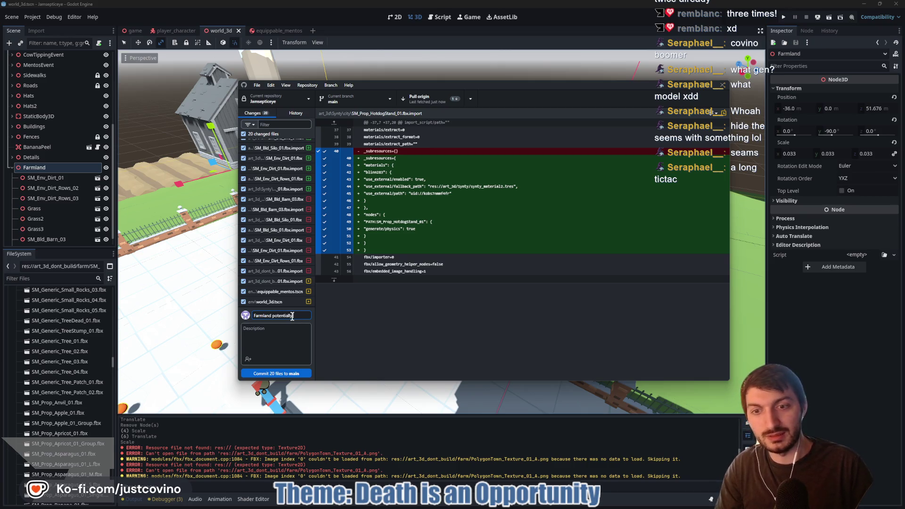
{"action": "left_click", "coordinate": [284, 374]}
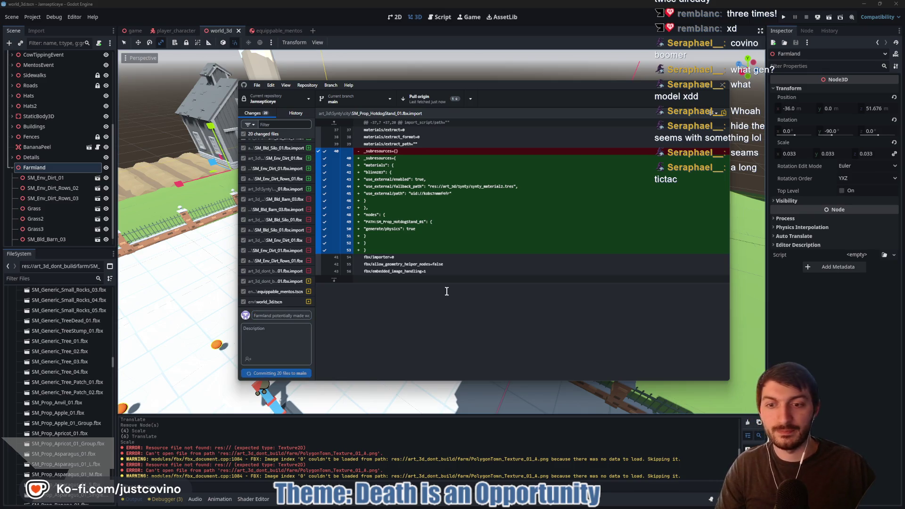
{"action": "left_click", "coordinate": [610, 181]}
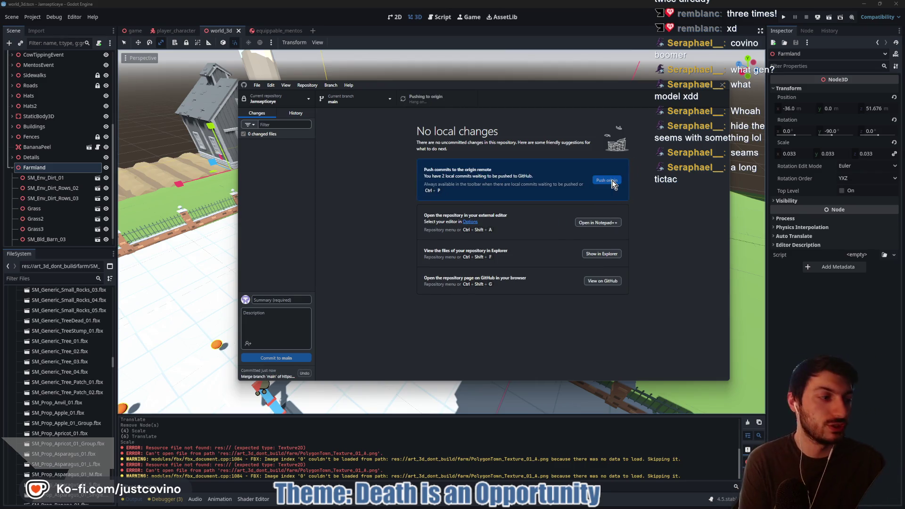
{"action": "left_click", "coordinate": [607, 180]}
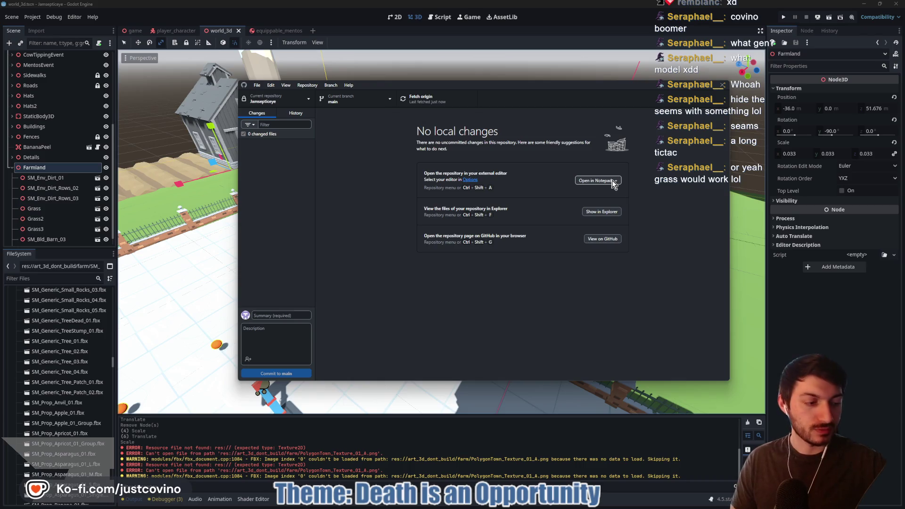
Review the repository history, including the 'all the stuff' commit's changes
{"action": "left_click", "coordinate": [296, 114]}
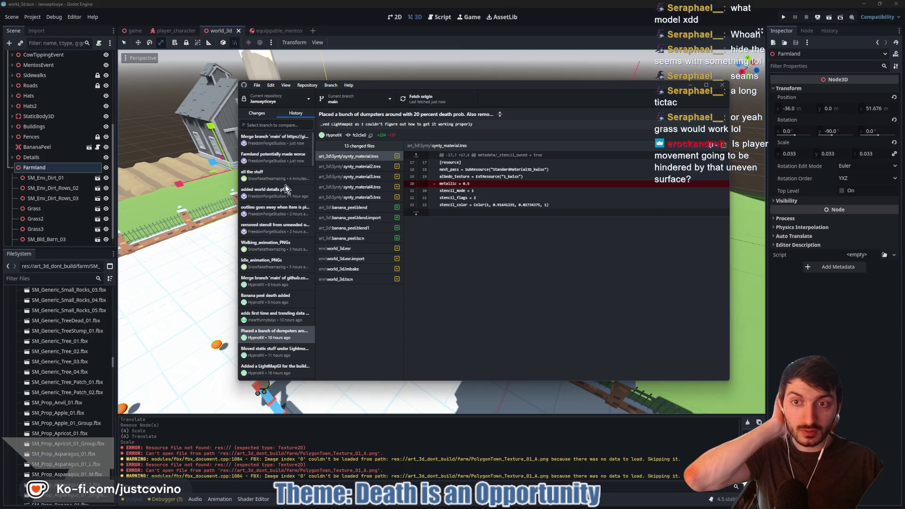
{"action": "left_click", "coordinate": [278, 179]}
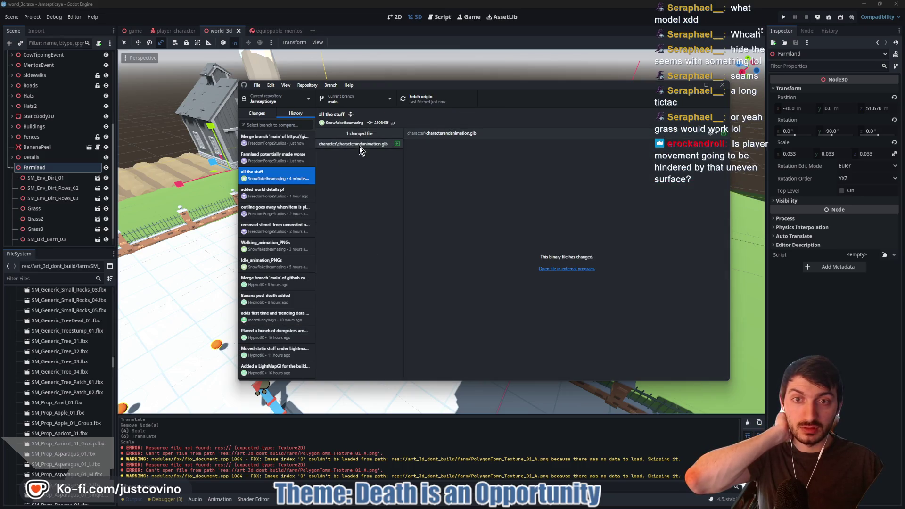
{"action": "left_click", "coordinate": [257, 113]}
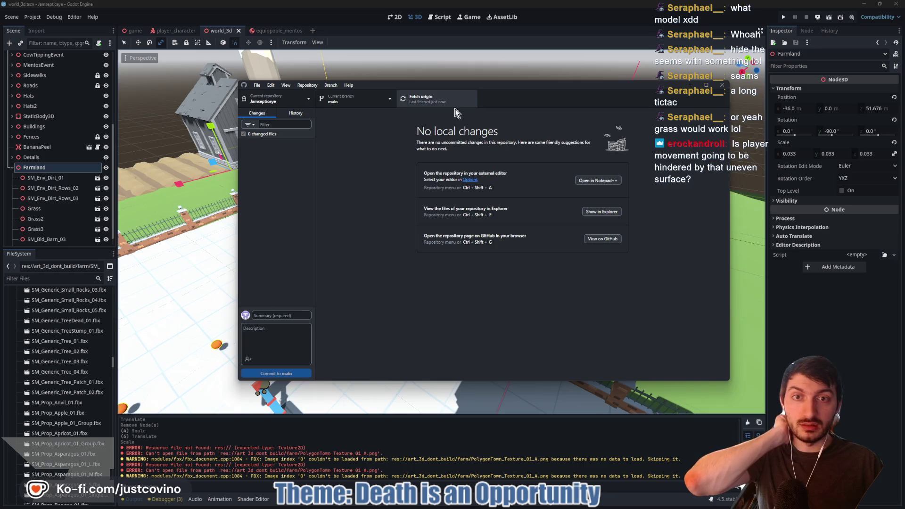
{"action": "left_click", "coordinate": [850, 334]}
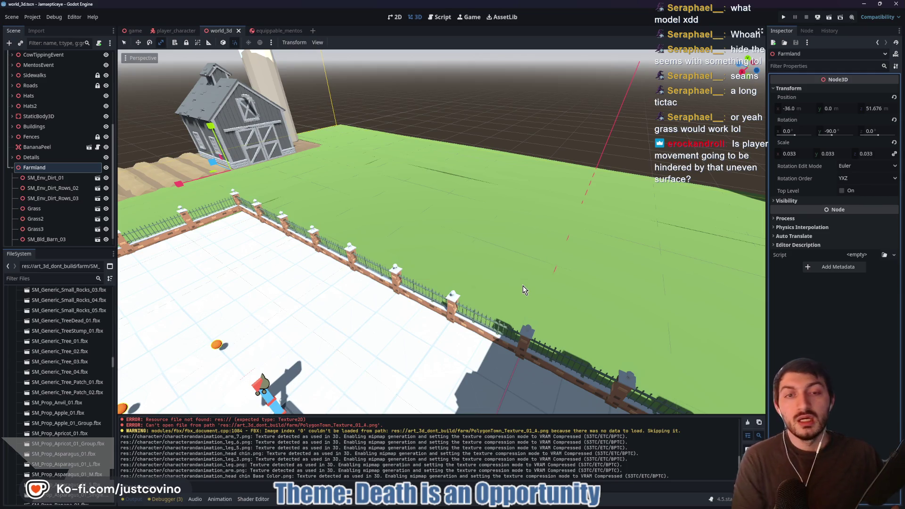
Look over the grass farmland and collapse the farm asset folder
{"action": "mouse_move", "coordinate": [494, 265]}
{"action": "left_mouse_down"}
{"action": "mouse_move", "coordinate": [542, 254]}
{"action": "mouse_move", "coordinate": [519, 264]}
{"action": "mouse_move", "coordinate": [471, 235]}
{"action": "mouse_move", "coordinate": [500, 209]}
{"action": "left_mouse_up"}
{"action": "left_click_drag", "start_coordinate": [501, 281], "coordinate": [514, 271]}
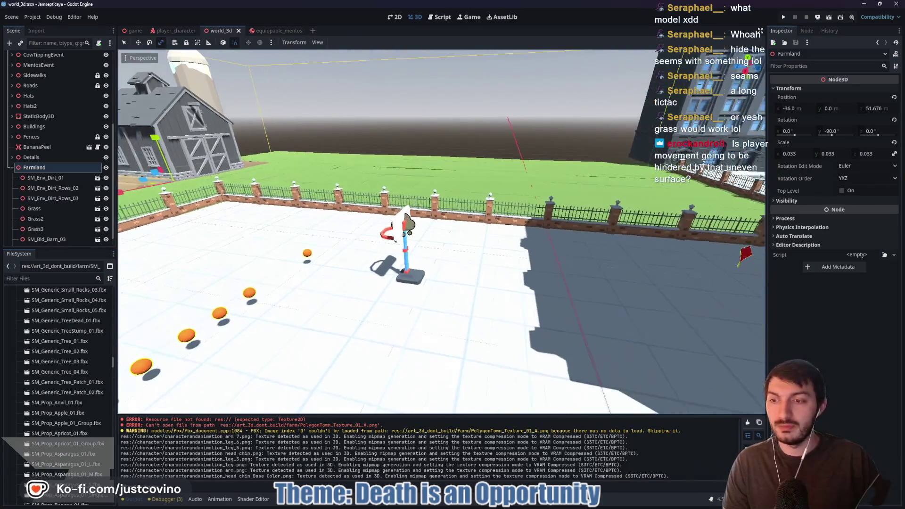
{"action": "scroll", "coordinate": [58, 385], "scroll_direction": "up", "scroll_amount": 10}
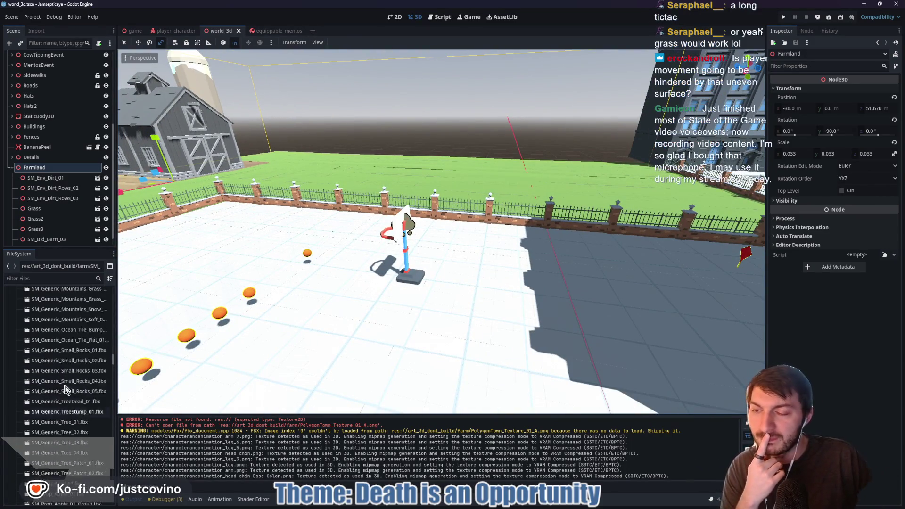
{"action": "scroll", "coordinate": [57, 384], "scroll_direction": "up", "scroll_amount": 10}
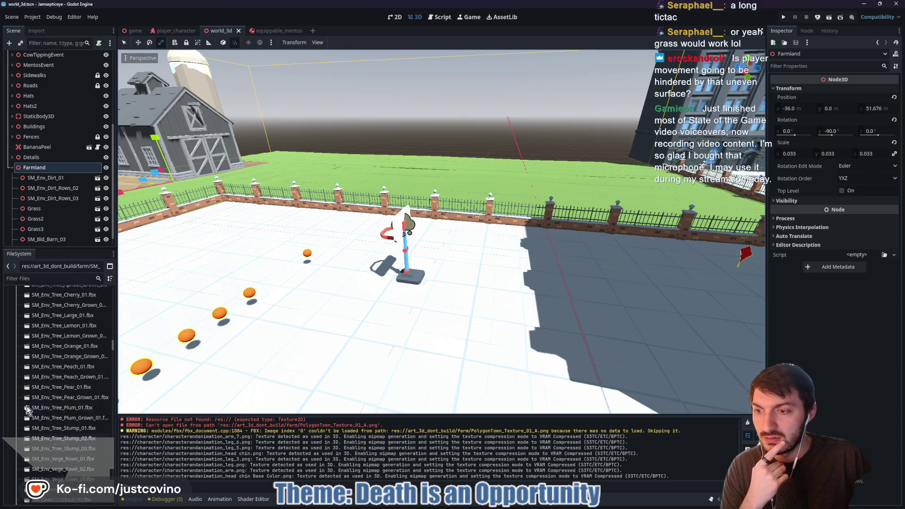
{"action": "scroll", "coordinate": [29, 400], "scroll_direction": "up", "scroll_amount": 10}
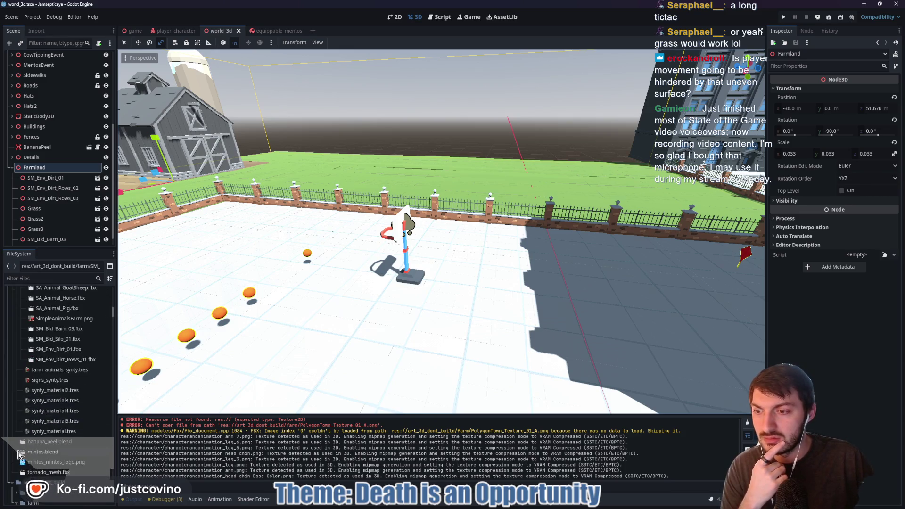
{"action": "left_click", "coordinate": [17, 398]}
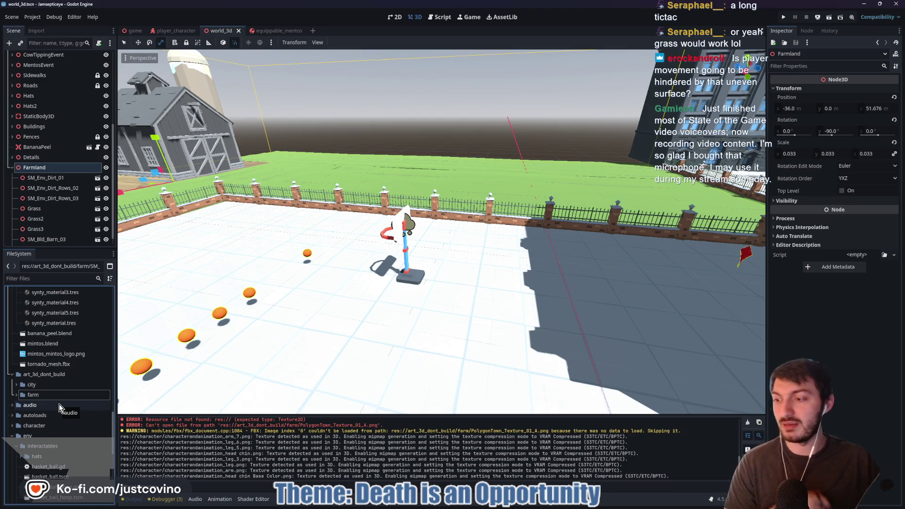
{"action": "scroll", "coordinate": [61, 396], "scroll_direction": "down", "scroll_amount": 10}
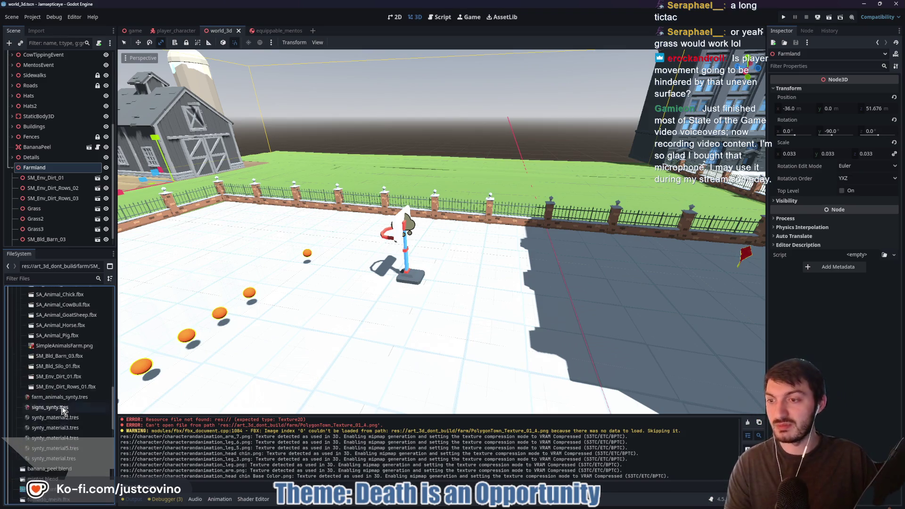
{"action": "left_click", "coordinate": [21, 454]}
{"action": "scroll", "coordinate": [21, 425], "scroll_direction": "up", "scroll_amount": 10}
Collapse the city, Synty, env and art_3d folders and expand the character folder
{"action": "left_click", "coordinate": [19, 348]}
{"action": "left_click", "coordinate": [17, 326]}
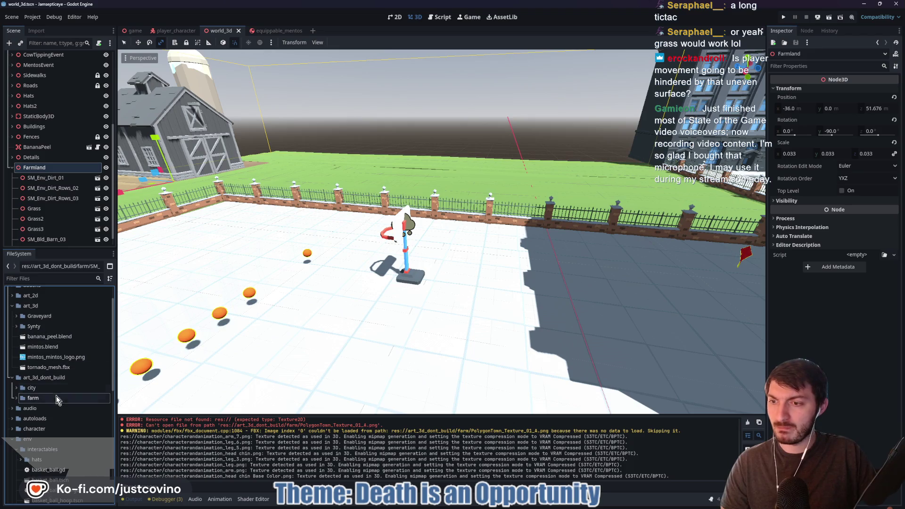
{"action": "scroll", "coordinate": [71, 424], "scroll_direction": "down", "scroll_amount": 5}
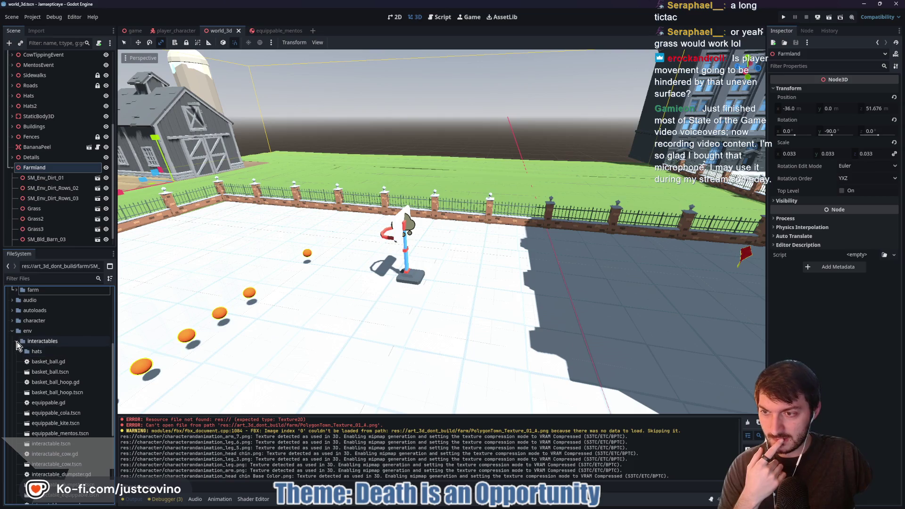
{"action": "left_click", "coordinate": [12, 331]}
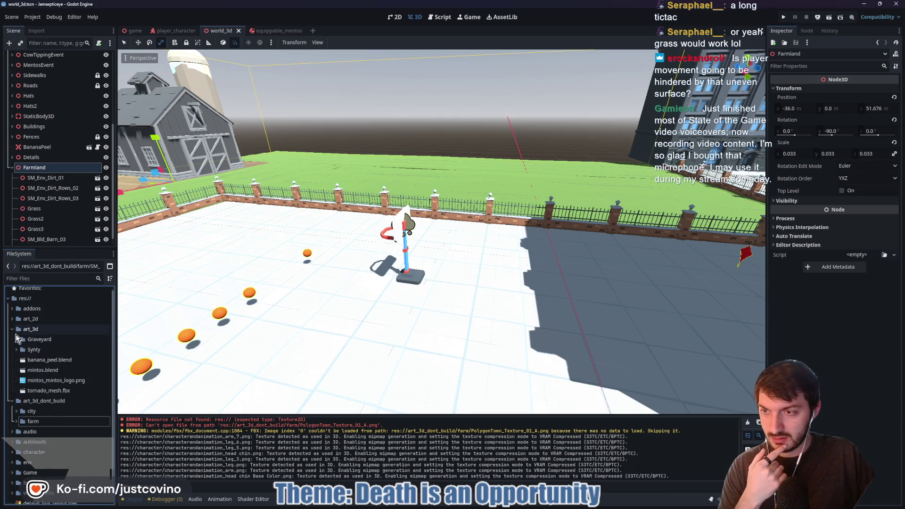
{"action": "left_click", "coordinate": [11, 302]}
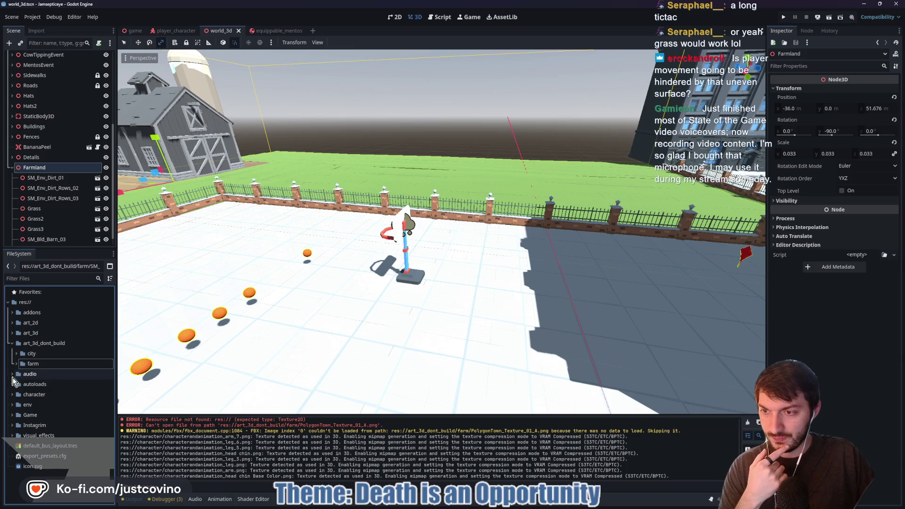
{"action": "left_click", "coordinate": [14, 396]}
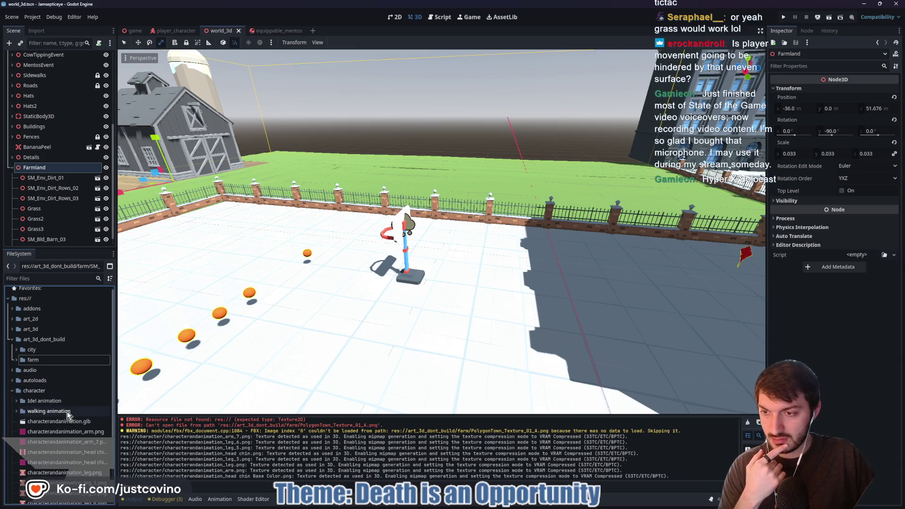
{"action": "scroll", "coordinate": [66, 415], "scroll_direction": "down", "scroll_amount": 2}
Open characterandanimation.glb's import settings and show its skeleton, meshes and animations in the Scene tree
{"action": "double_click", "coordinate": [69, 396]}
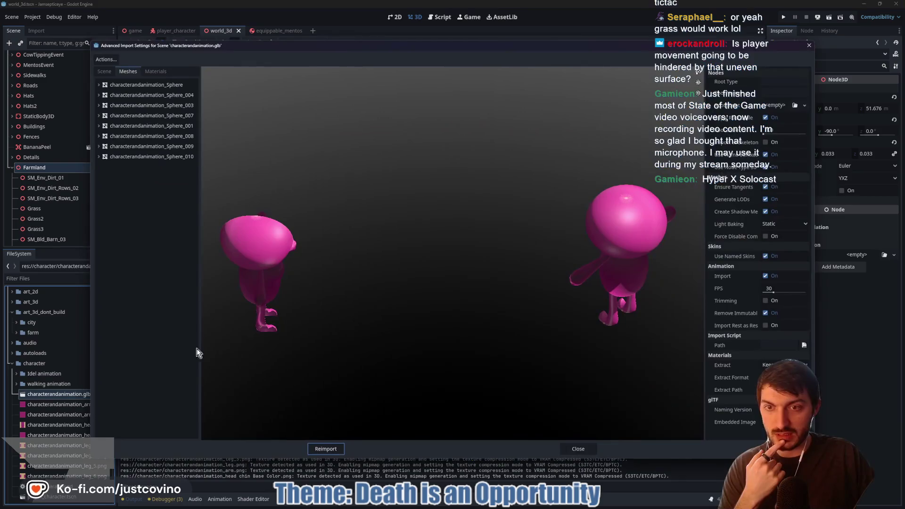
{"action": "mouse_move", "coordinate": [456, 304]}
{"action": "left_mouse_down"}
{"action": "mouse_move", "coordinate": [402, 289]}
{"action": "mouse_move", "coordinate": [290, 297]}
{"action": "mouse_move", "coordinate": [302, 298]}
{"action": "left_mouse_up"}
{"action": "left_click_drag", "start_coordinate": [502, 309], "coordinate": [477, 307]}
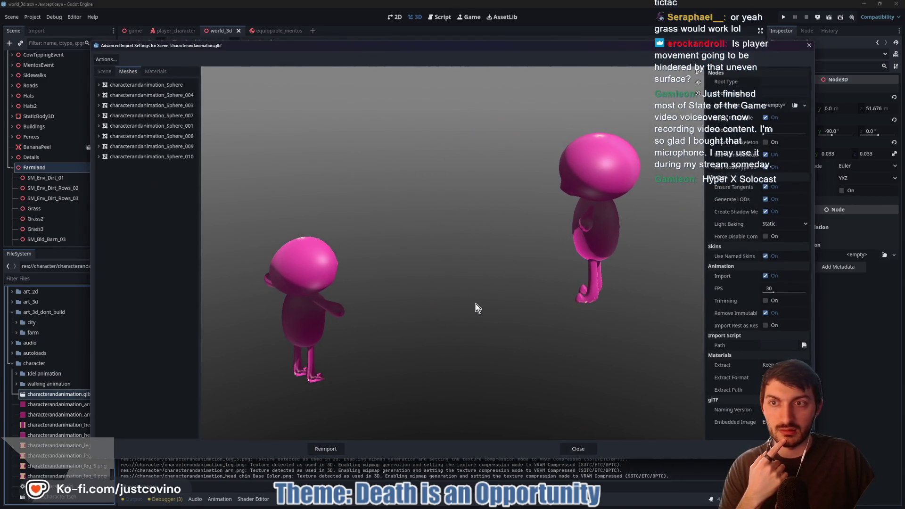
{"action": "left_click", "coordinate": [109, 74]}
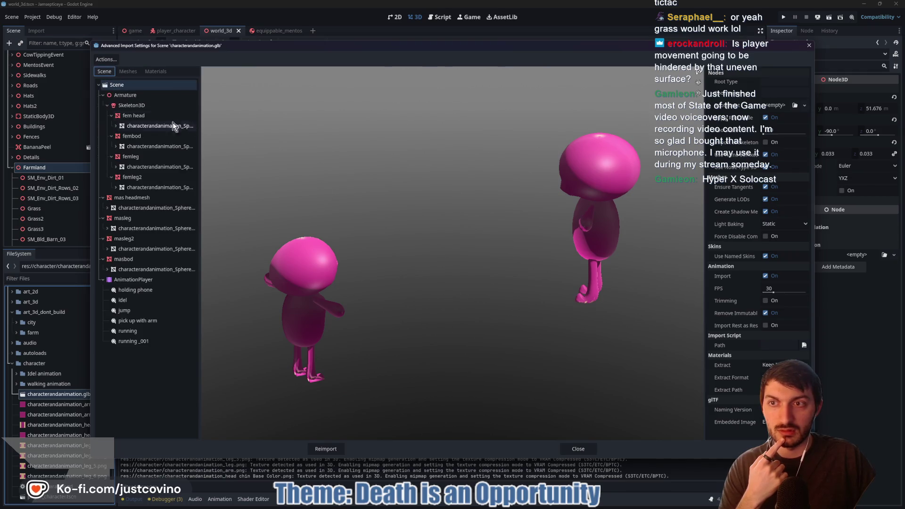